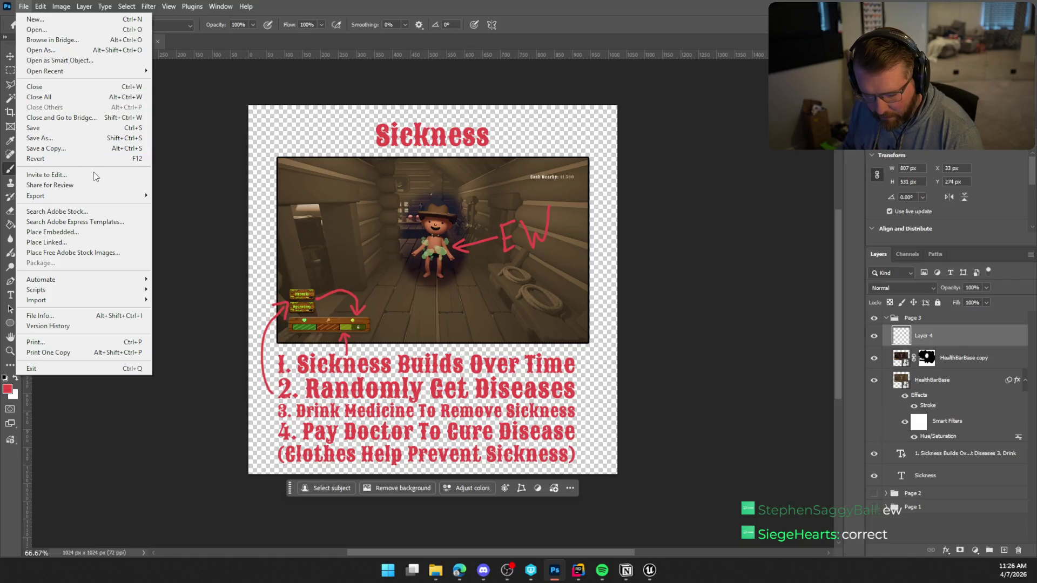
Quick Export the Sickness page as SicknessPage.png into the Tutorial Pages folder
mouse_move(107, 197)
click(191, 195)
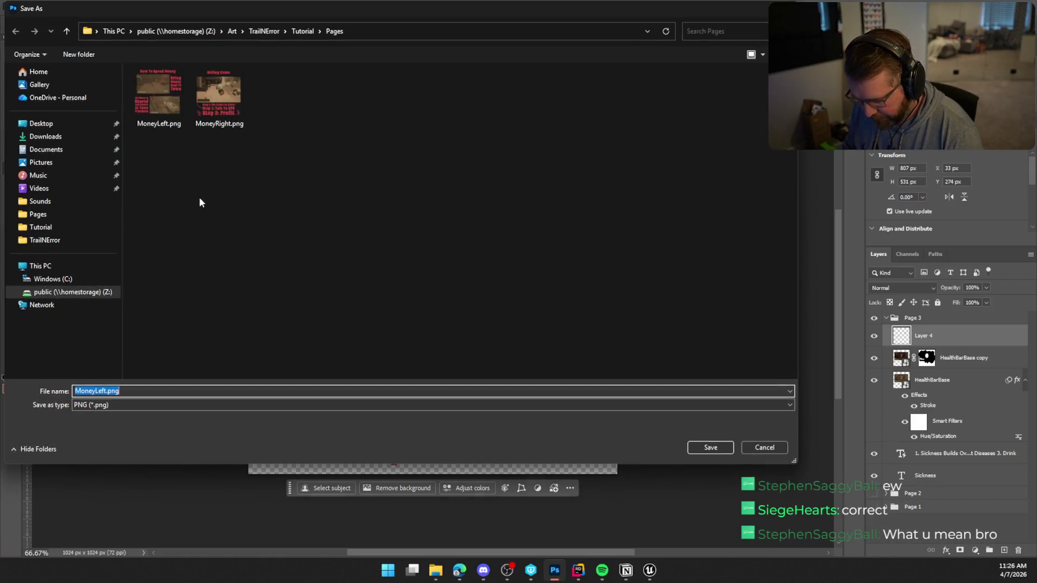
text(lll)
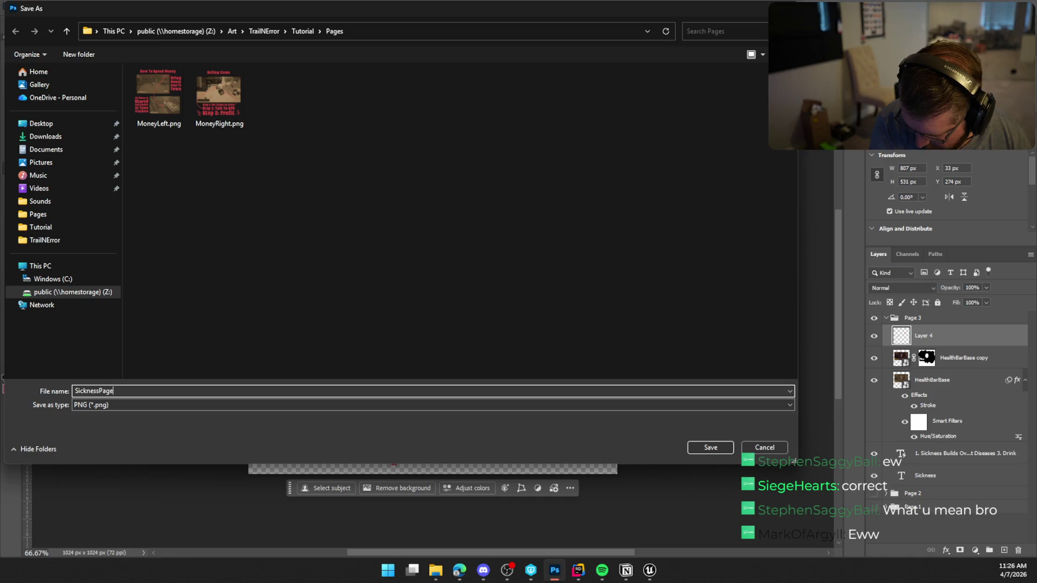
click(703, 444)
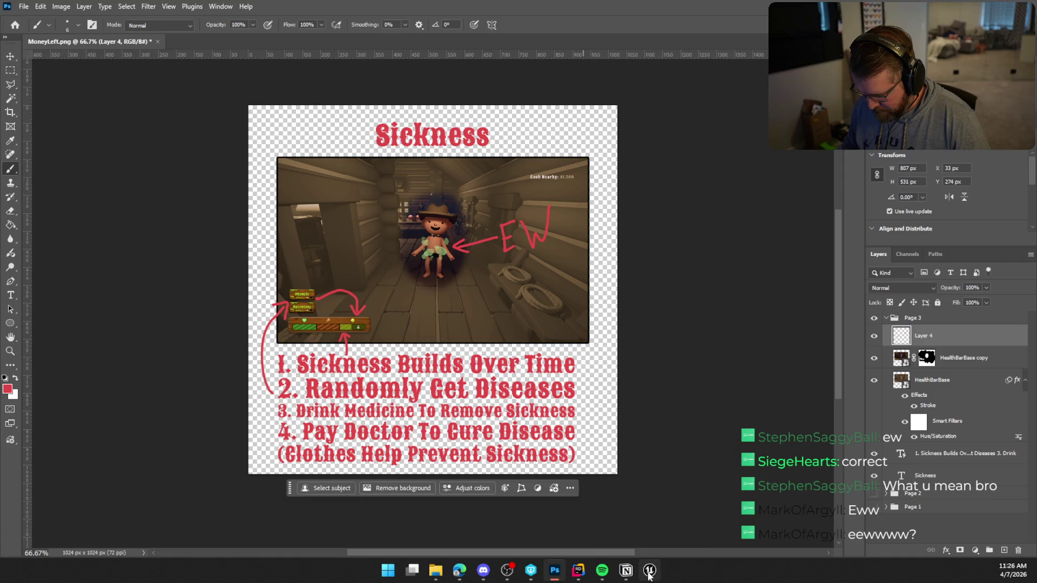
Import SicknessPage.png into Content/Art/Textures/Tutorial in Unreal and save all assets
click(649, 570)
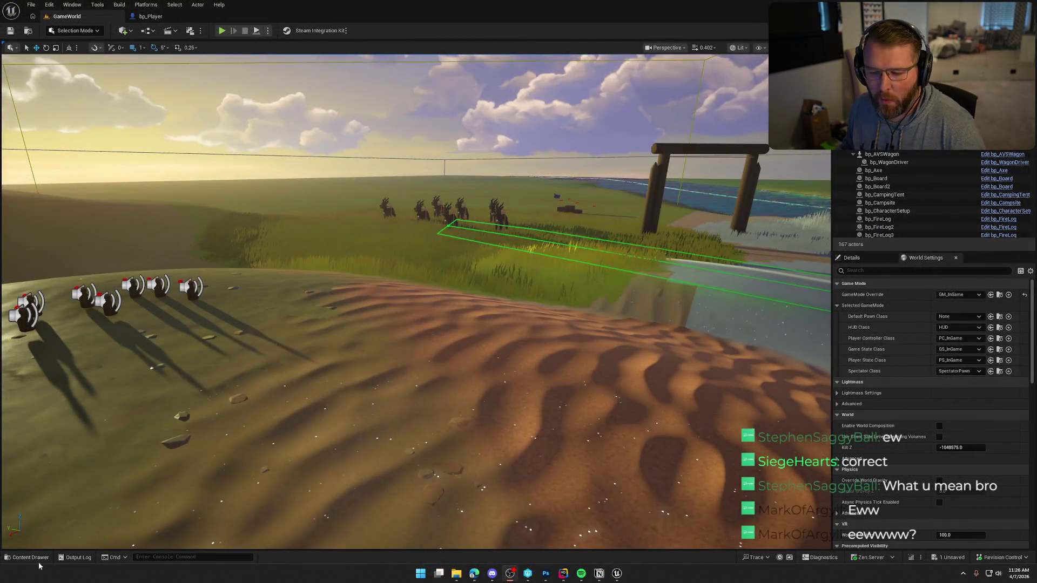
key(ctrl+space)
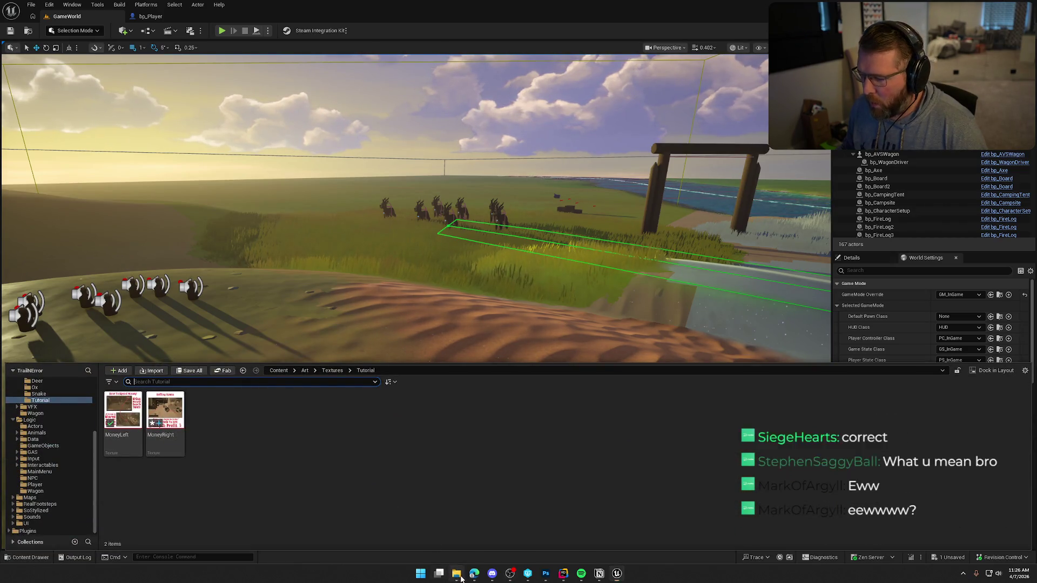
click(457, 572)
mouse_move(402, 204)
mouse_down()
mouse_move(547, 297)
mouse_move(845, 432)
mouse_move(176, 493)
mouse_up()
key(ctrl+shift+s)
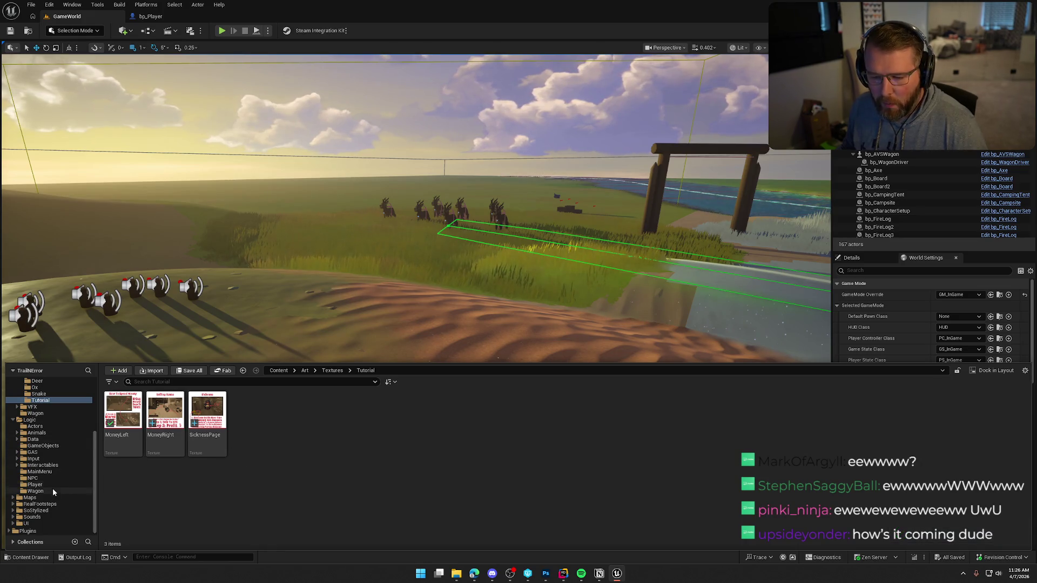
Set bp_Player's LeftPageContent index 1 to SicknessPage and compile the blueprint
click(138, 21)
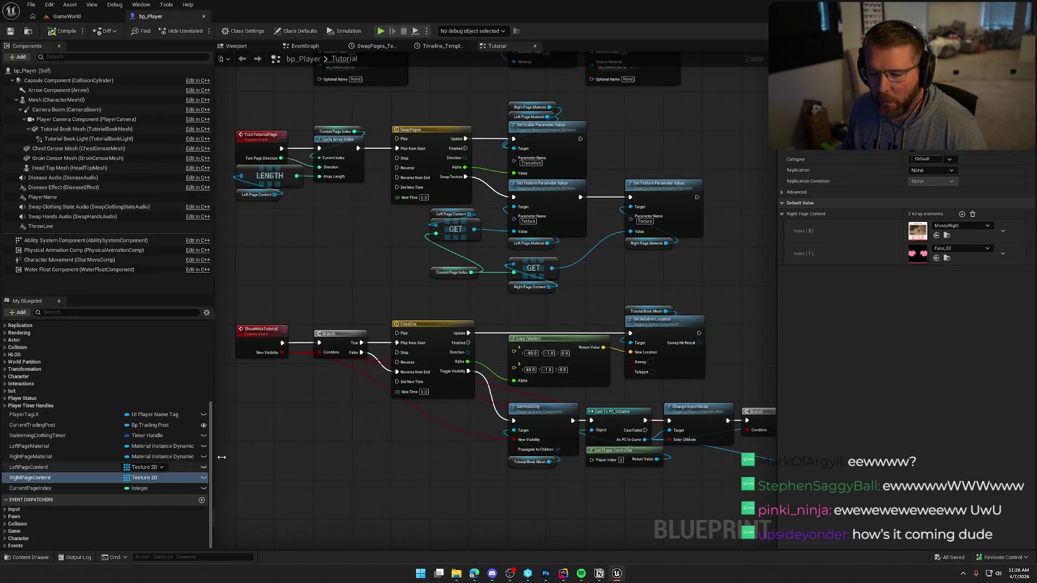
click(33, 468)
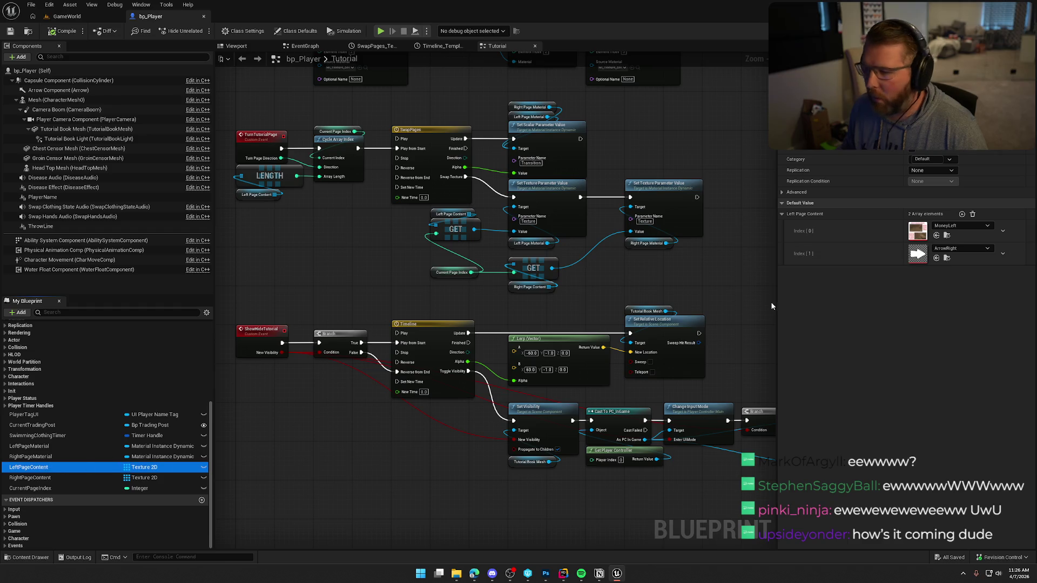
click(945, 259)
mouse_move(173, 415)
mouse_down()
mouse_move(939, 233)
mouse_move(924, 254)
mouse_up()
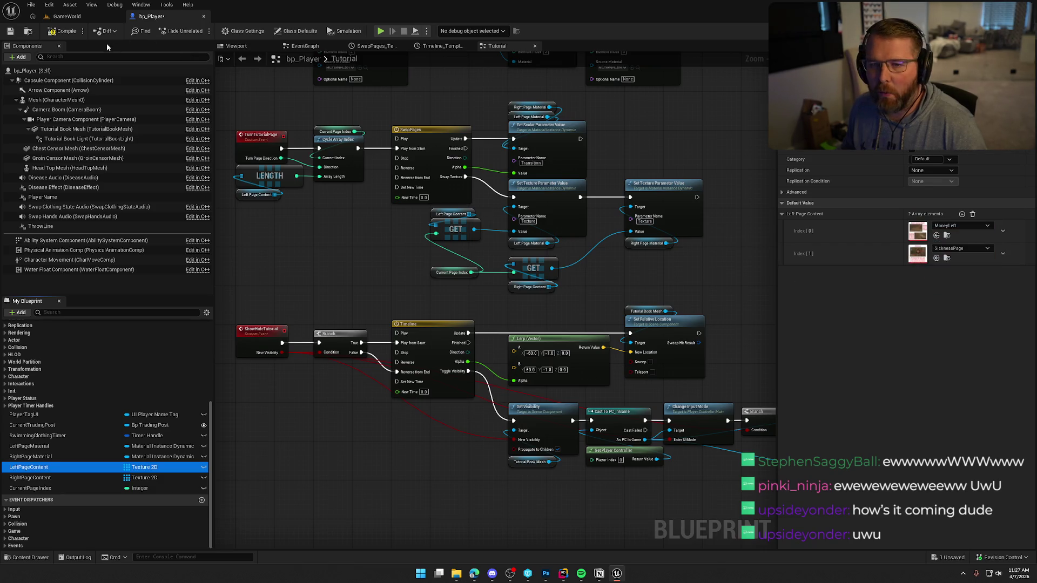
click(67, 35)
click(67, 17)
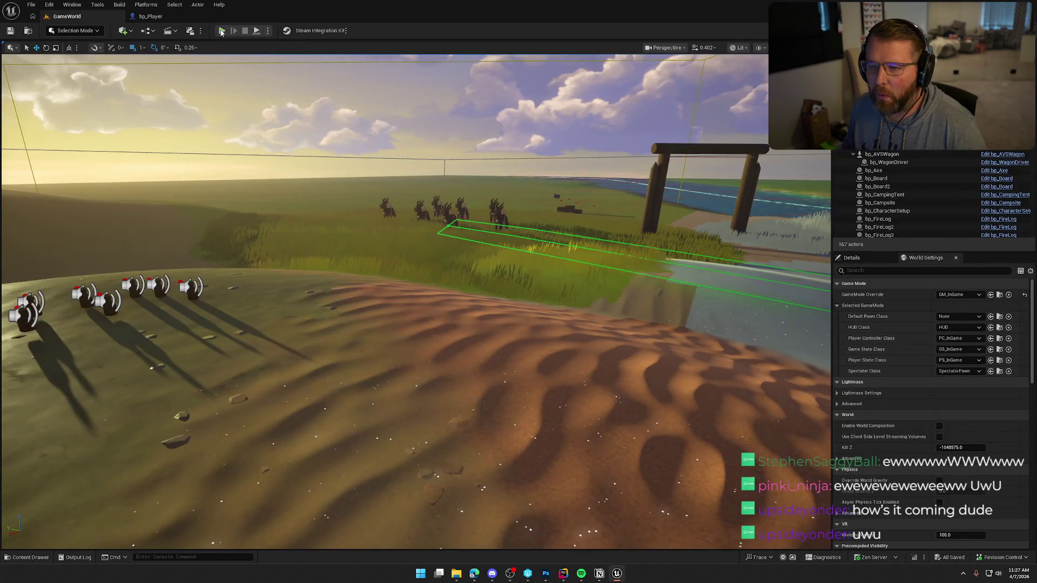
Play the game, open the tutorial book, and page between the Sickness and money pages before closing it
key(alt+p)
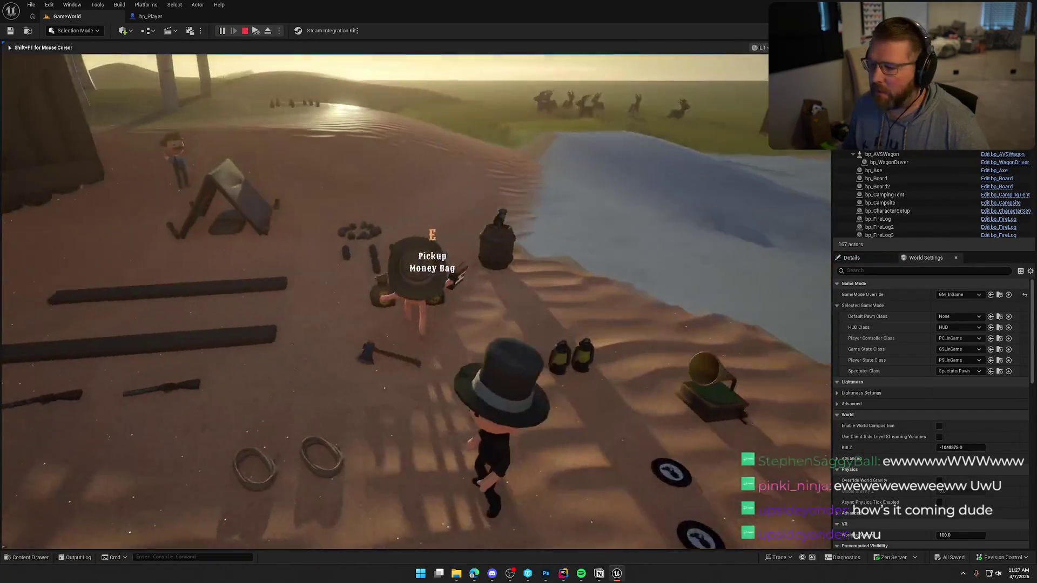
key(w)
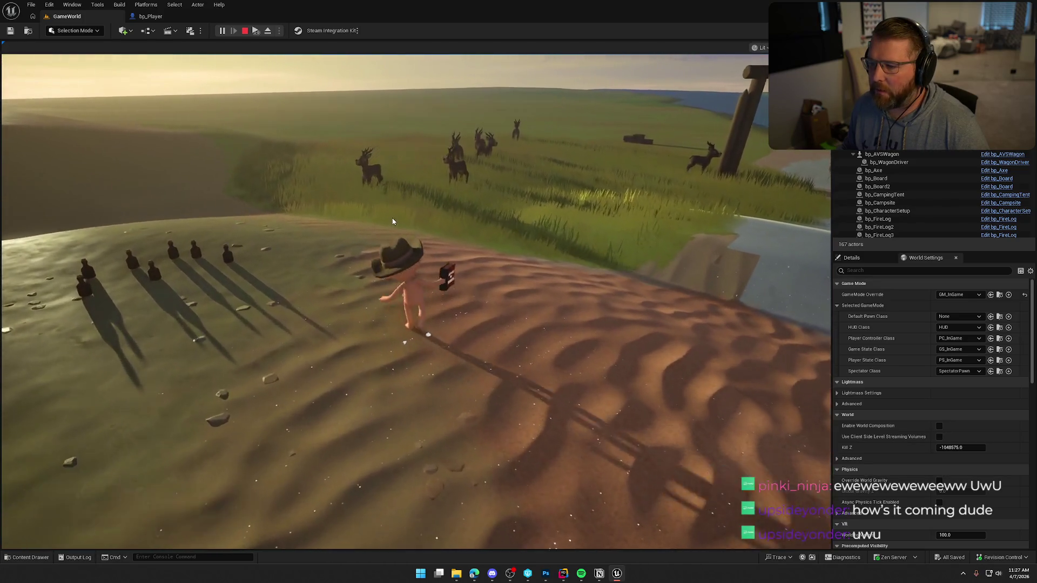
click(485, 294)
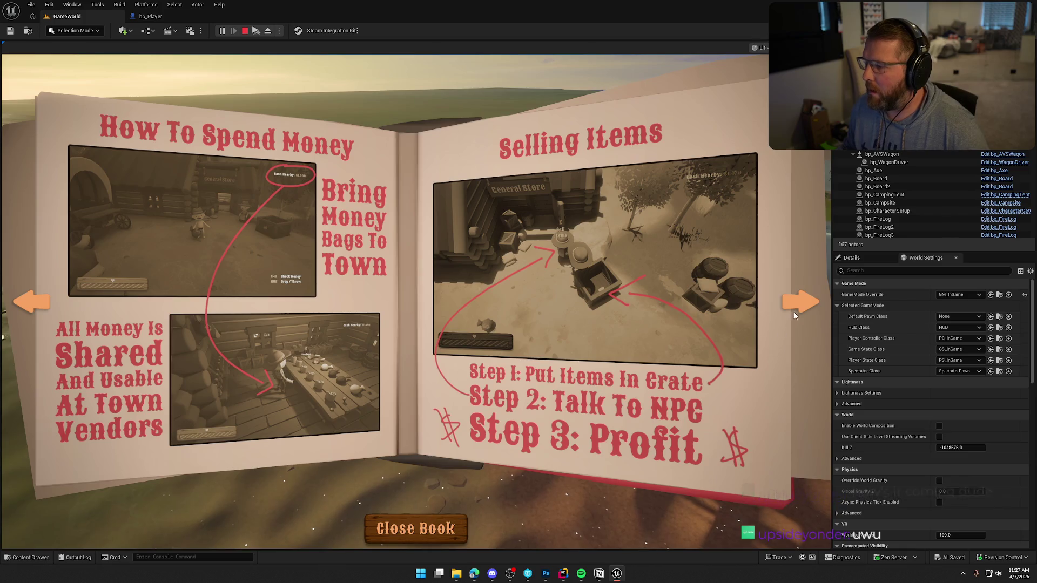
click(800, 302)
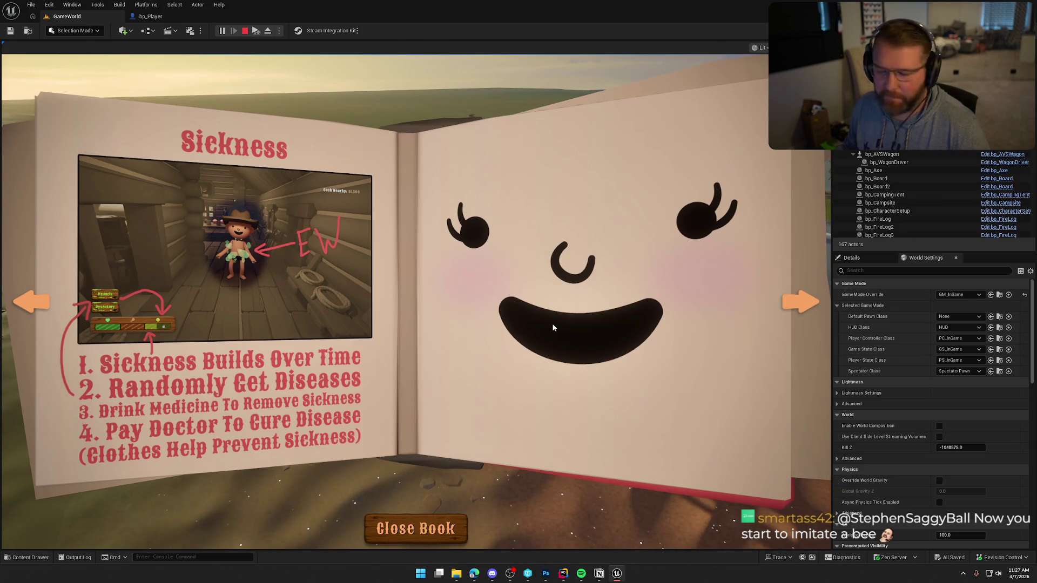
click(801, 302)
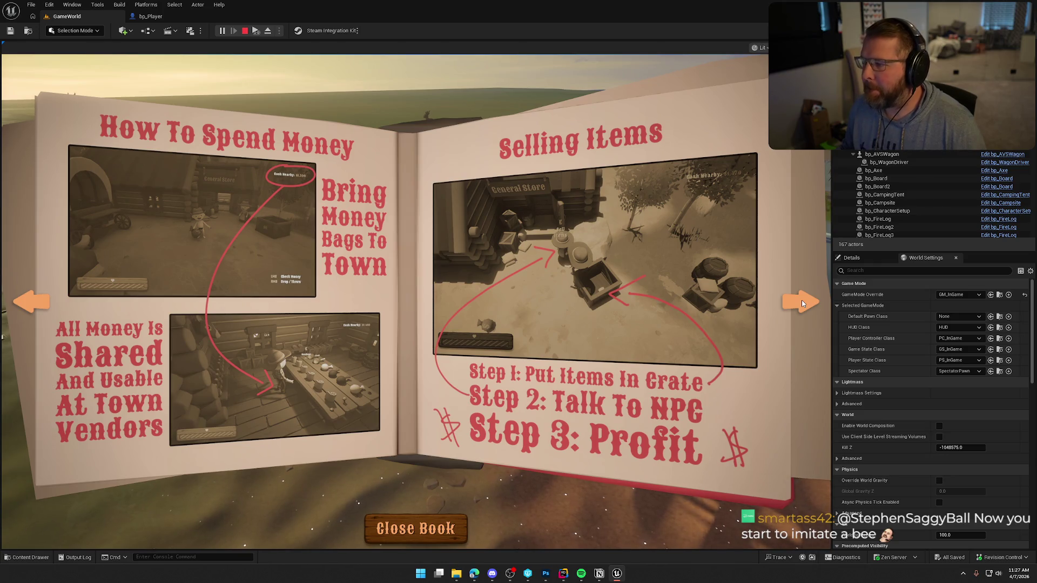
click(801, 303)
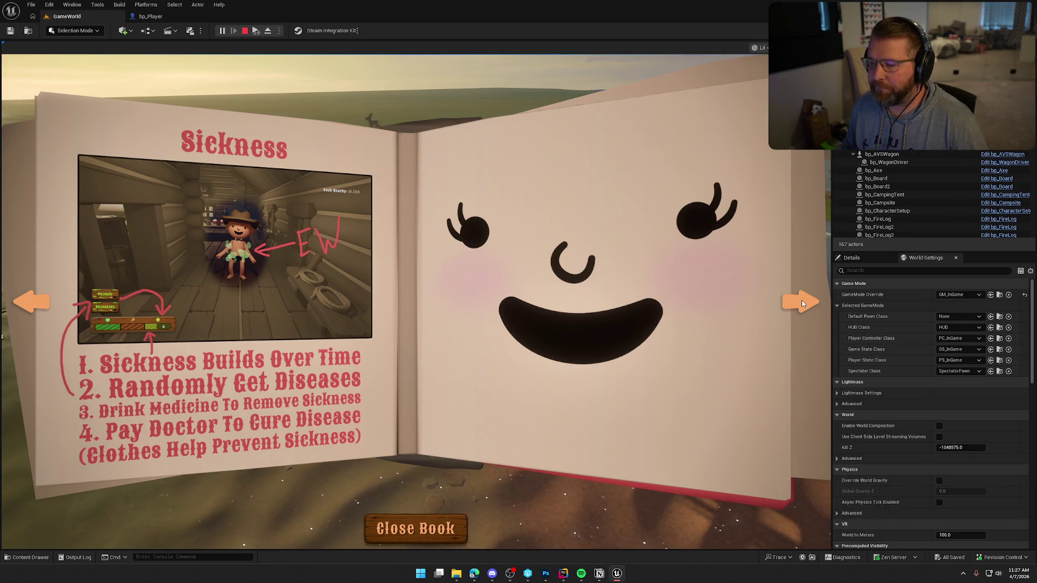
click(801, 300)
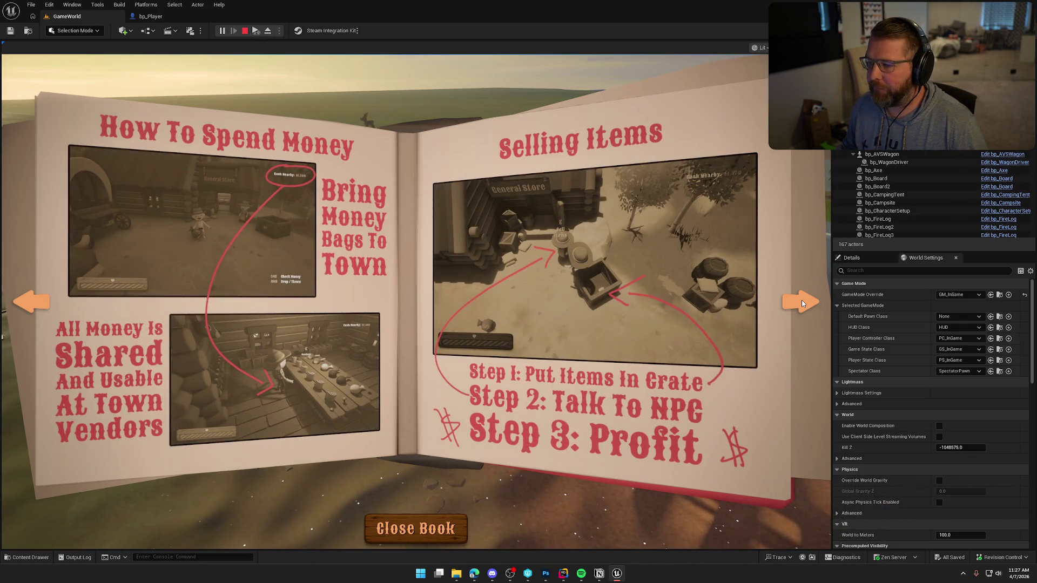
click(801, 300)
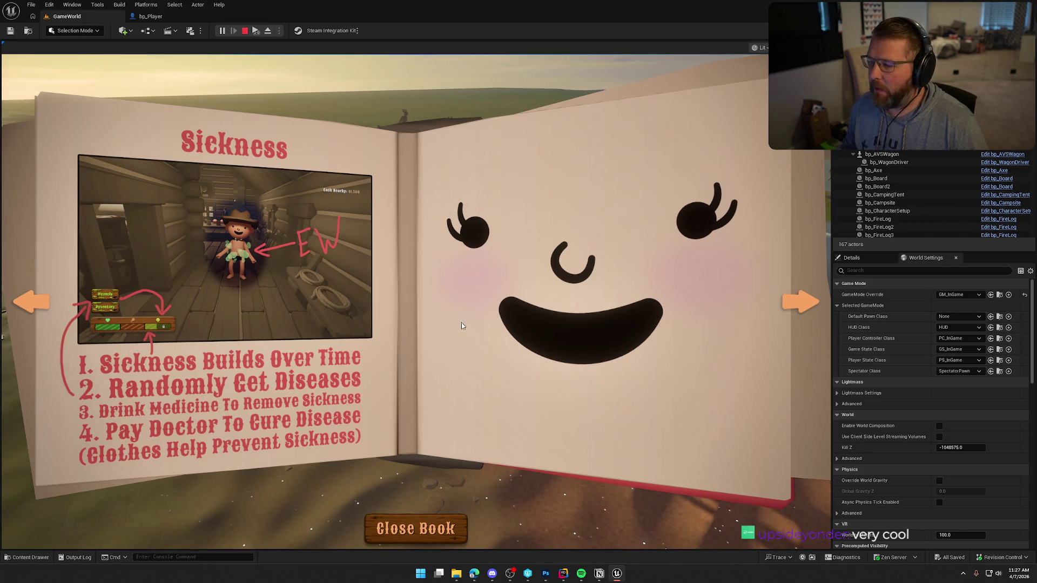
click(416, 529)
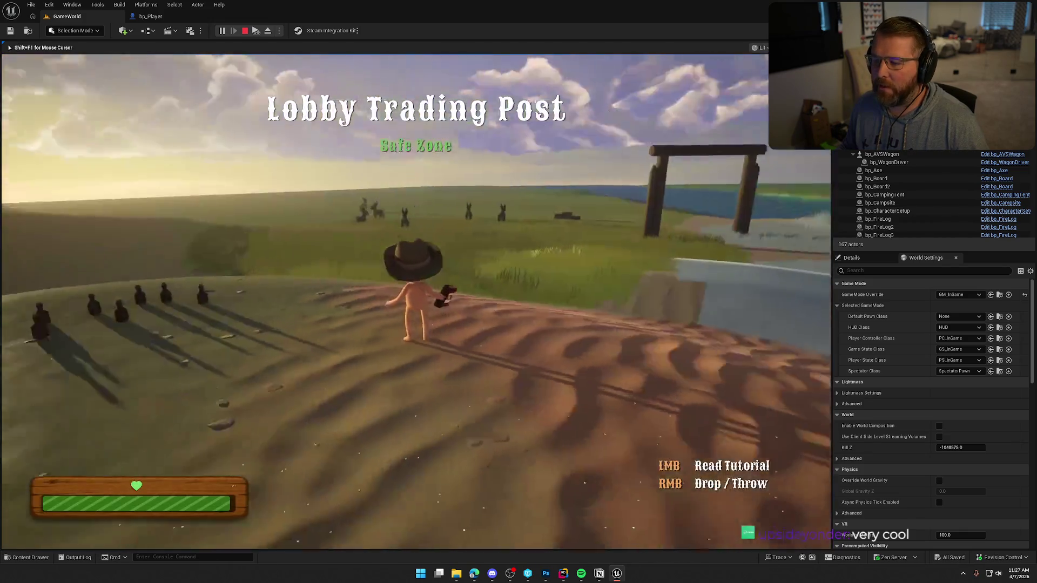
Drop the tutorial book, pick it back up, reopen it and turn a page
right_click(416, 301)
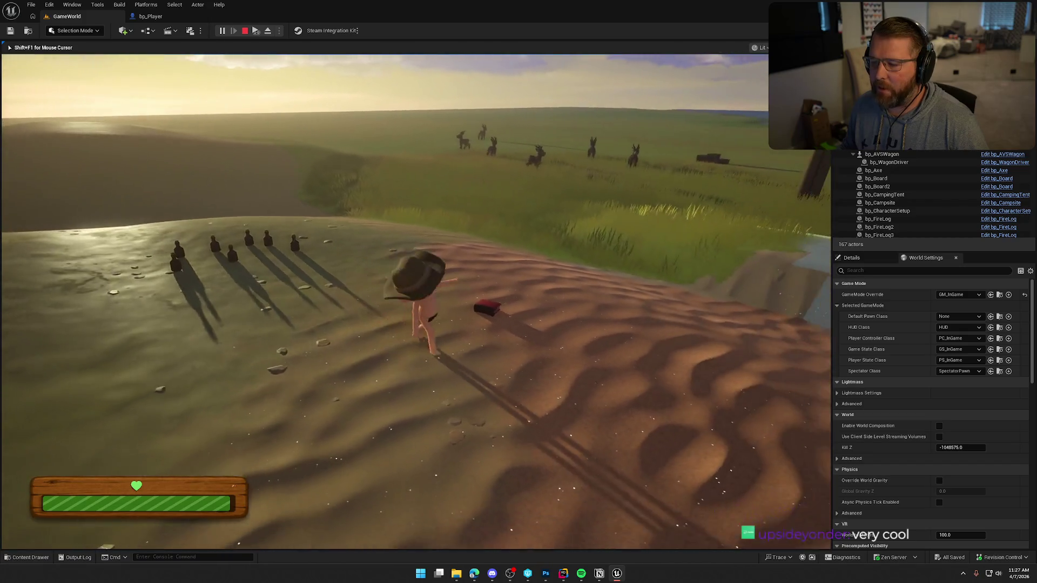
key(w)
key(e)
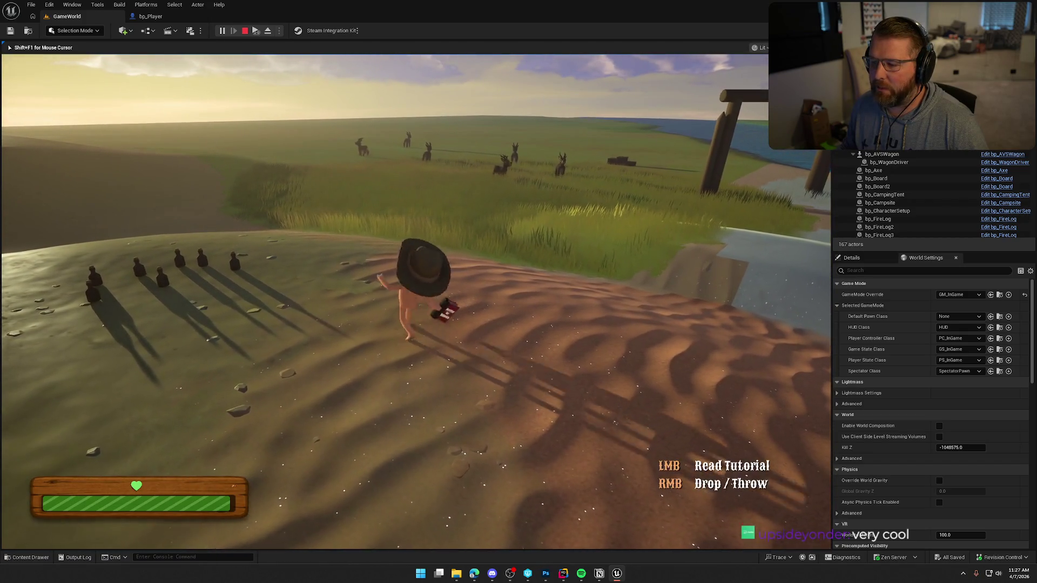
click(416, 302)
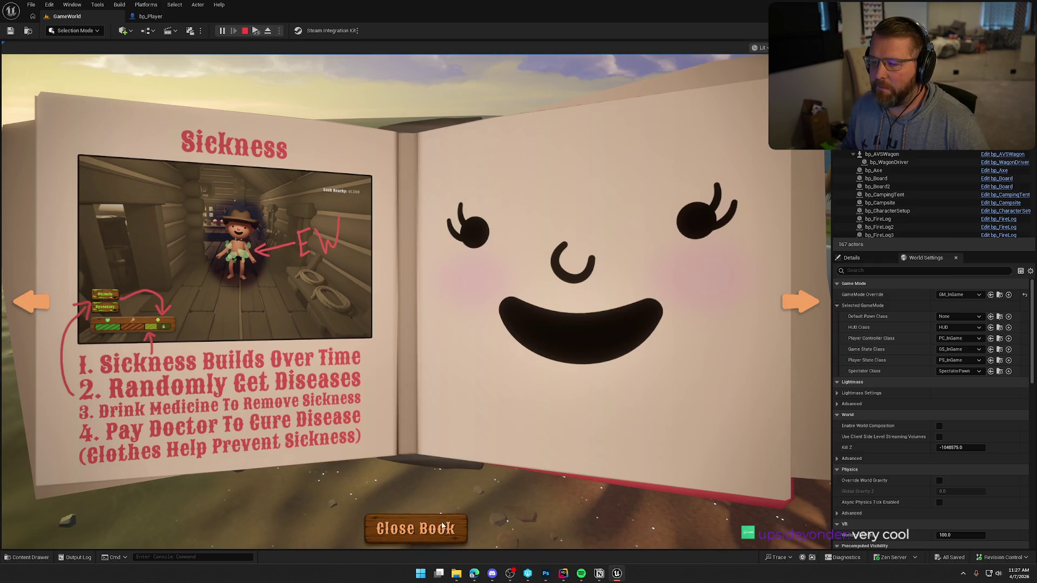
click(791, 306)
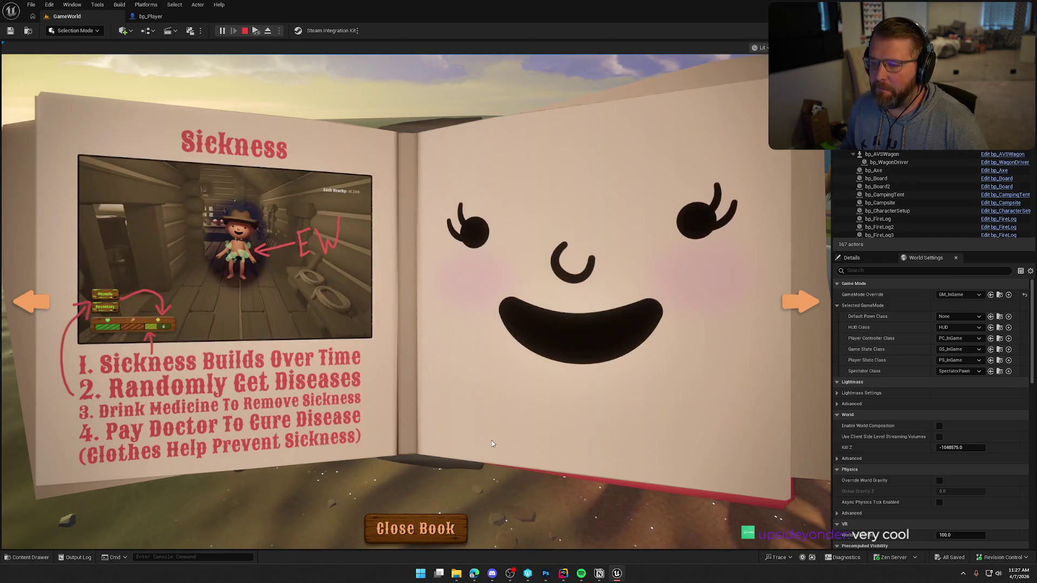
click(425, 531)
Walk to the camp, reopen the book at the Sickness page, then stop the play session
key(w)
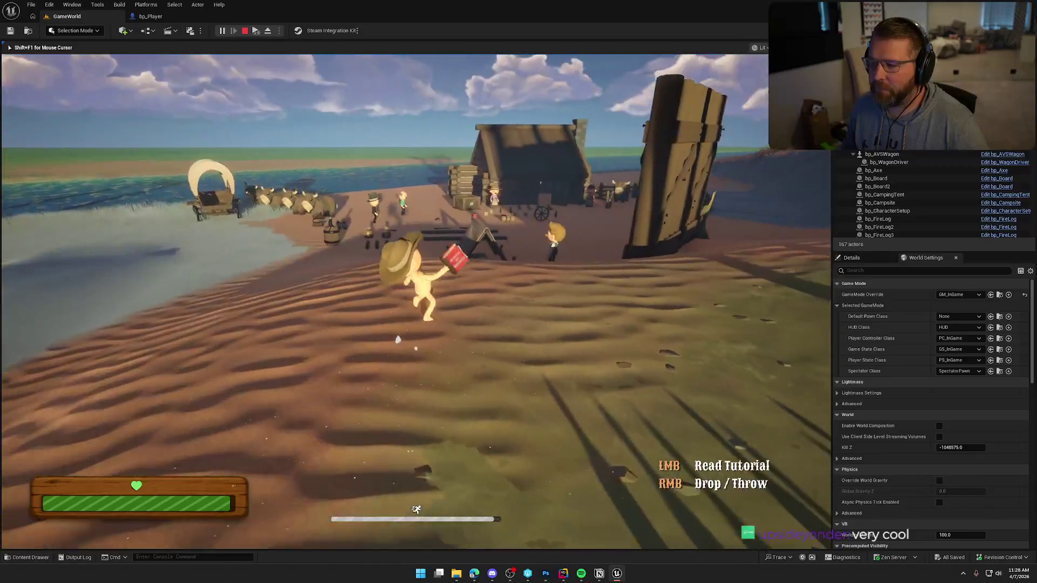
key(s)
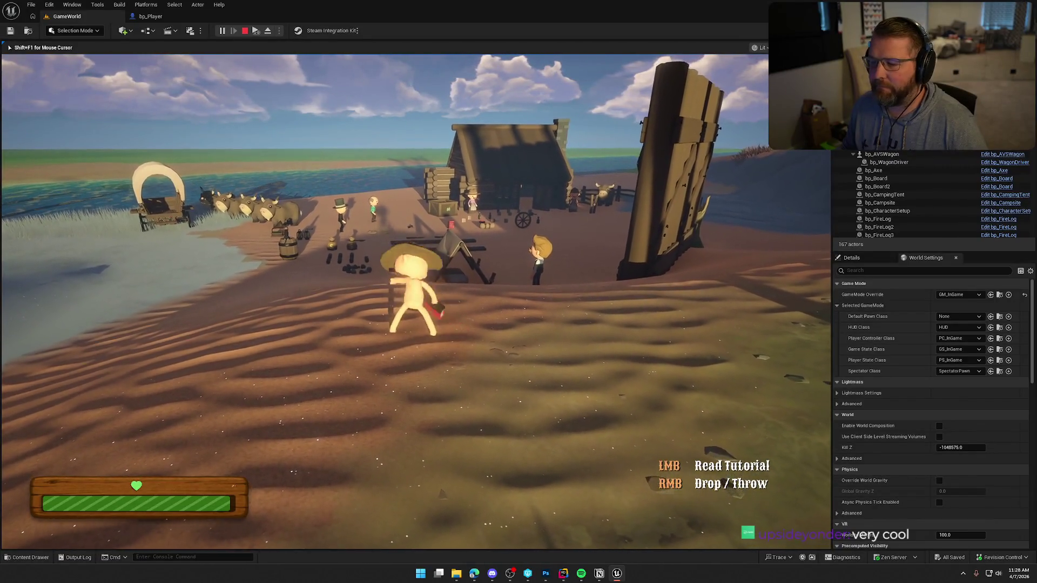
key(w)
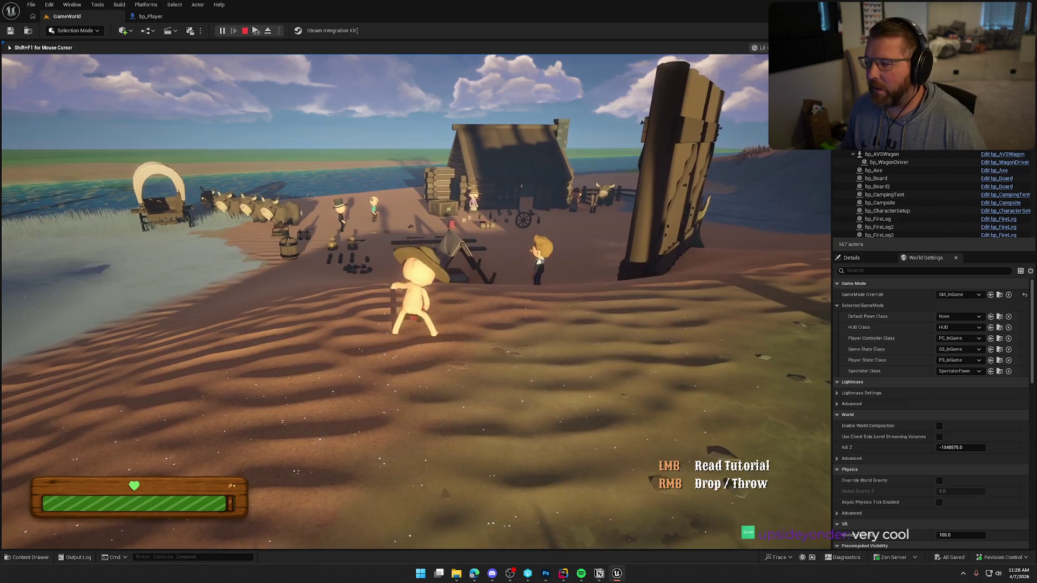
key(w)
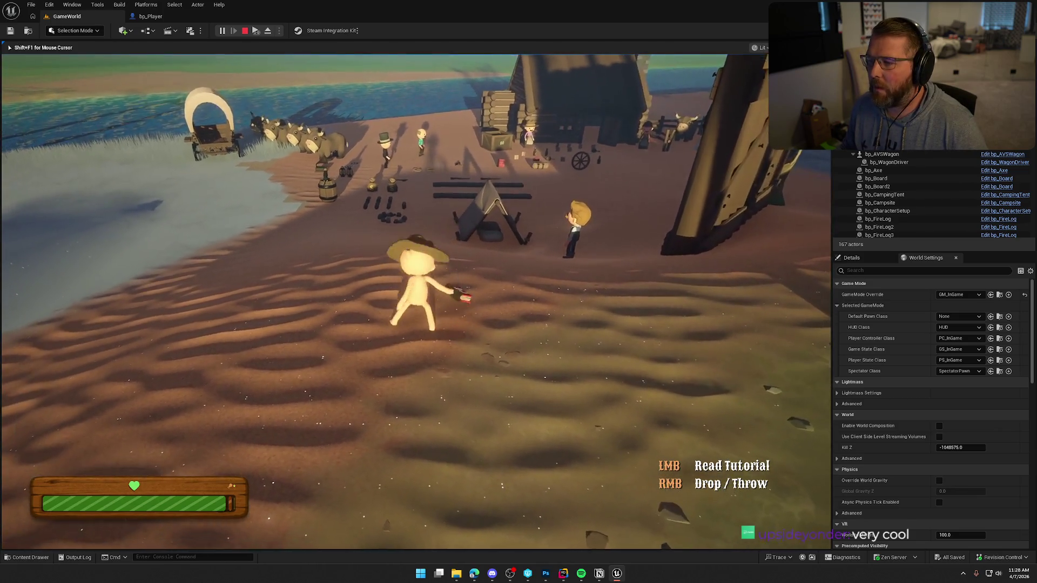
key(w)
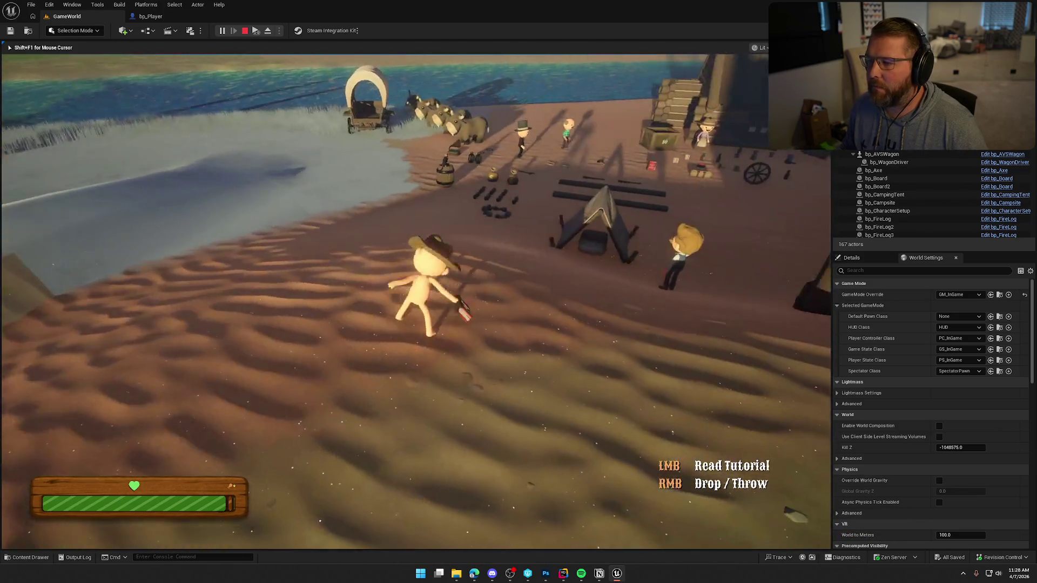
key(w)
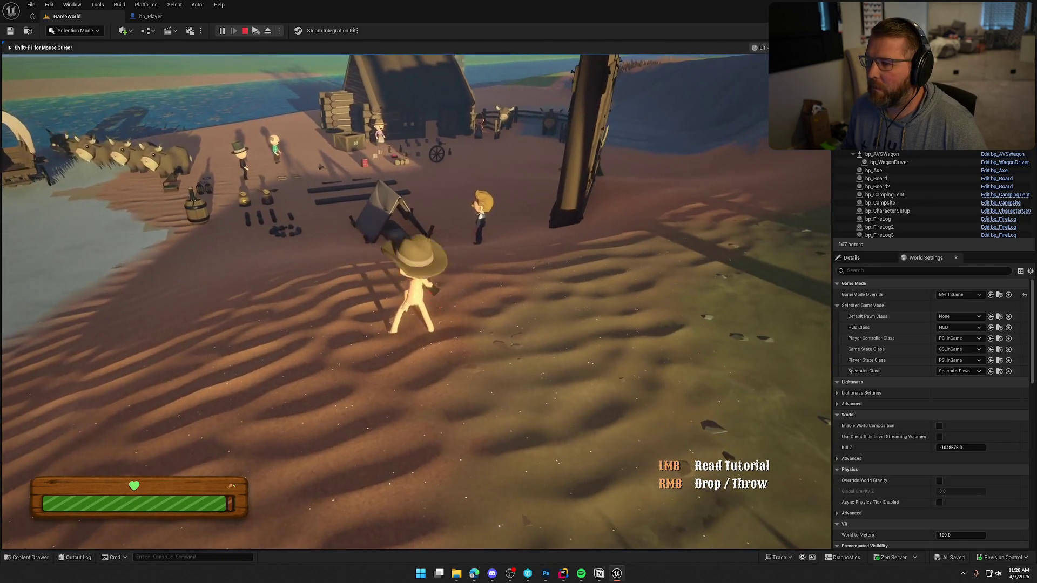
key(w)
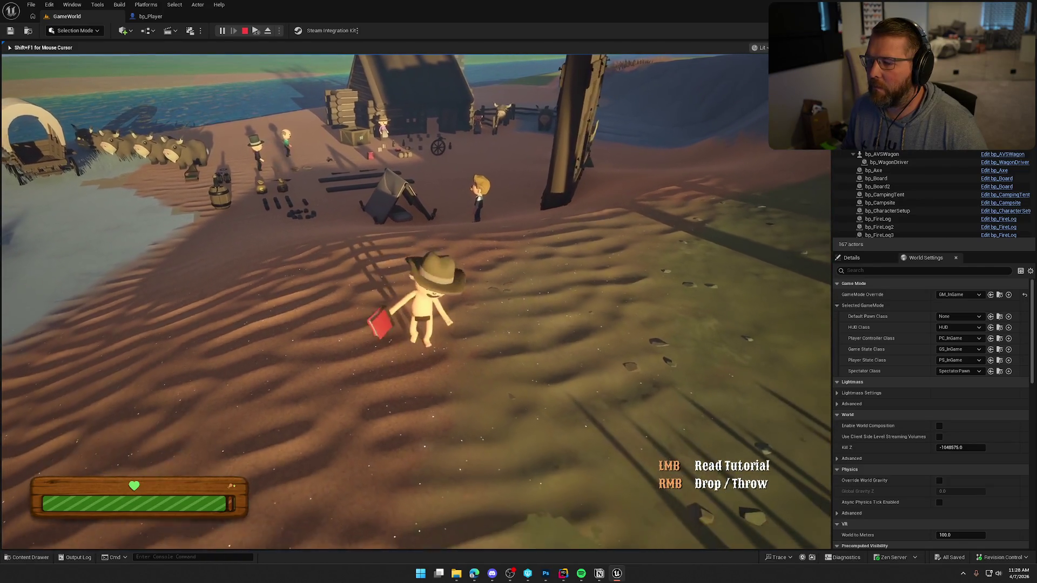
click(517, 455)
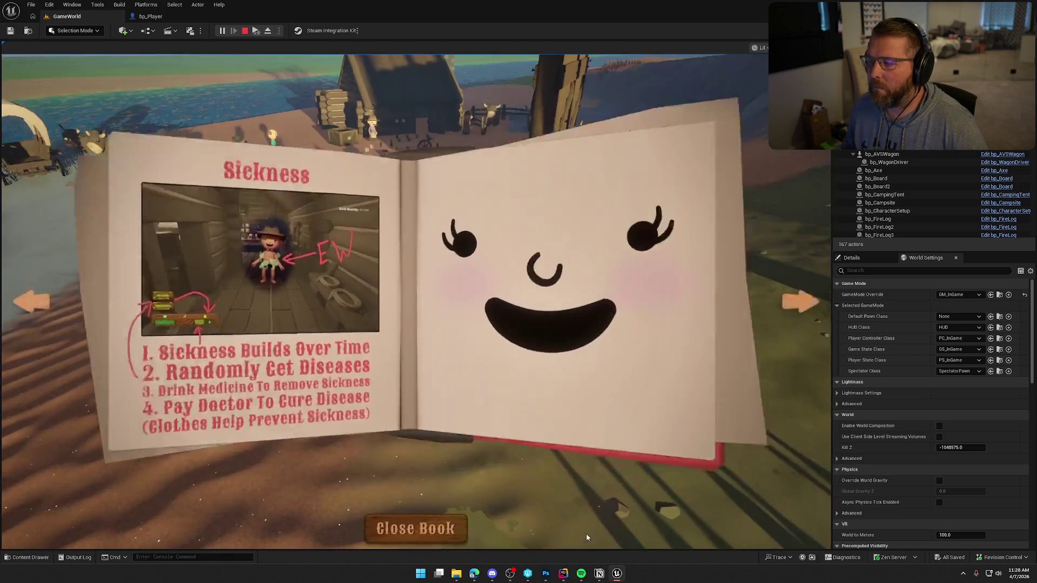
click(789, 304)
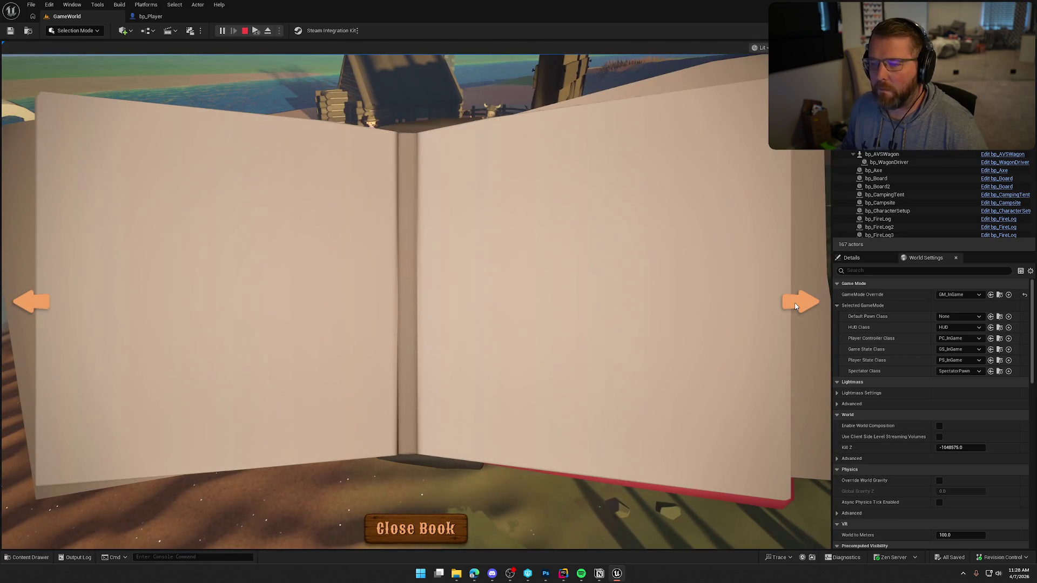
click(793, 305)
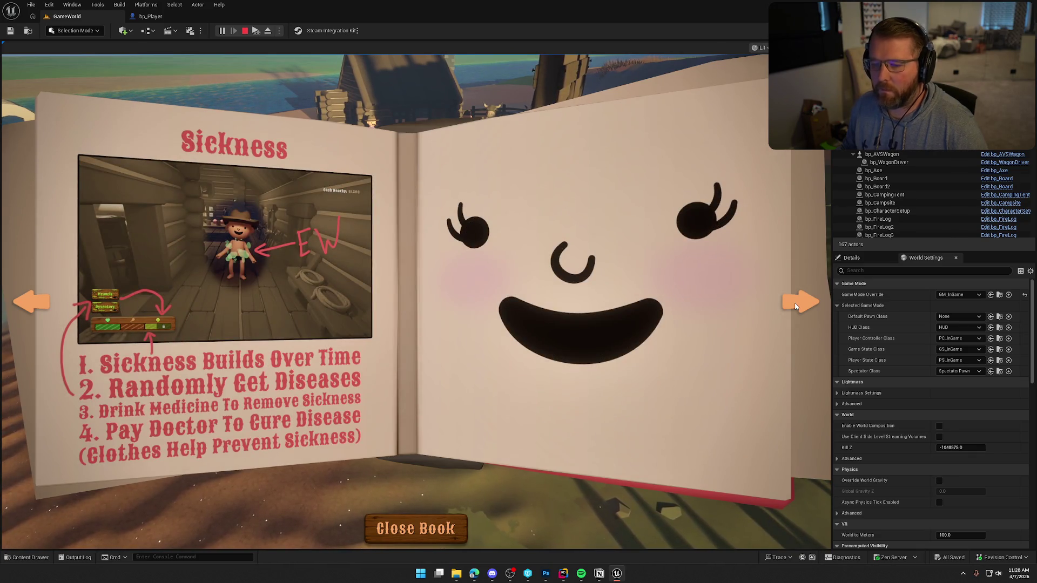
key(Escape)
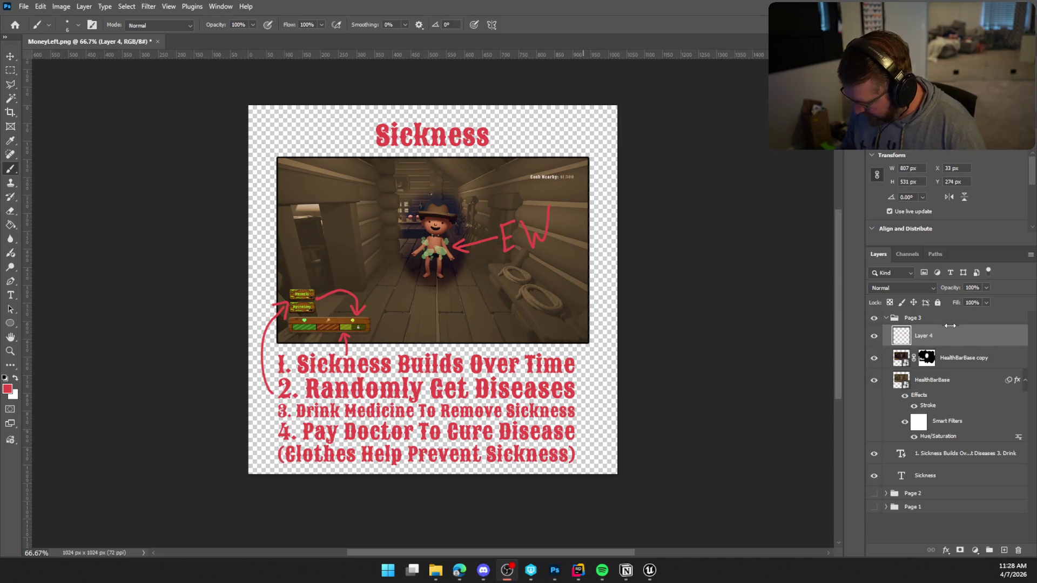
Duplicate the Page 3 group as Page 4 and hide the original Page 3 group
click(936, 324)
right_click(930, 318)
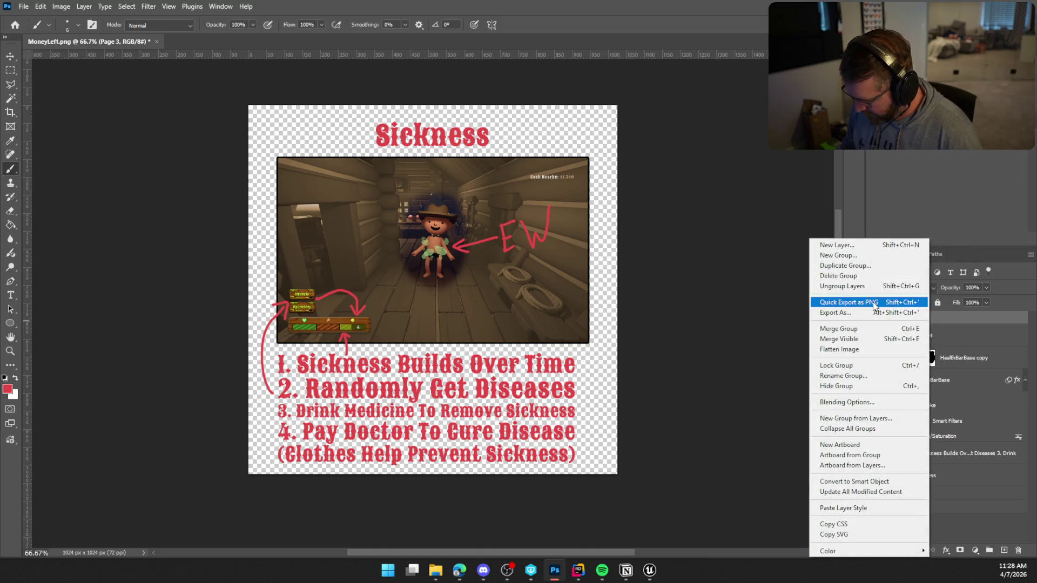
click(862, 267)
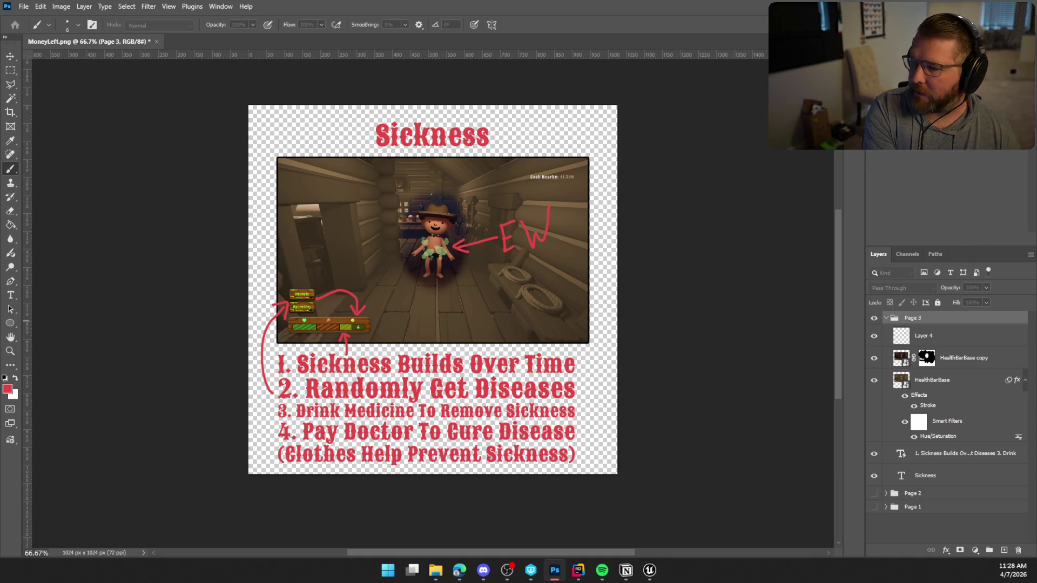
key(Return)
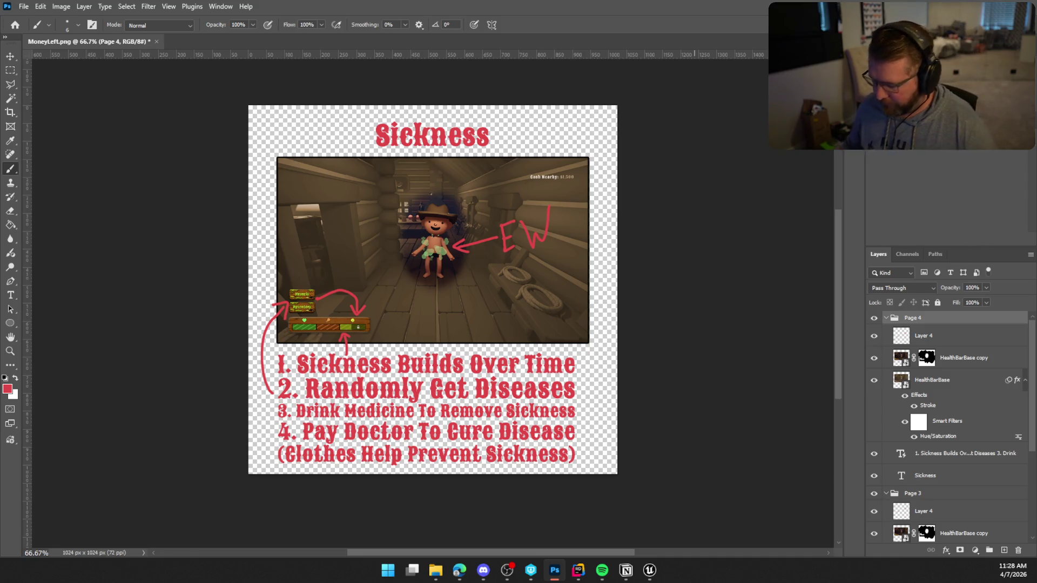
click(884, 494)
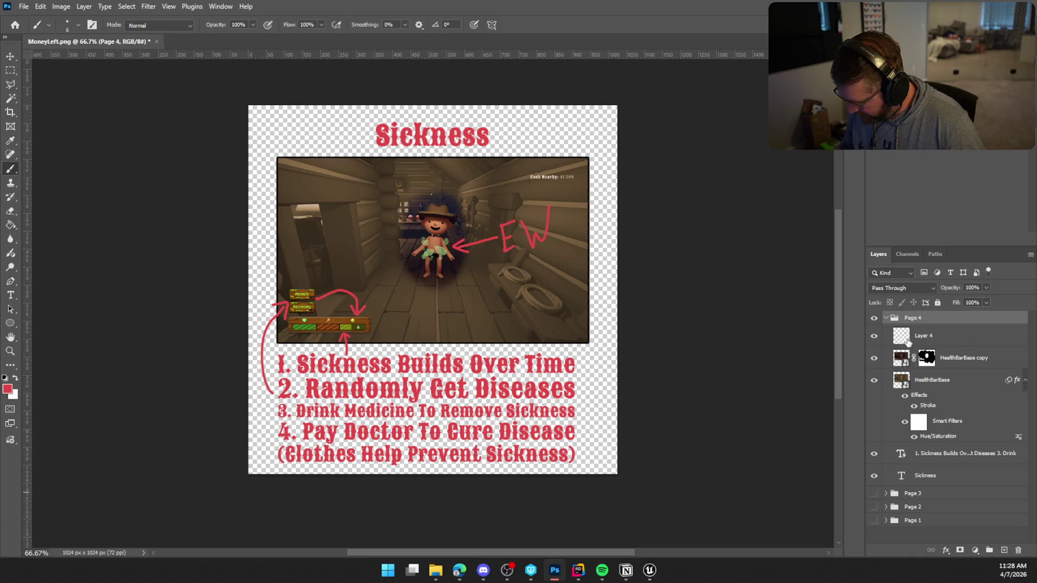
click(931, 339)
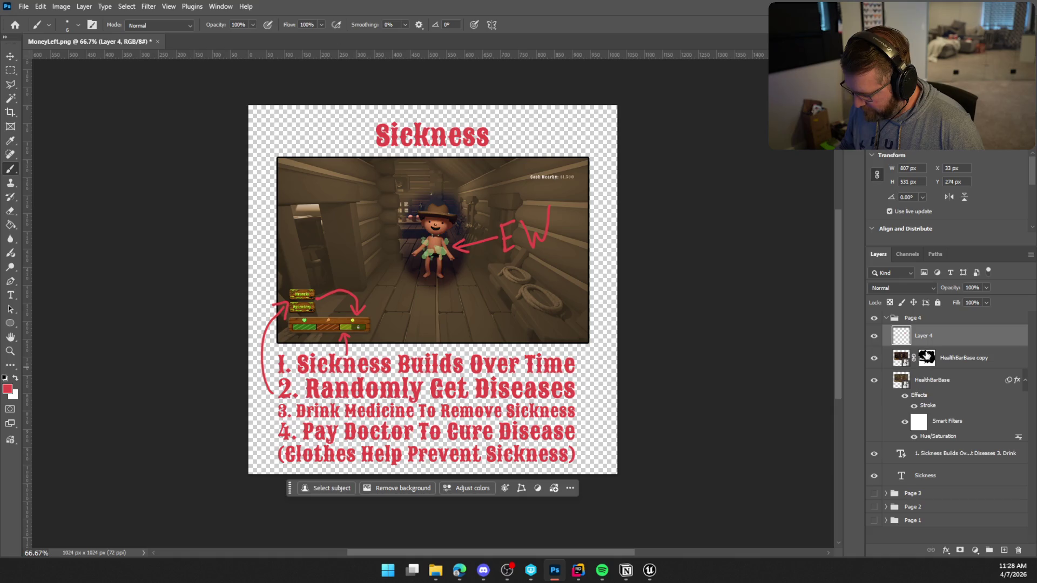
Delete Layer 4 containing the red EW arrow drawing
click(972, 356)
click(969, 344)
key(Delete)
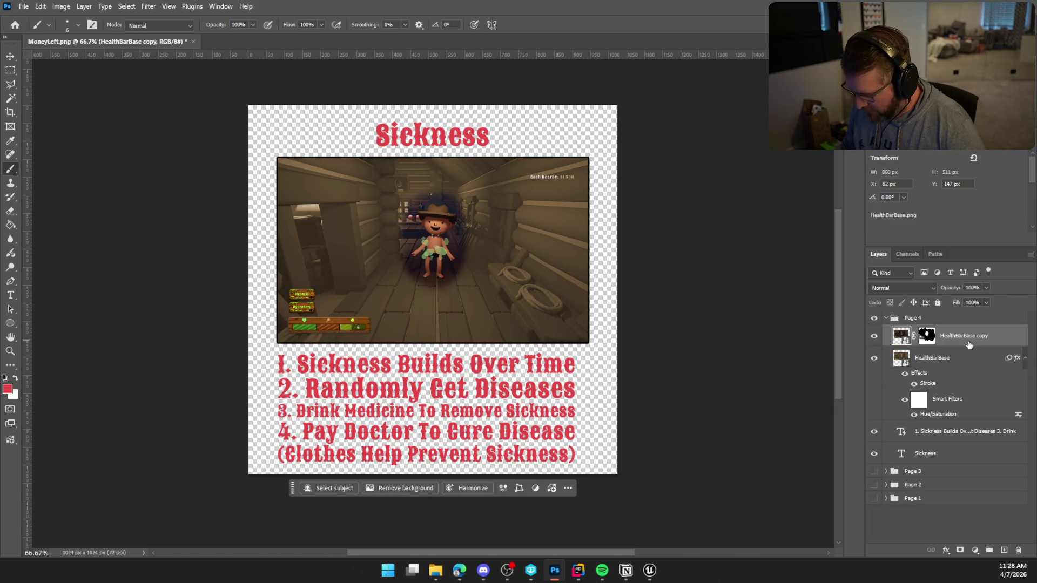
Paint black on the HealthBarBase copy mask to hide the coloured character
click(926, 336)
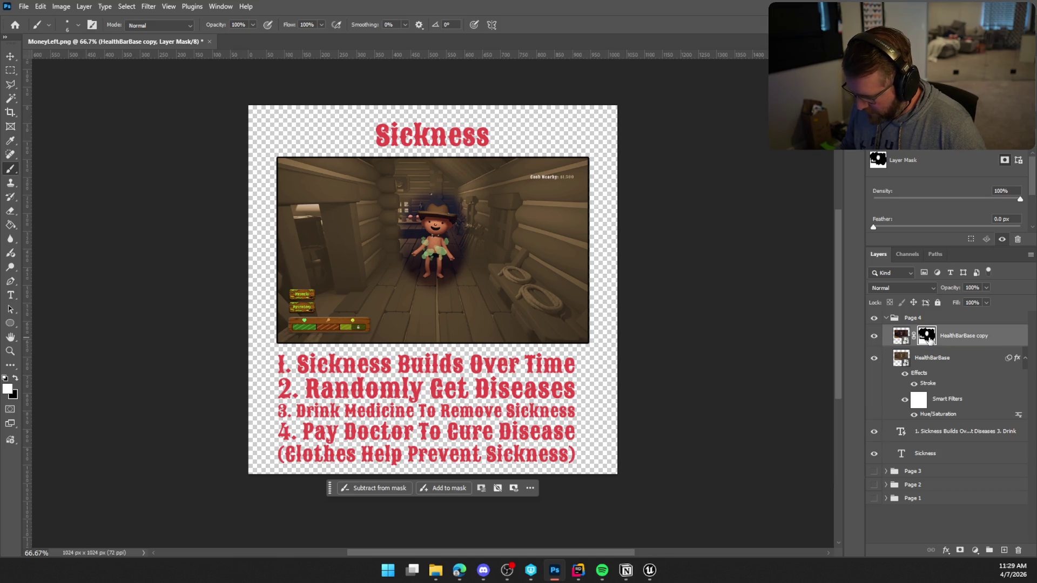
click(17, 379)
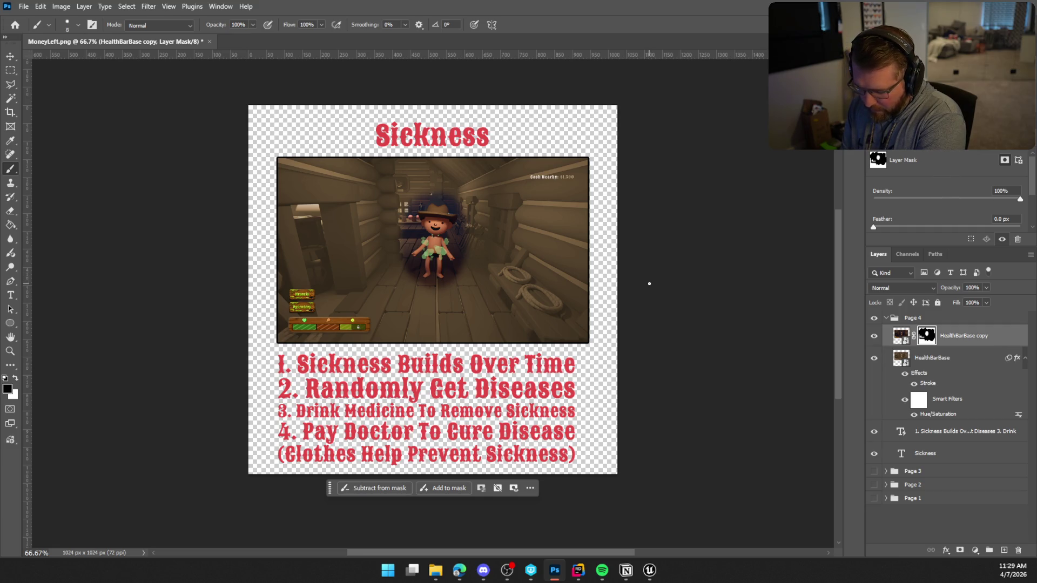
key(bracketright)
key(bracketright)
key(bracketright)
key(bracketright)
key(bracketright)
key(bracketright)
mouse_move(504, 277)
mouse_down()
mouse_move(412, 245)
mouse_move(394, 204)
mouse_move(439, 180)
mouse_move(301, 259)
mouse_move(308, 272)
mouse_move(297, 286)
mouse_move(312, 293)
mouse_up()
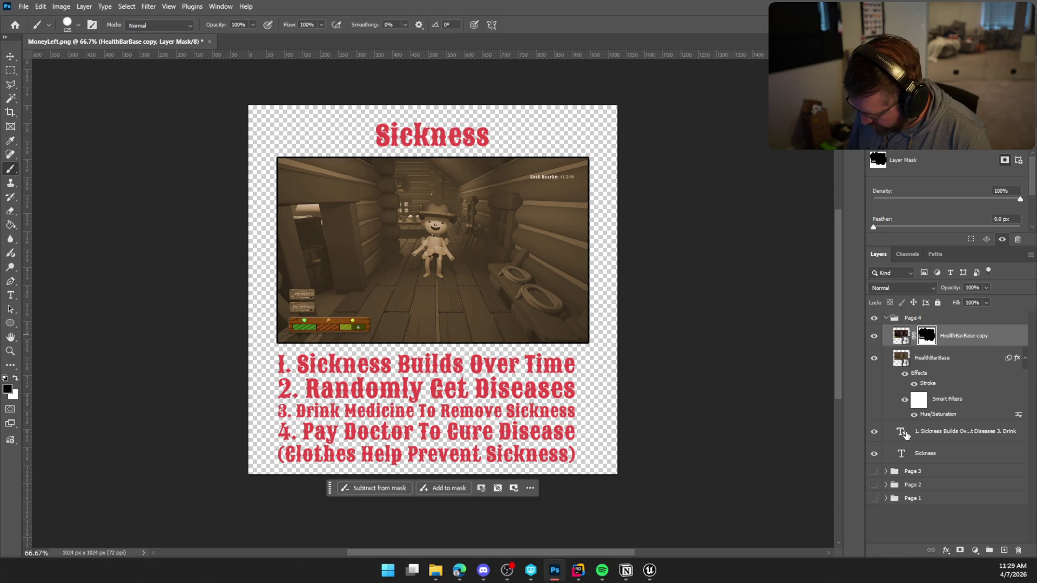
double_click(903, 454)
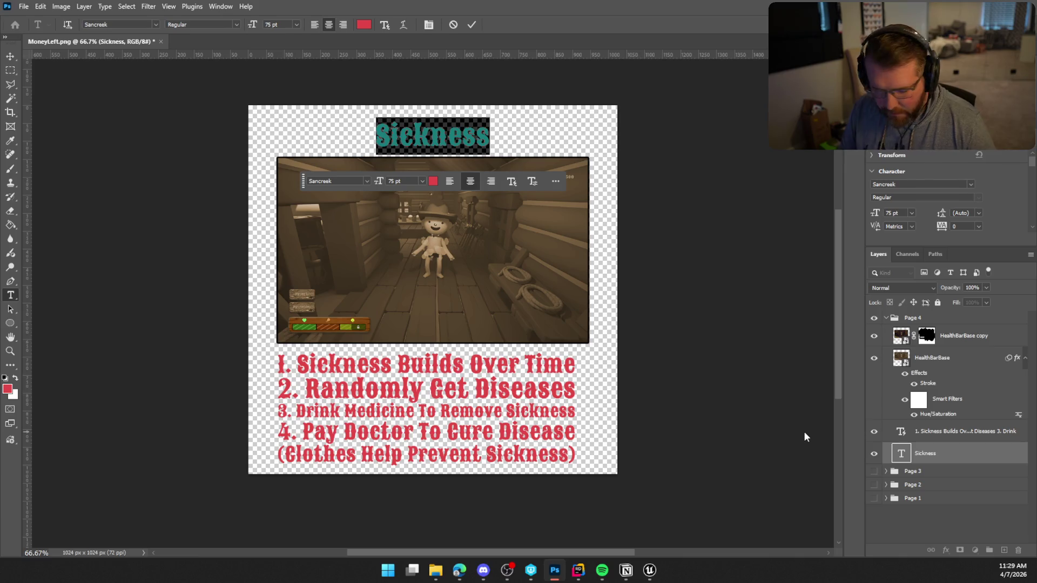
Change the Page 4 title text from Sickness to Hunger and commit it
text(H)
text(unger)
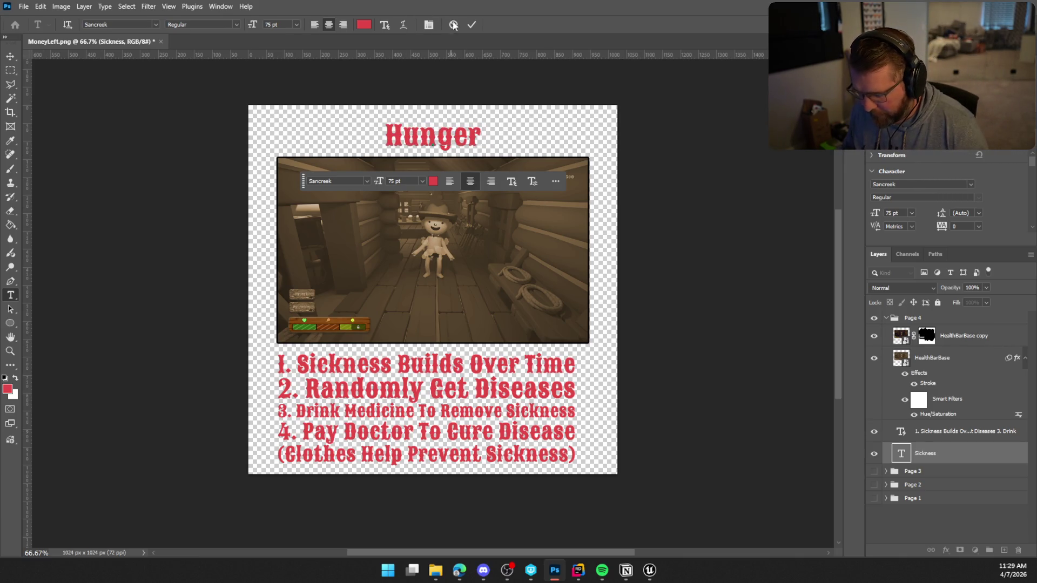
click(473, 25)
key(b)
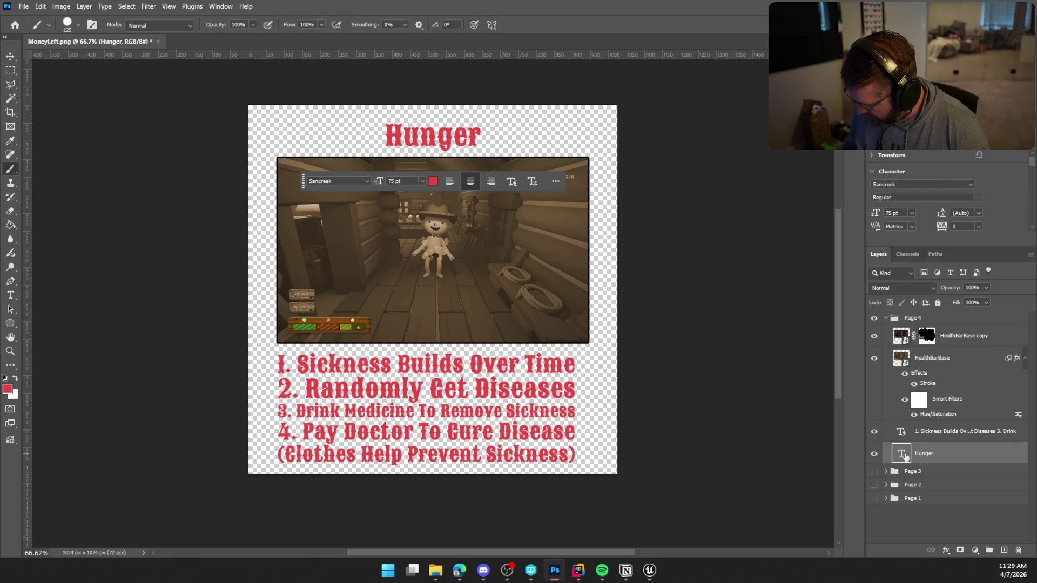
double_click(901, 432)
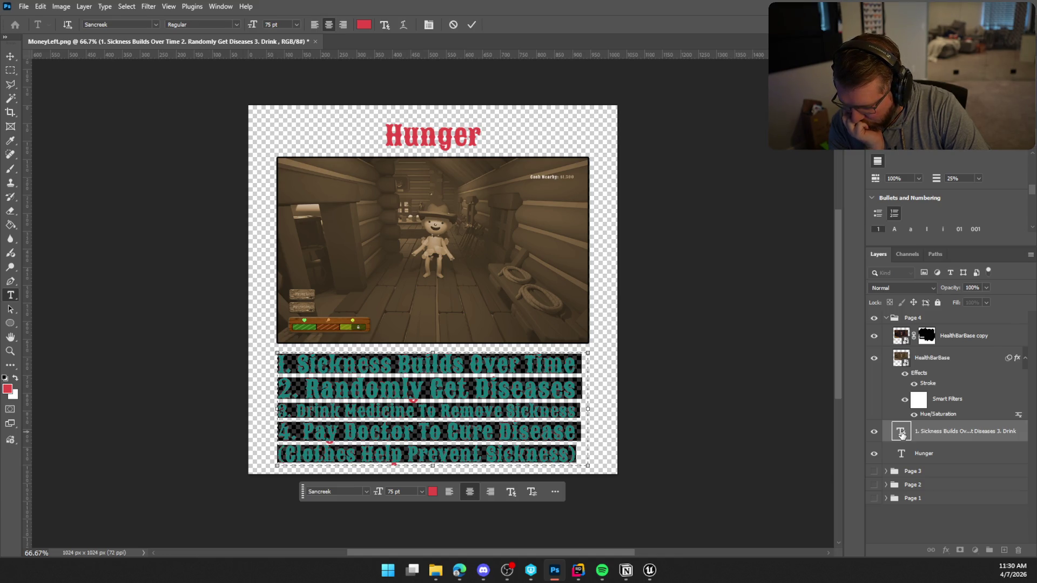
Replace the caption text with 'Hunger Slowly Builds Over Time' and 'Consume Meat'
key(Right)
key(ctrl+a)
text(Hunger)
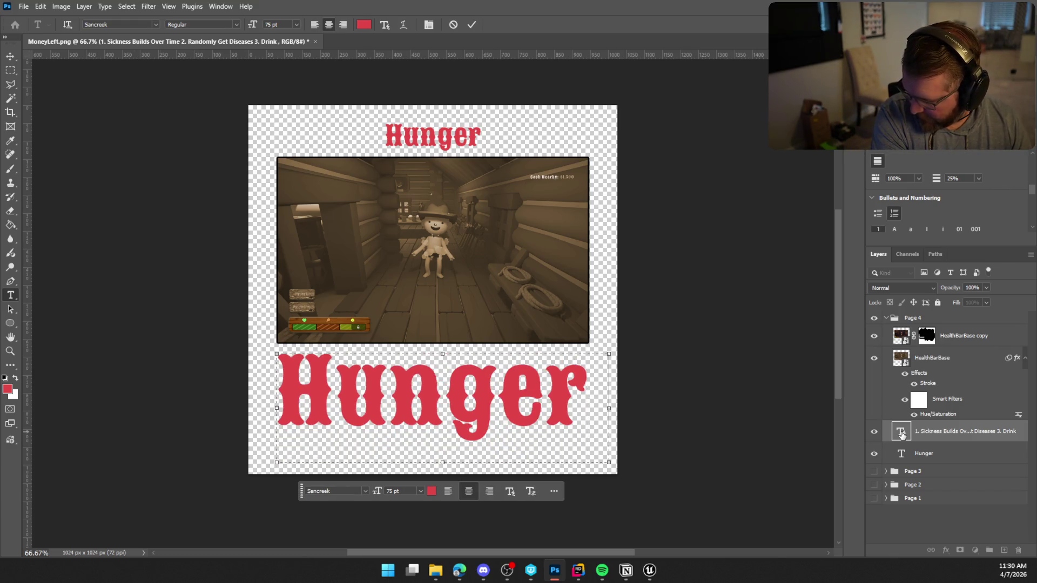
text( Slow)
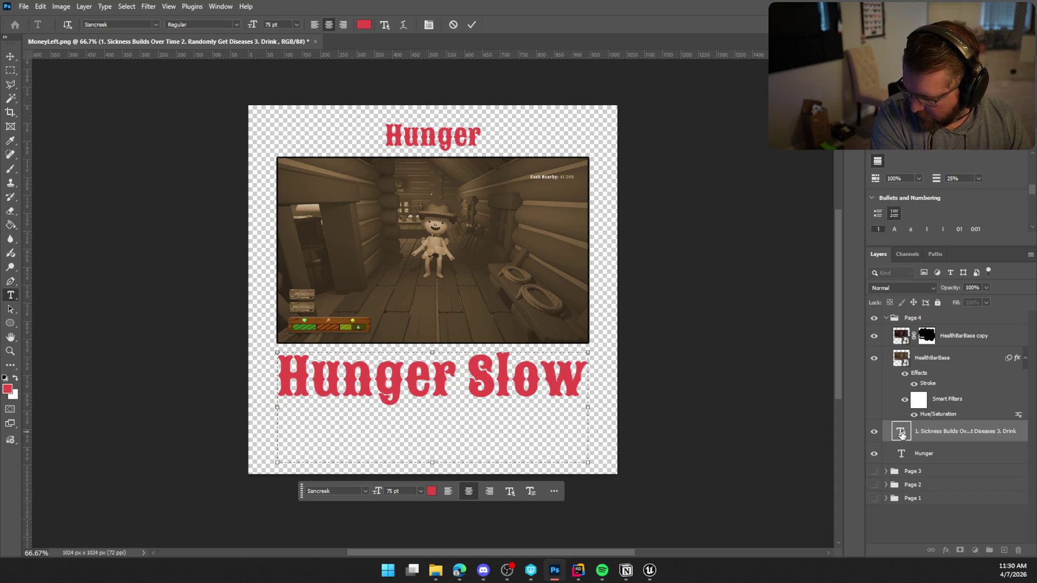
text(ly Buids)
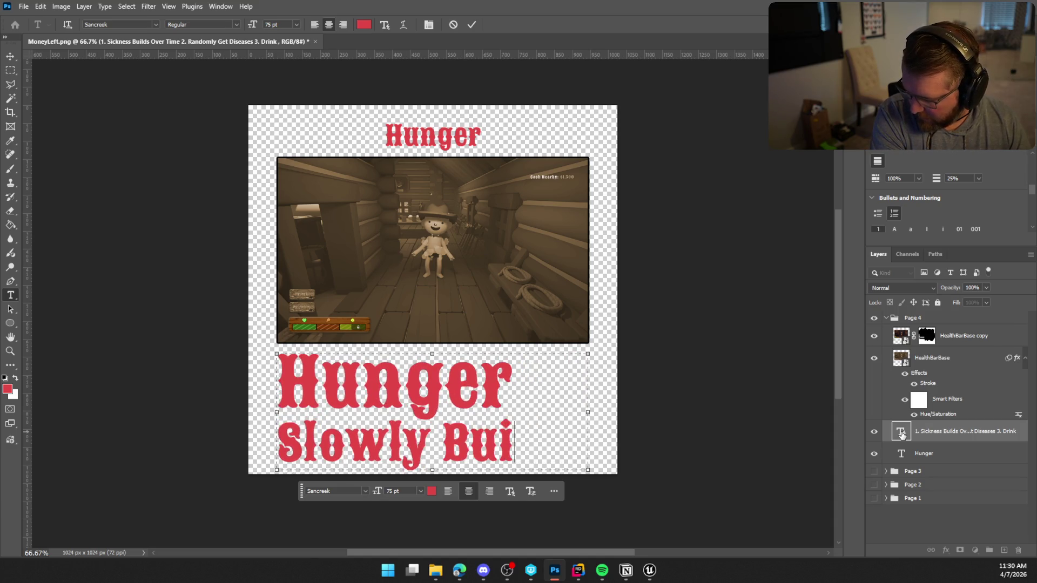
key(BackSpace)
key(BackSpace)
text(lds o)
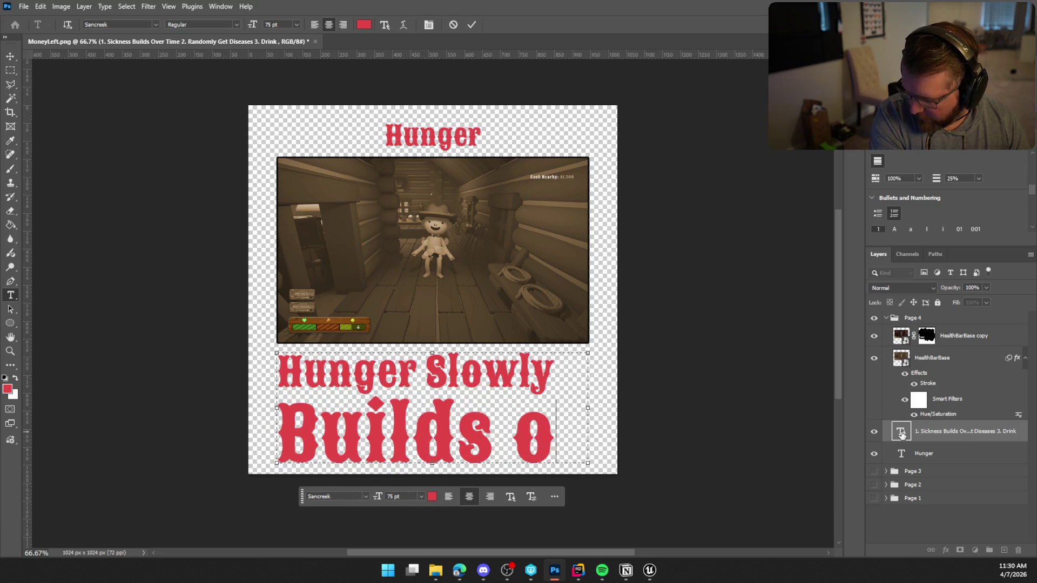
text(Ver)
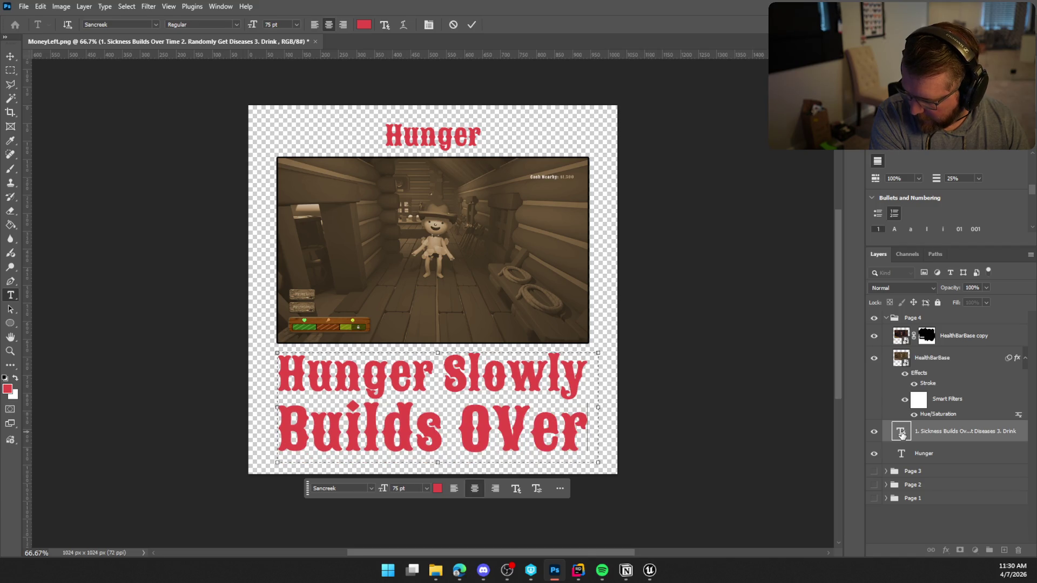
key(BackSpace)
key(BackSpace)
key(BackSpace)
text(ver Time)
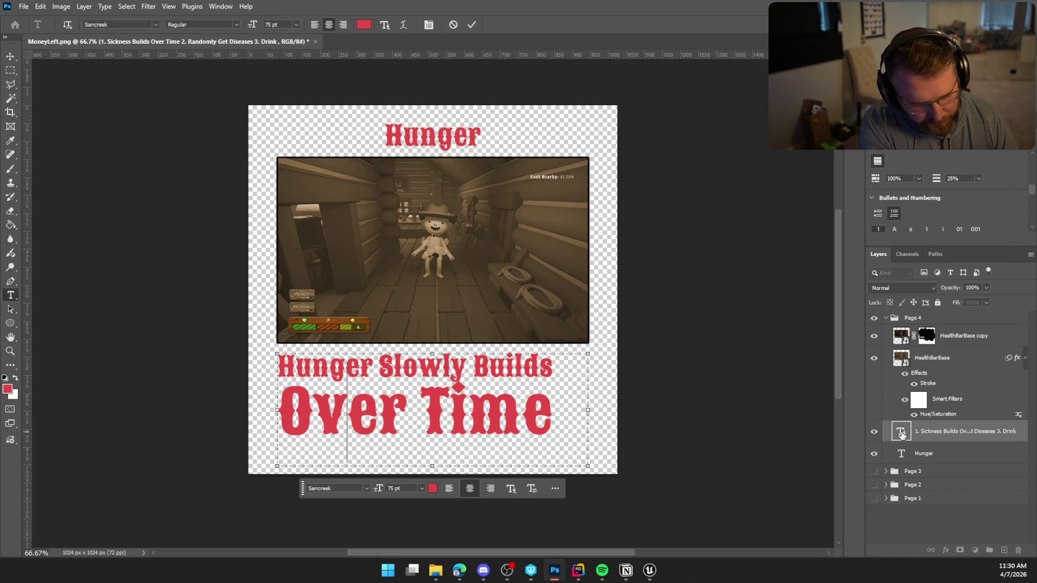
text(Consume)
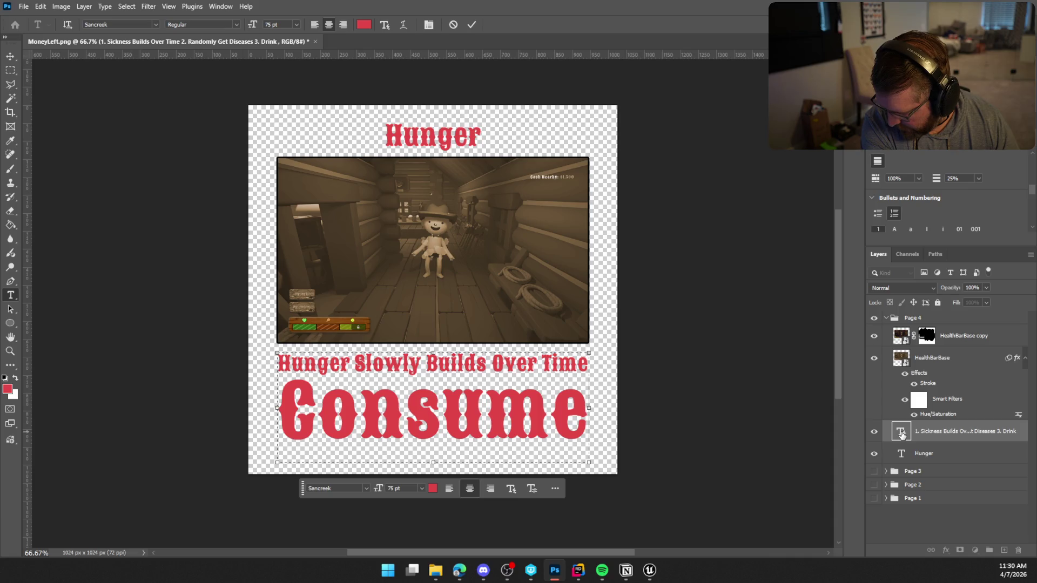
text( Meat)
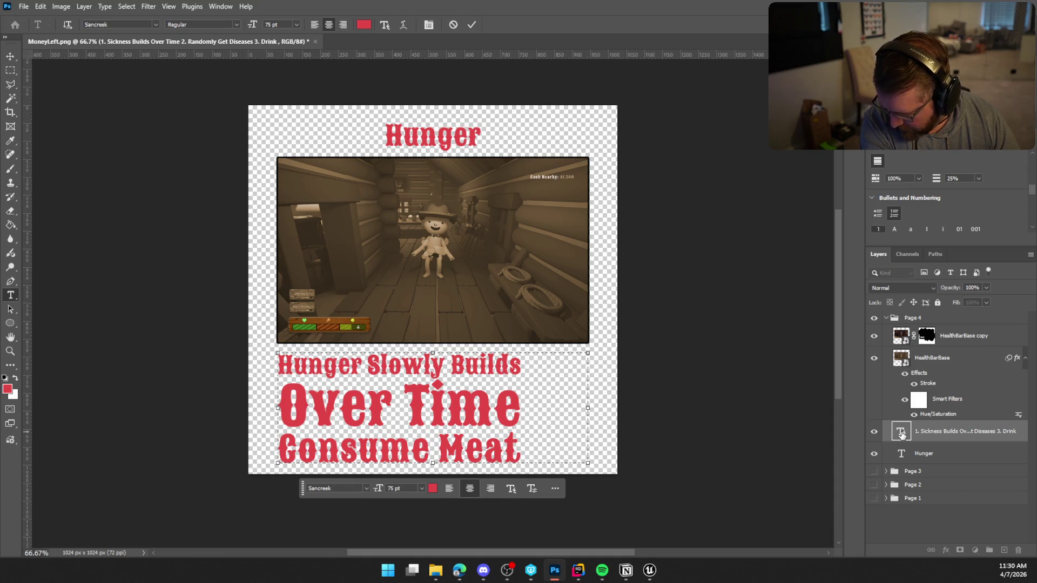
Add the caption line 'Raw - Minor Hunger Removal (Adds Sickness)'
key(ctrl+z)
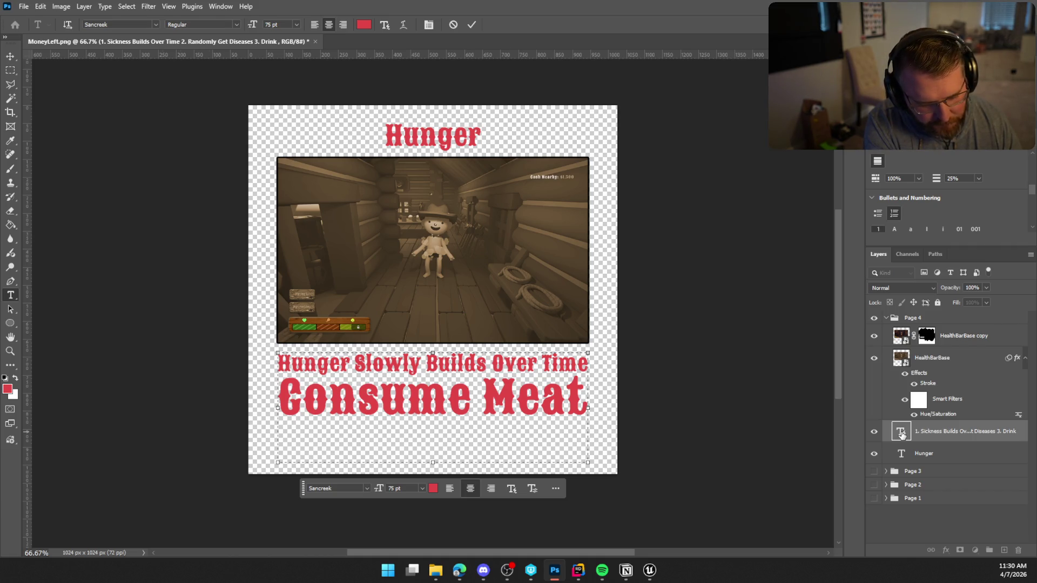
text(Raw - )
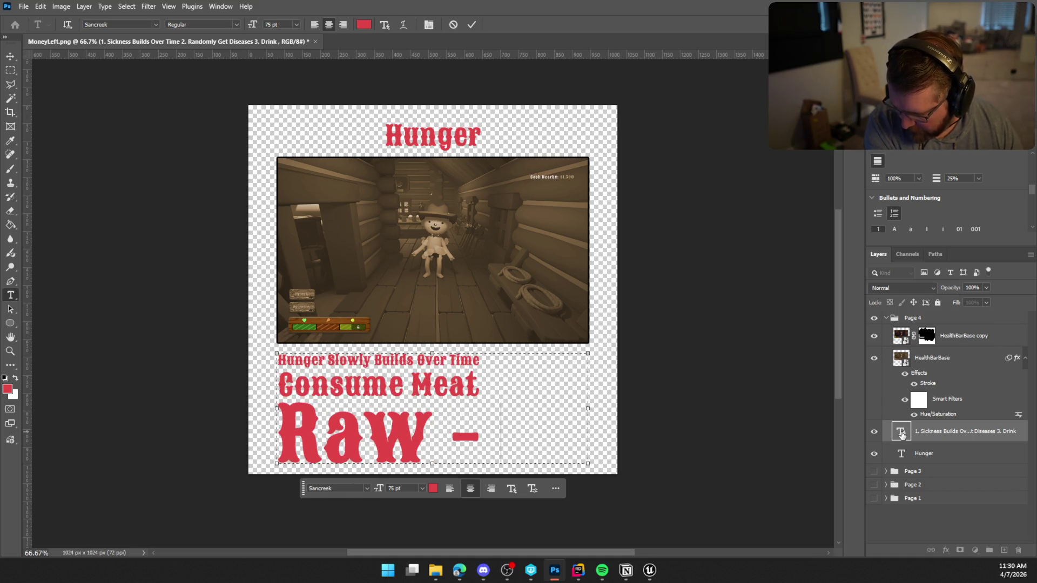
text(Minor)
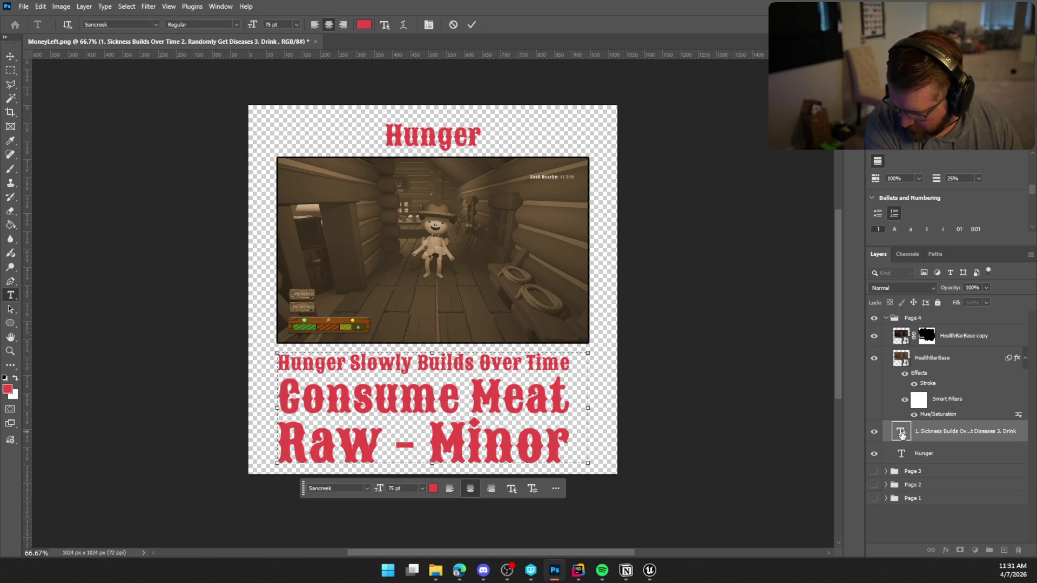
text( Hunger)
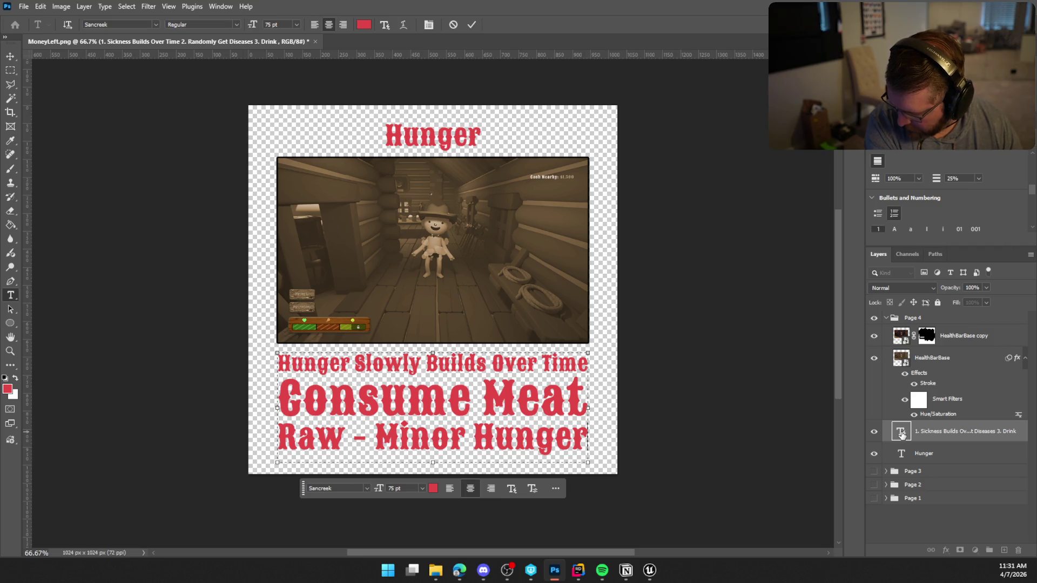
text( Removal ()
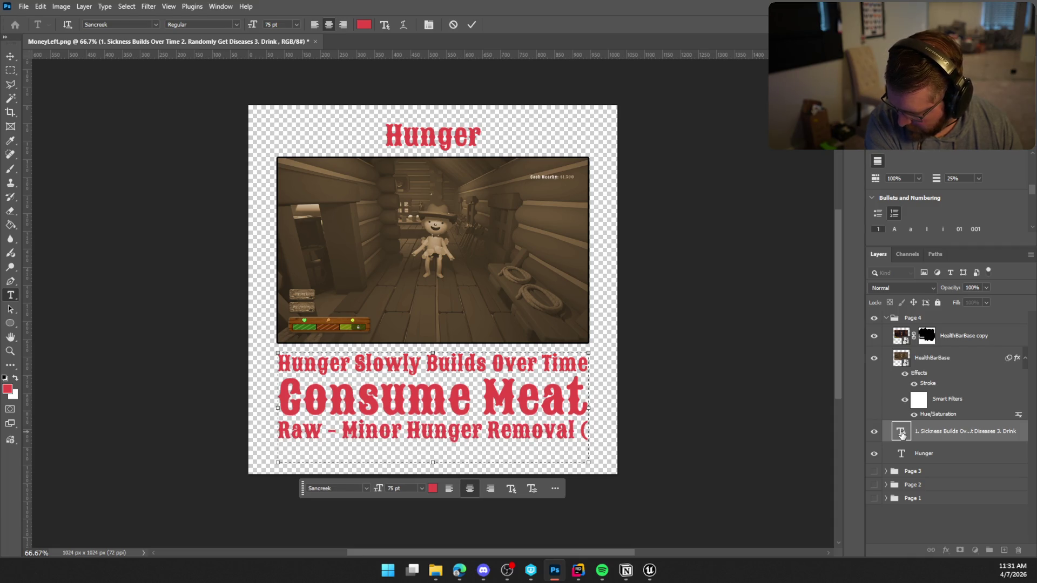
text(Adds I)
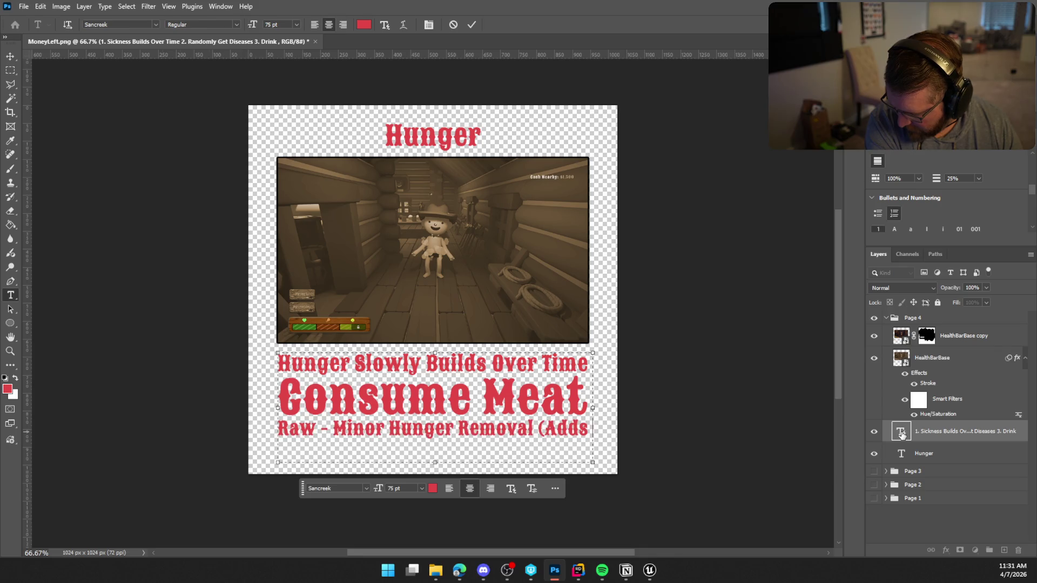
key(BackSpace)
text(Sick)
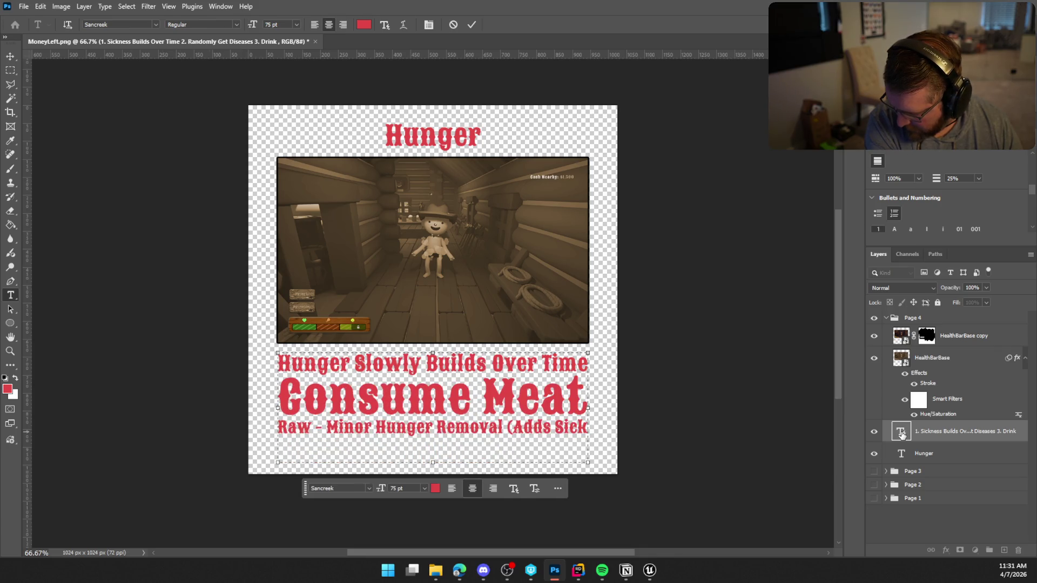
text(ness))
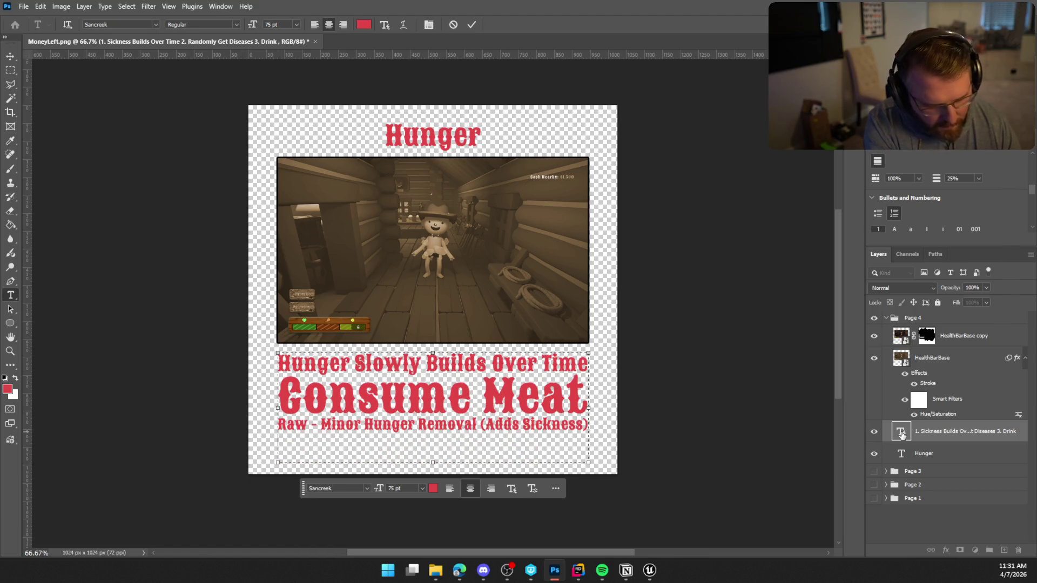
Add caption lines 'Cooked - Most Hunger Removal (2 Bites)' and 'Burnt - Minor Hunger Removal (No Sickness)'
key(Return)
text(Cooked)
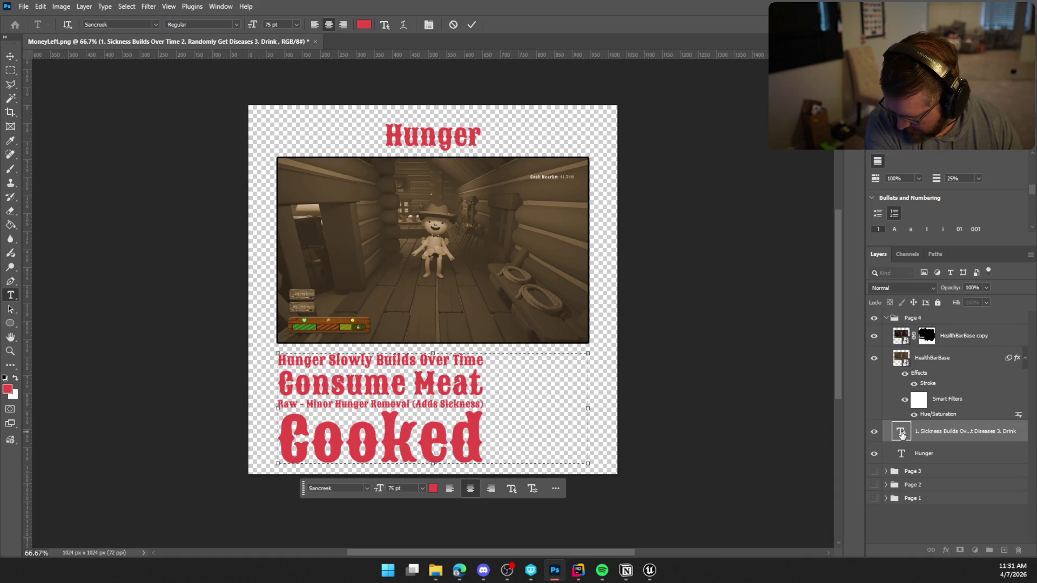
text( -)
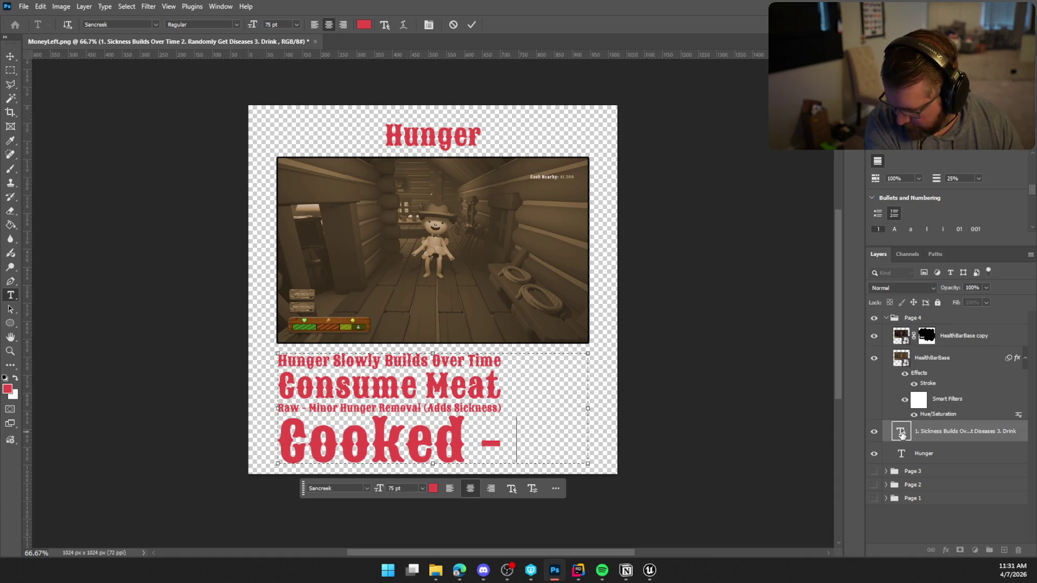
text( Mos)
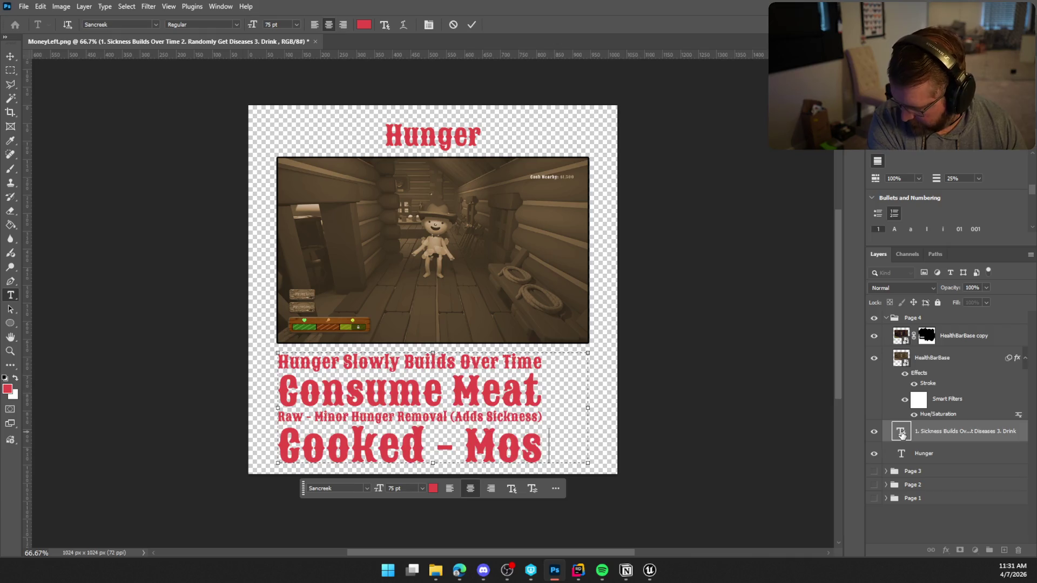
text(t Hun)
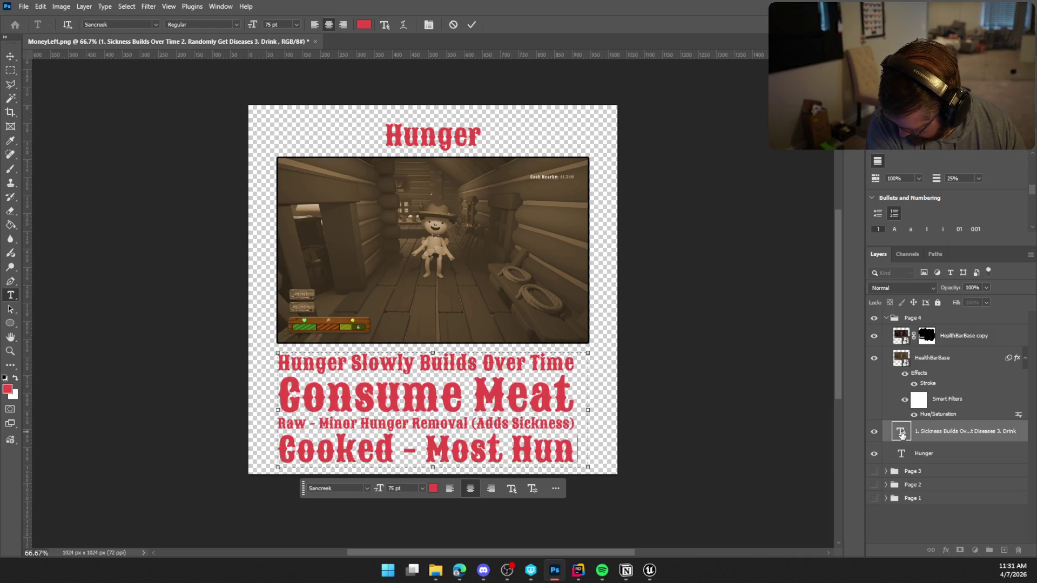
text(ger Rem)
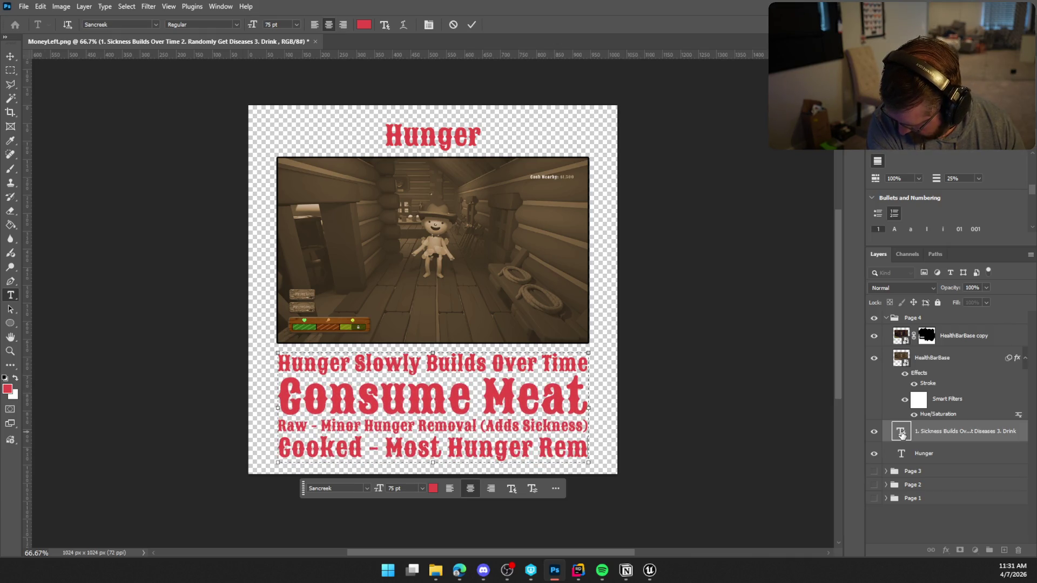
text(ova)
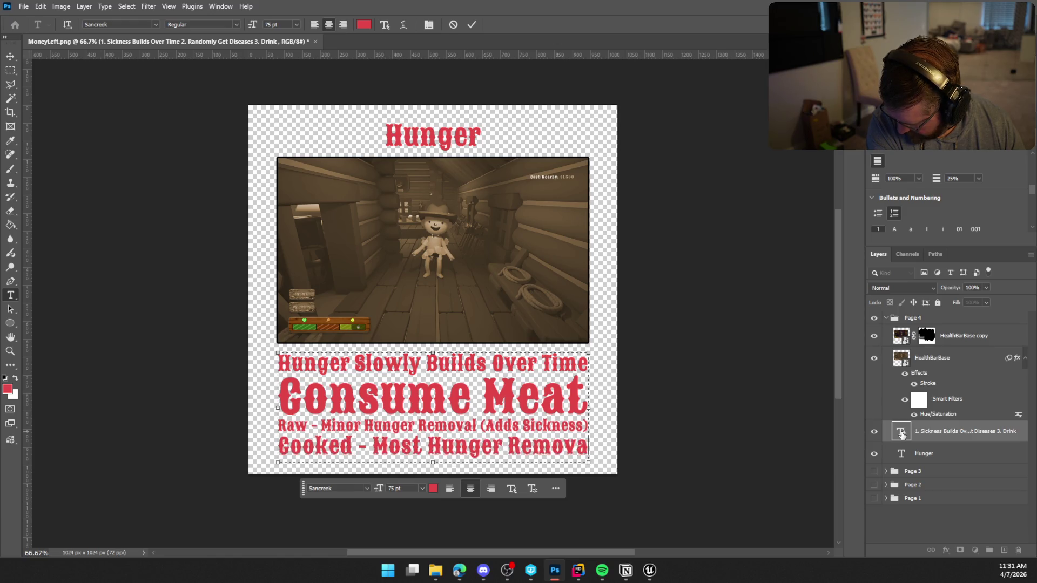
text(lal ()
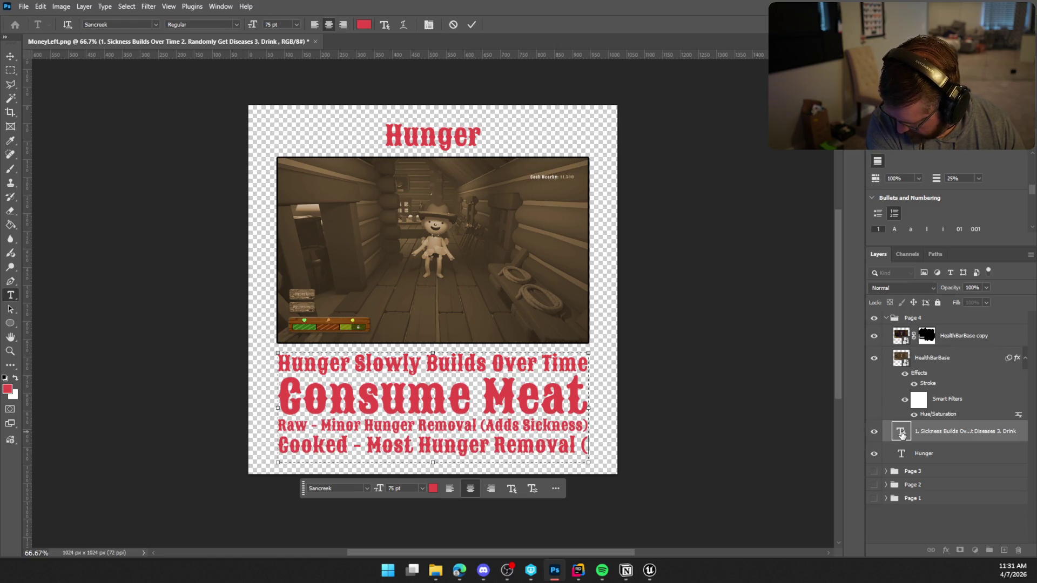
text(2)
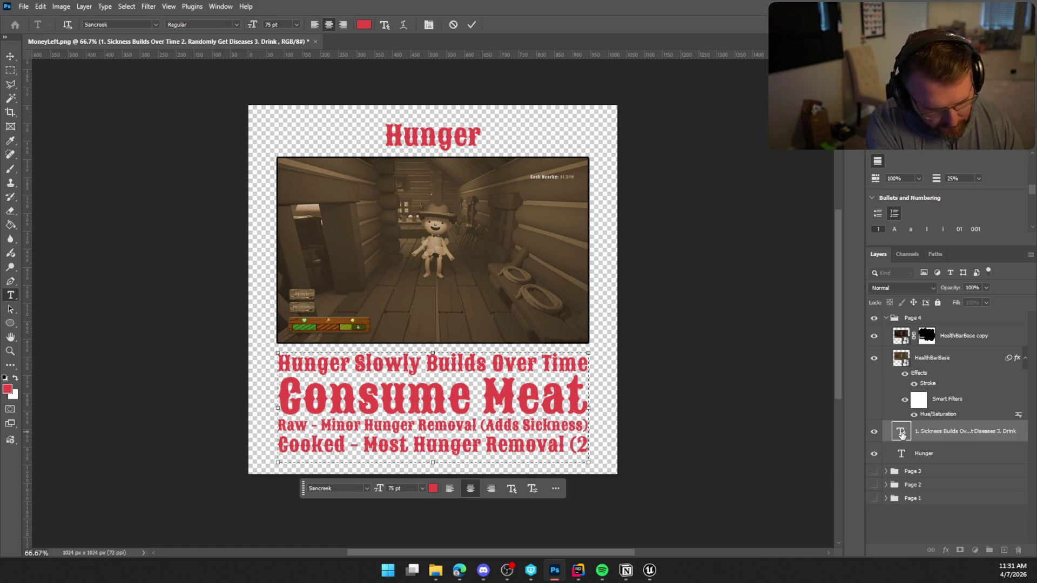
text( Bites))
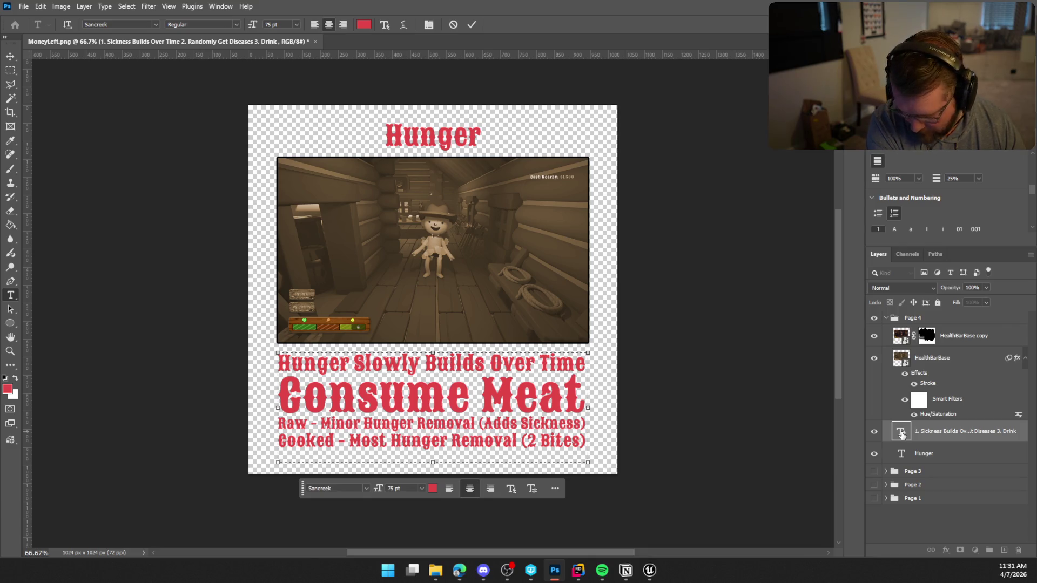
key(Return)
text(Burnt - )
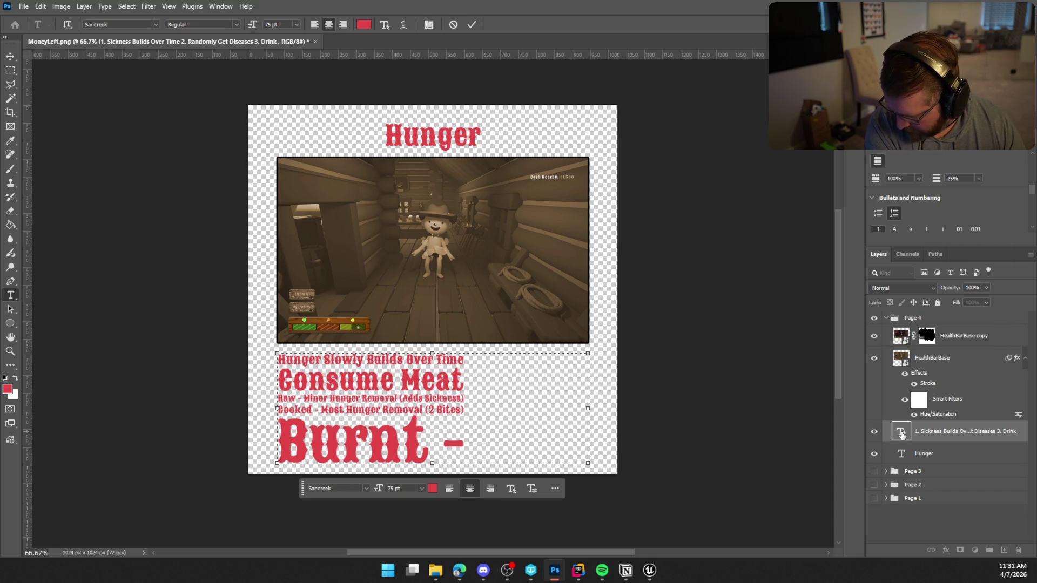
text(Minor Hunger)
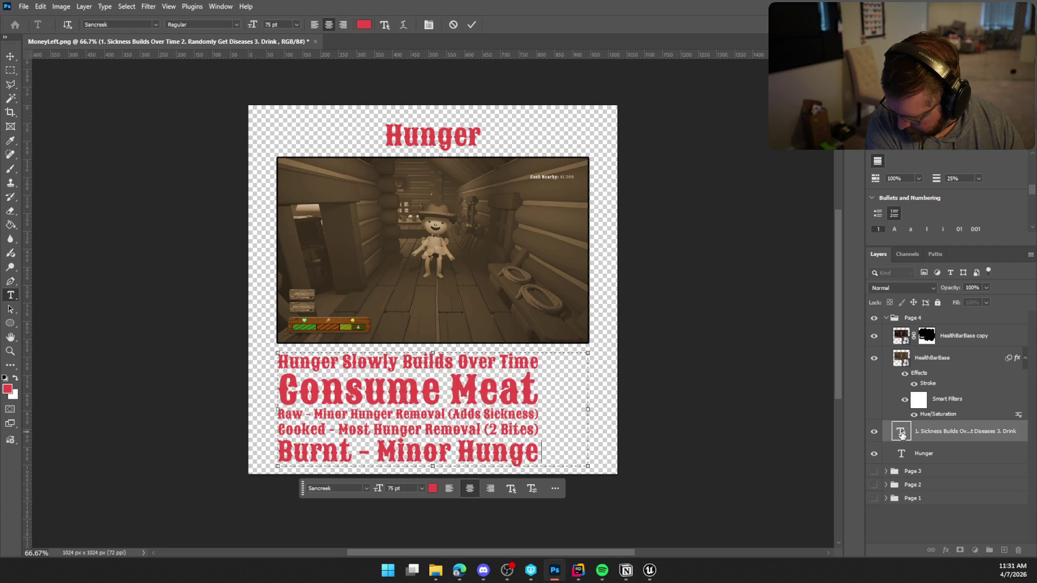
text( Rem)
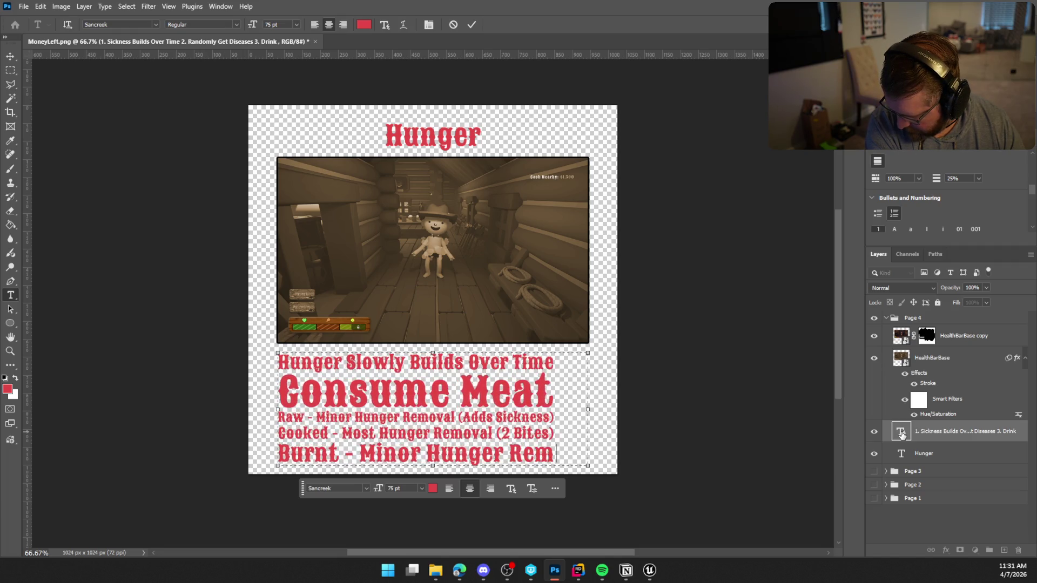
text(oval)
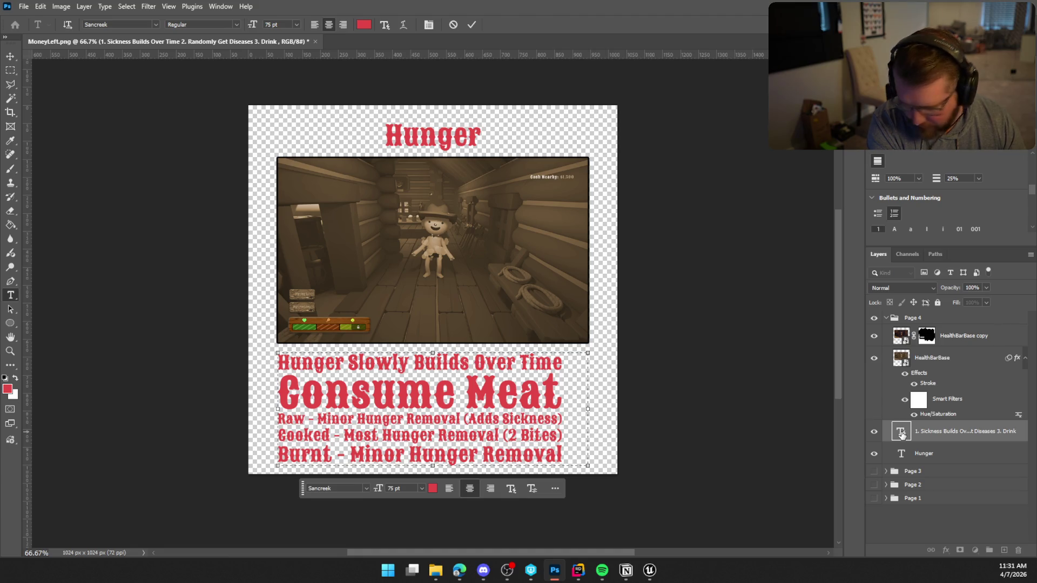
text((No Sickn)
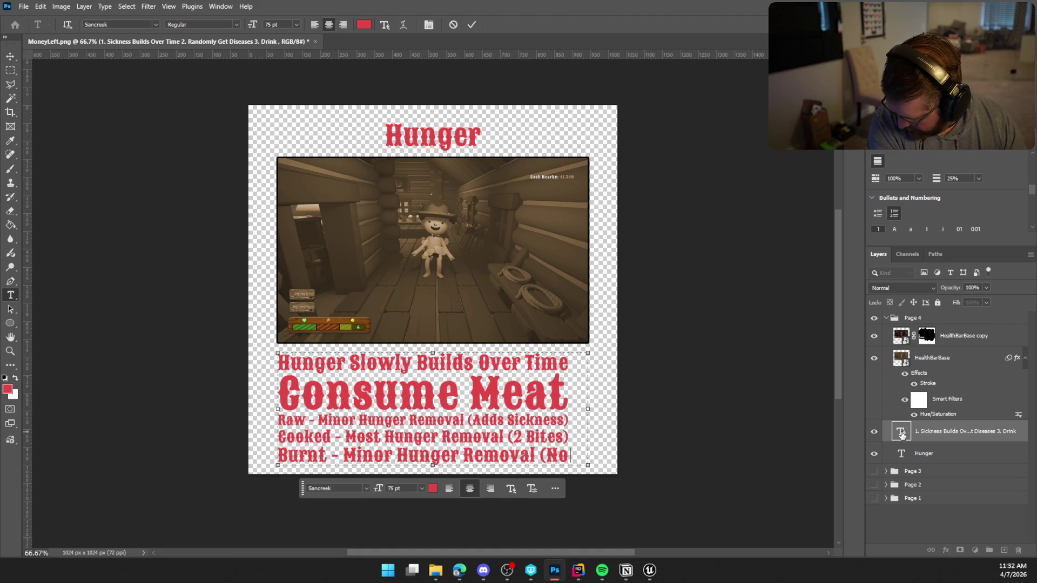
text(ess))
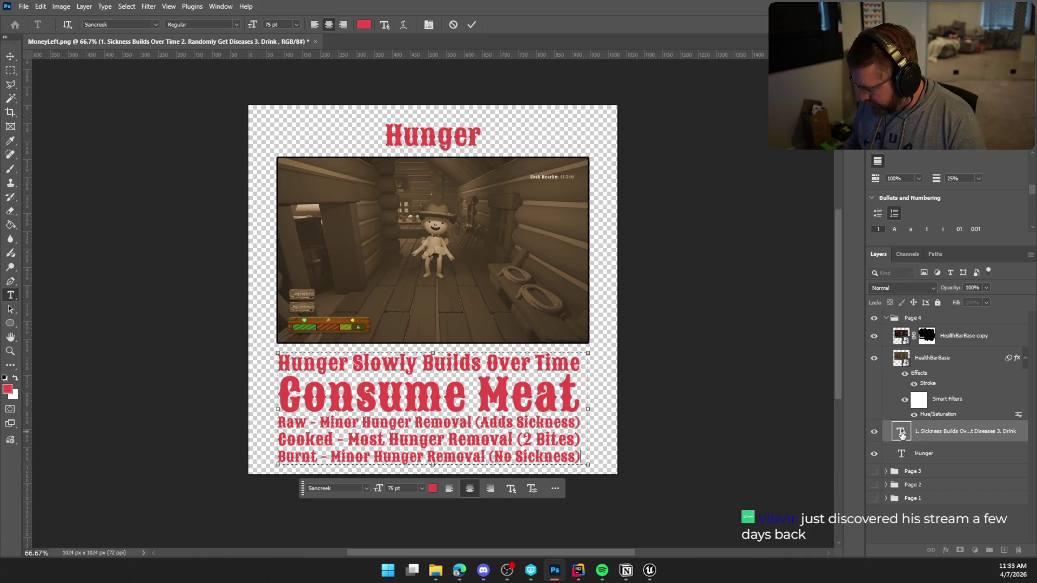
Commit the caption text edit by selecting the HealthBarBase copy layer
click(996, 335)
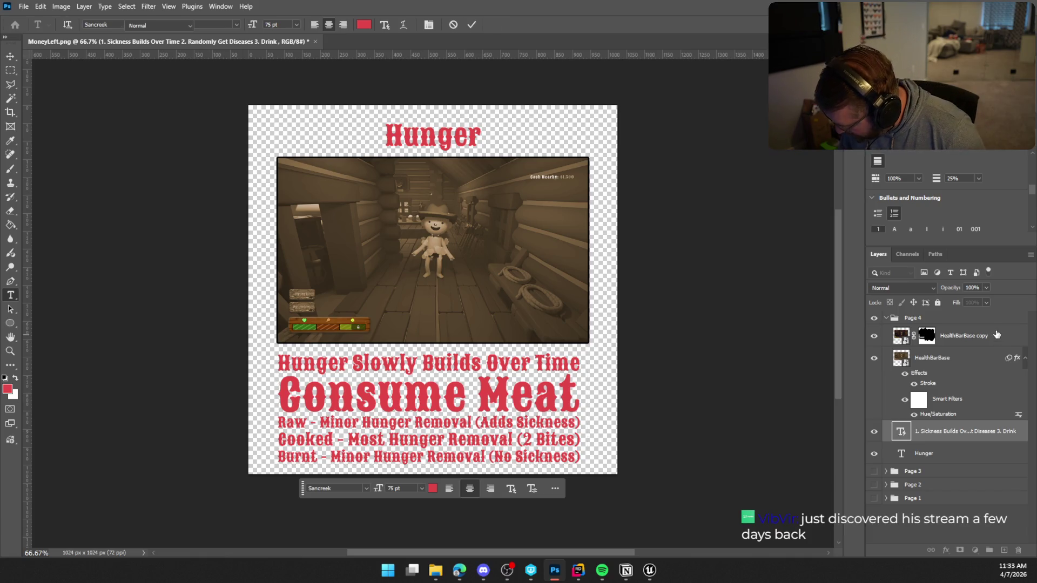
Pick the Brush, add a new empty layer, and shrink the brush to a fine size
key(b)
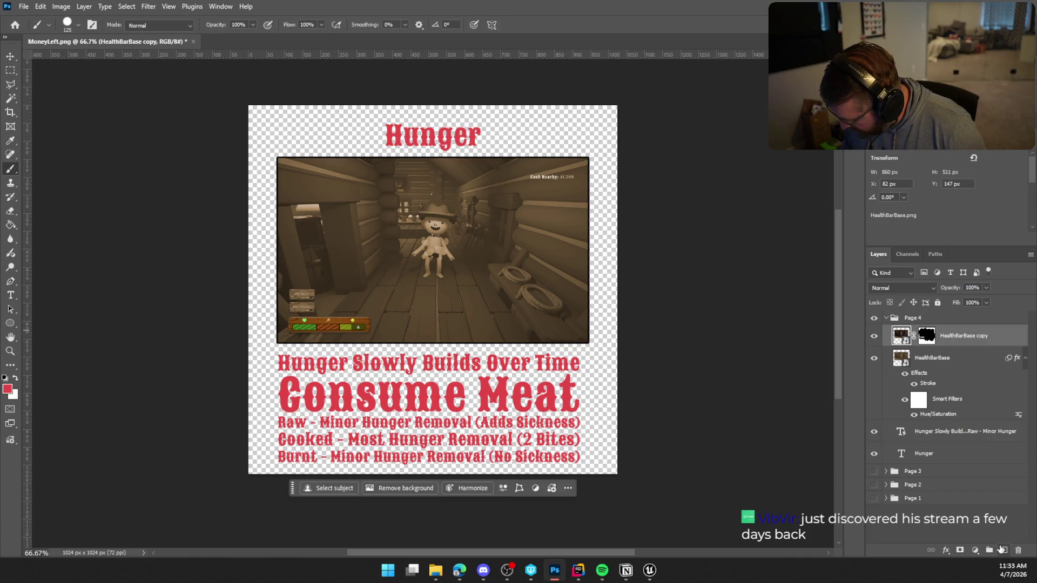
click(1003, 551)
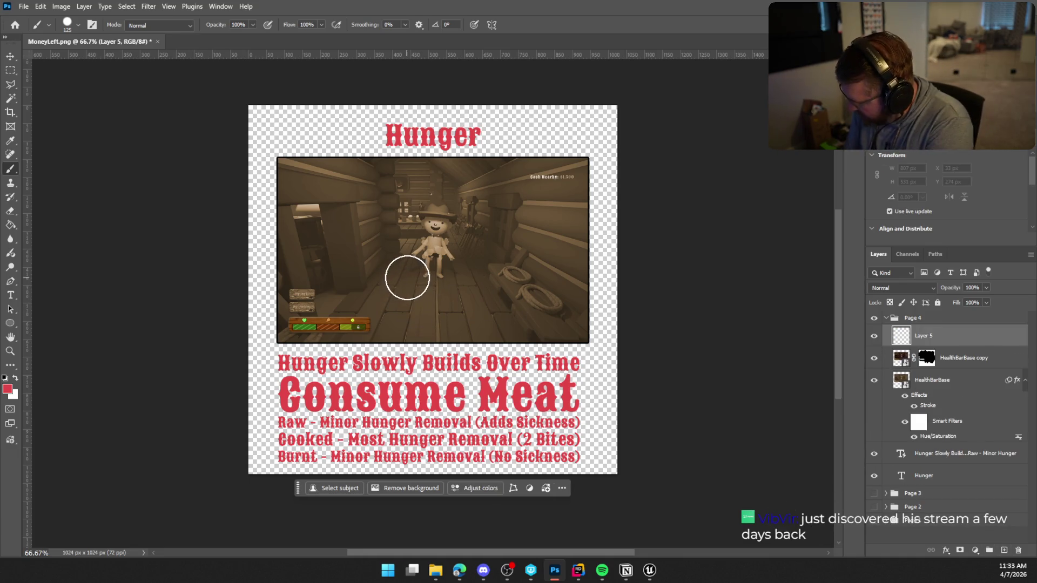
key(bracketleft)
key(bracketleft)
key(bracketleft)
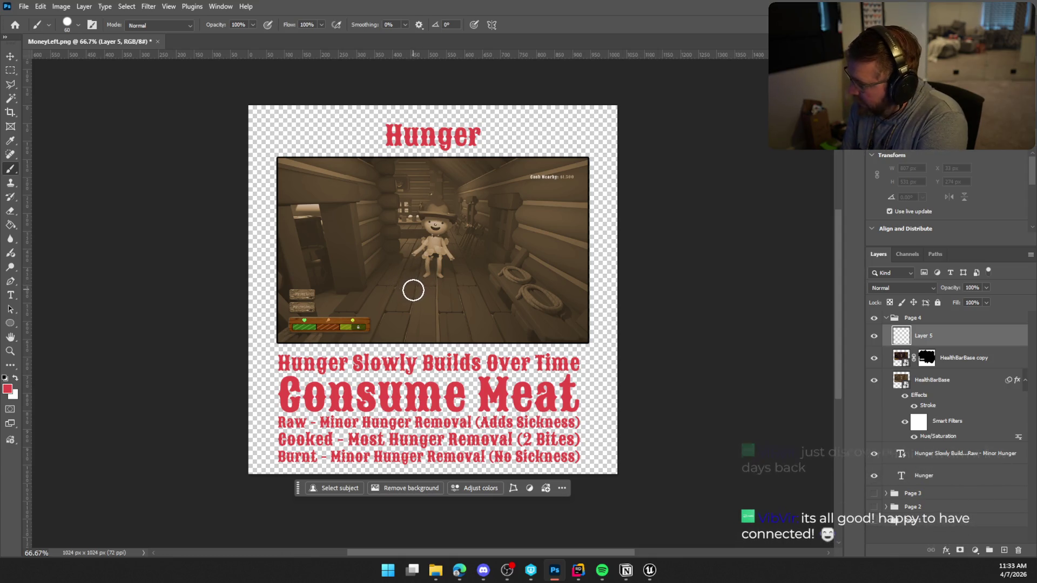
key(bracketleft)
key(bracketleft)
key(bracketleft)
key(bracketleft)
key(bracketleft)
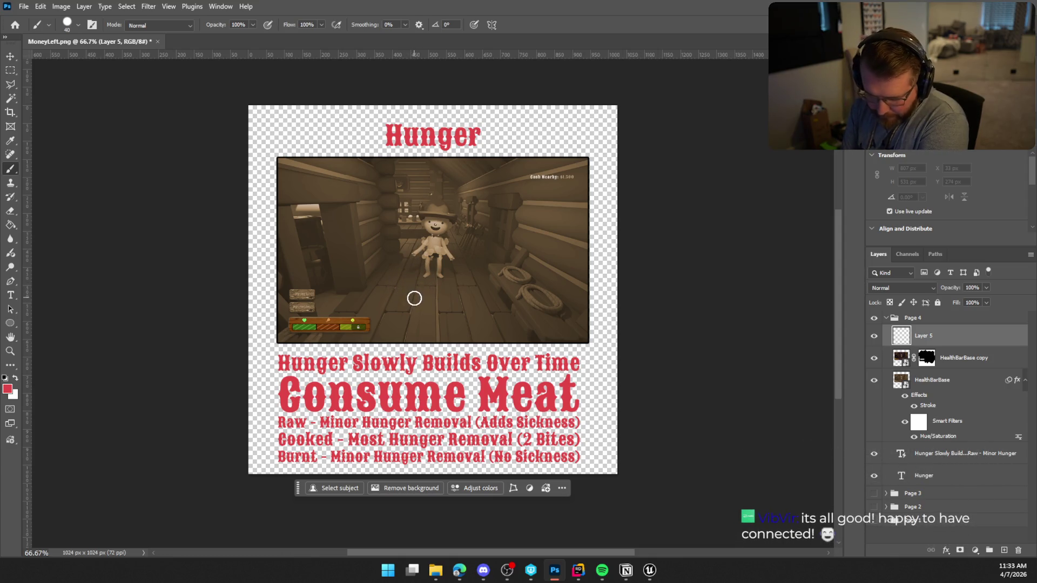
key(bracketleft)
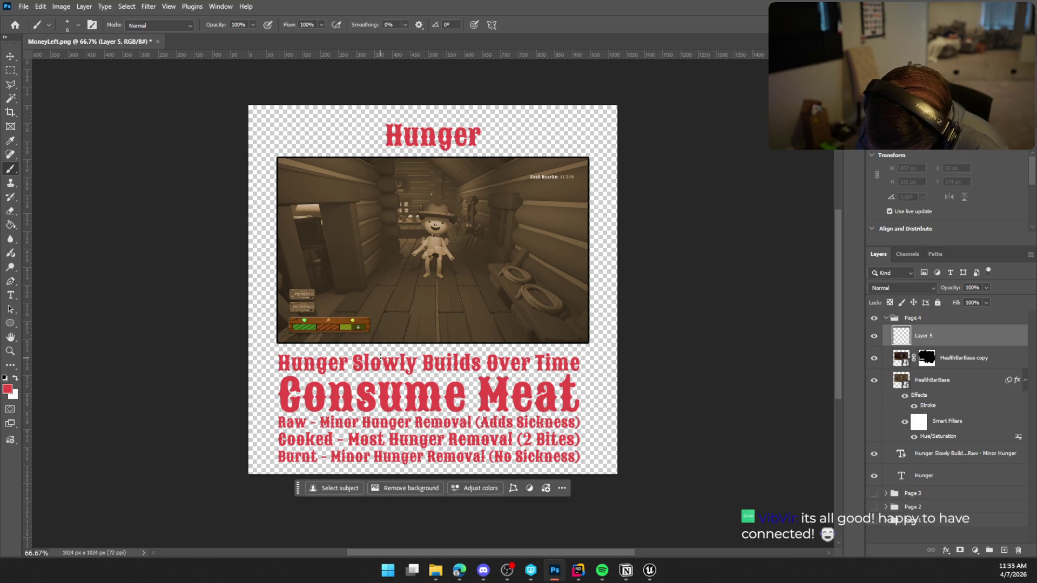
Paint a red arrow from the health bar, plus a short stroke beside the captions
mouse_move(328, 312)
mouse_down()
mouse_move(358, 275)
mouse_move(410, 341)
mouse_up()
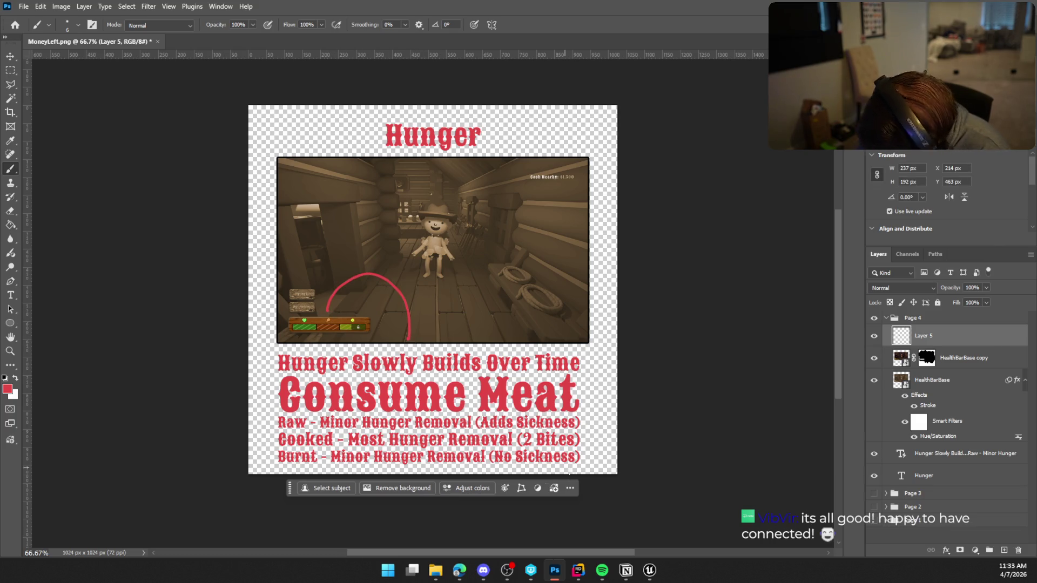
drag(315, 304, 342, 303)
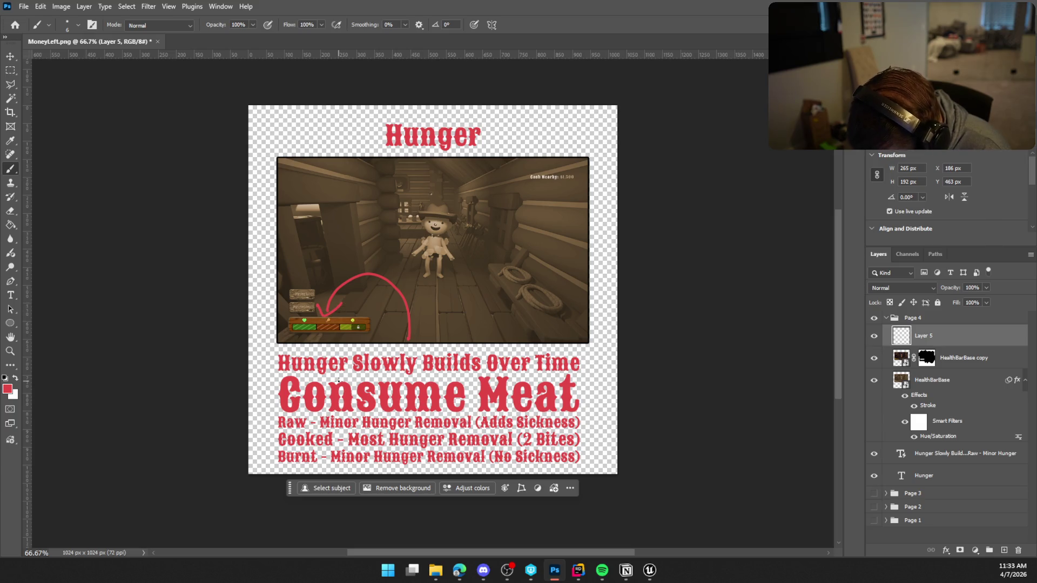
key(ctrl+z)
mouse_move(320, 301)
mouse_down()
mouse_move(330, 313)
mouse_move(340, 296)
mouse_up()
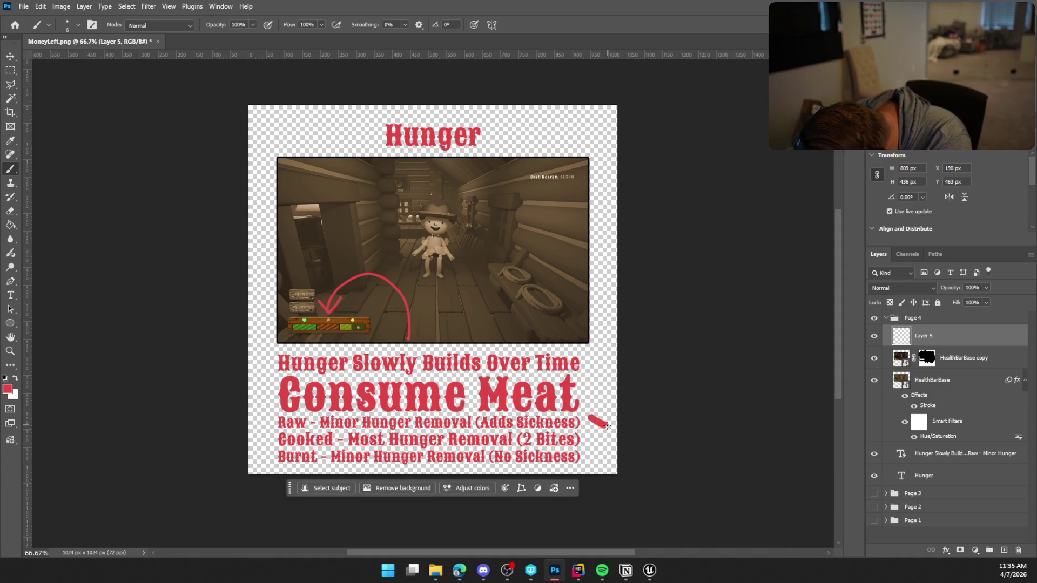
drag(606, 426, 605, 428)
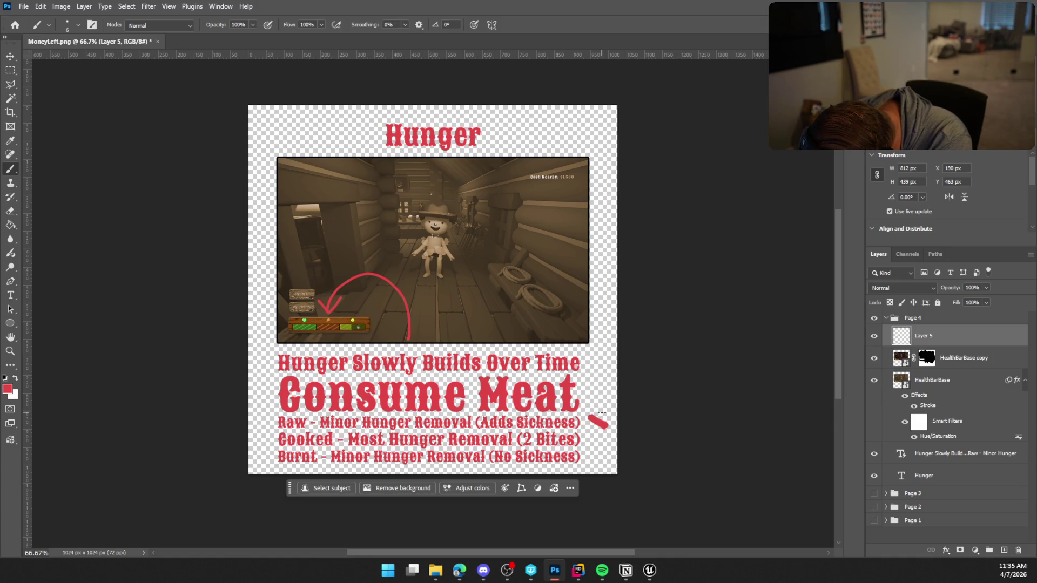
Sketch red strokes right of the Meat caption, then erase the whole doodle on Layer 5
mouse_move(603, 412)
mouse_down()
mouse_move(590, 429)
mouse_move(603, 416)
mouse_up()
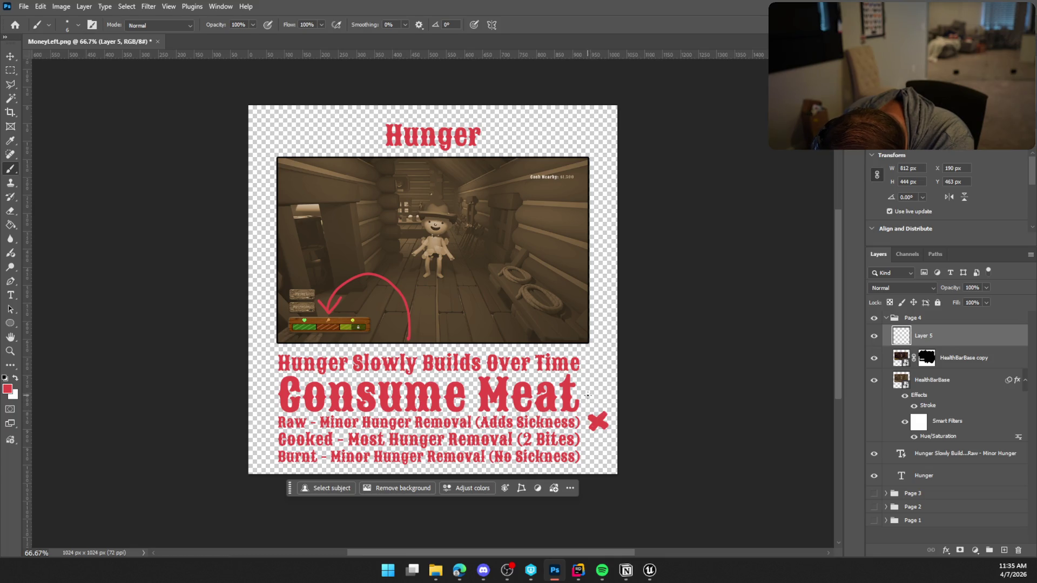
mouse_move(592, 389)
mouse_down()
mouse_move(595, 412)
mouse_move(606, 400)
mouse_move(598, 383)
mouse_up()
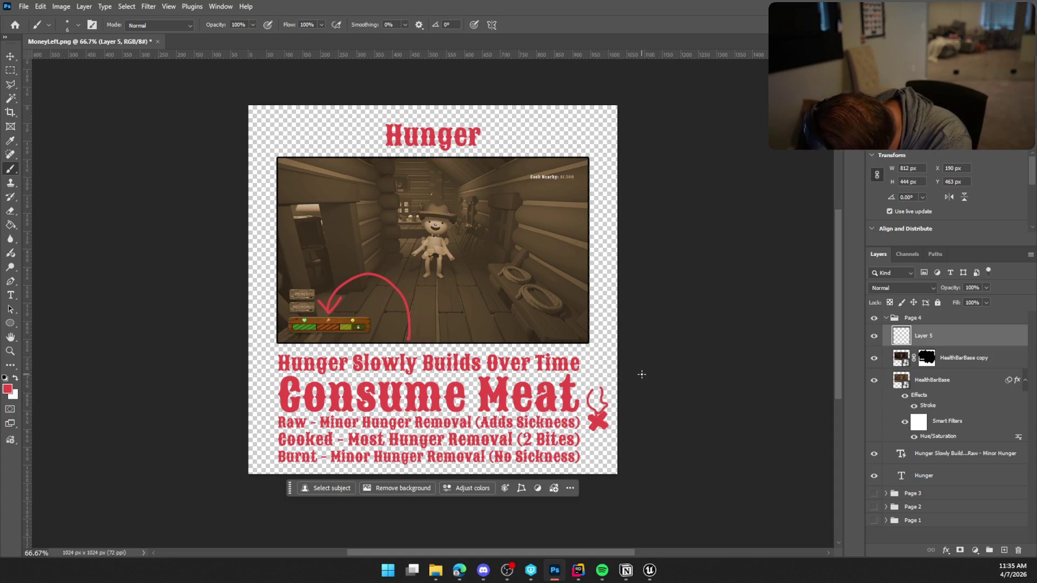
key(ctrl+z)
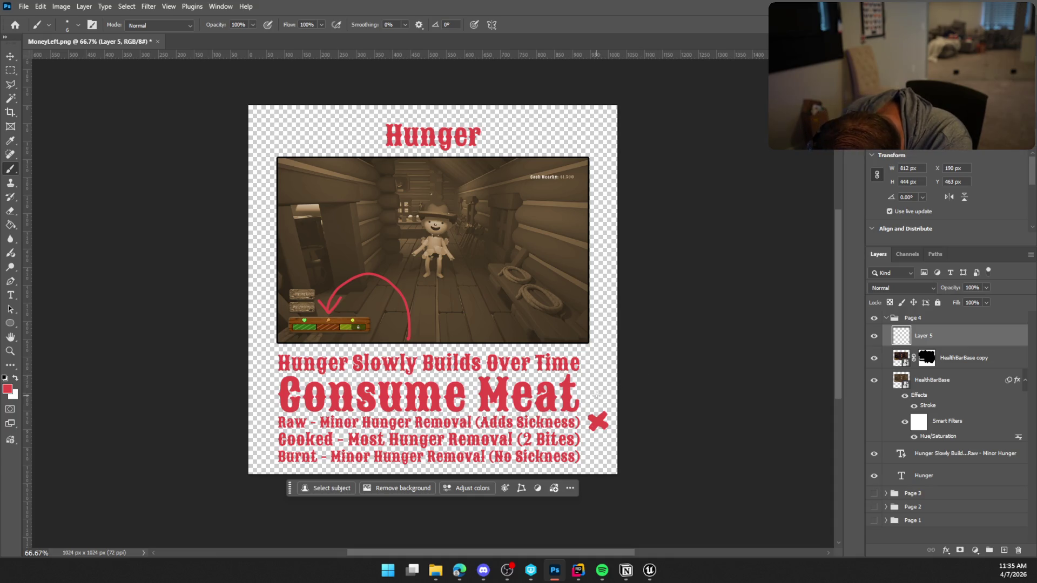
mouse_move(595, 393)
mouse_down()
mouse_move(590, 413)
mouse_move(607, 409)
mouse_move(595, 393)
mouse_up()
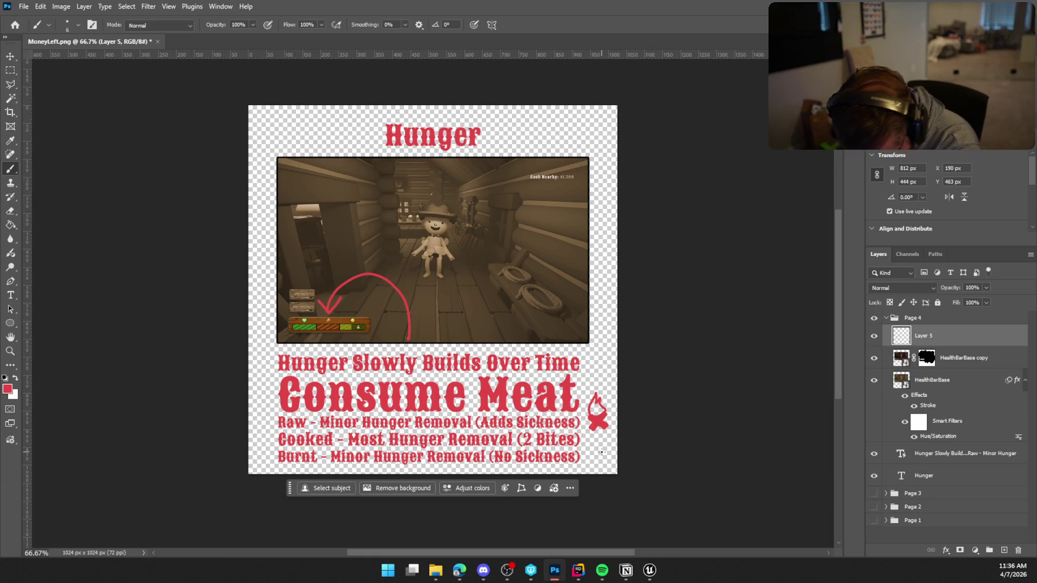
click(11, 211)
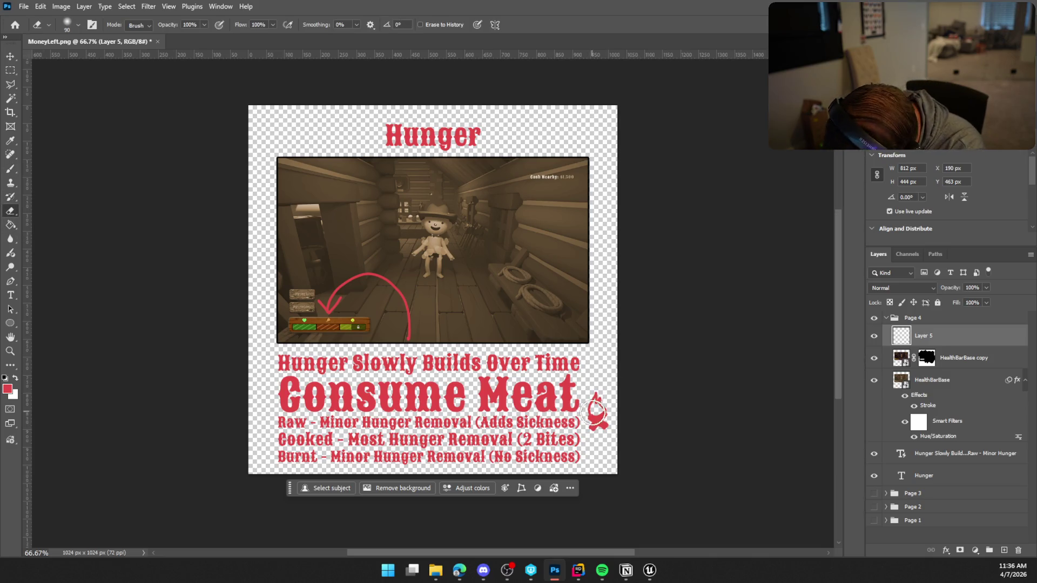
mouse_move(599, 398)
mouse_down()
mouse_move(596, 427)
mouse_move(602, 416)
mouse_move(594, 418)
mouse_up()
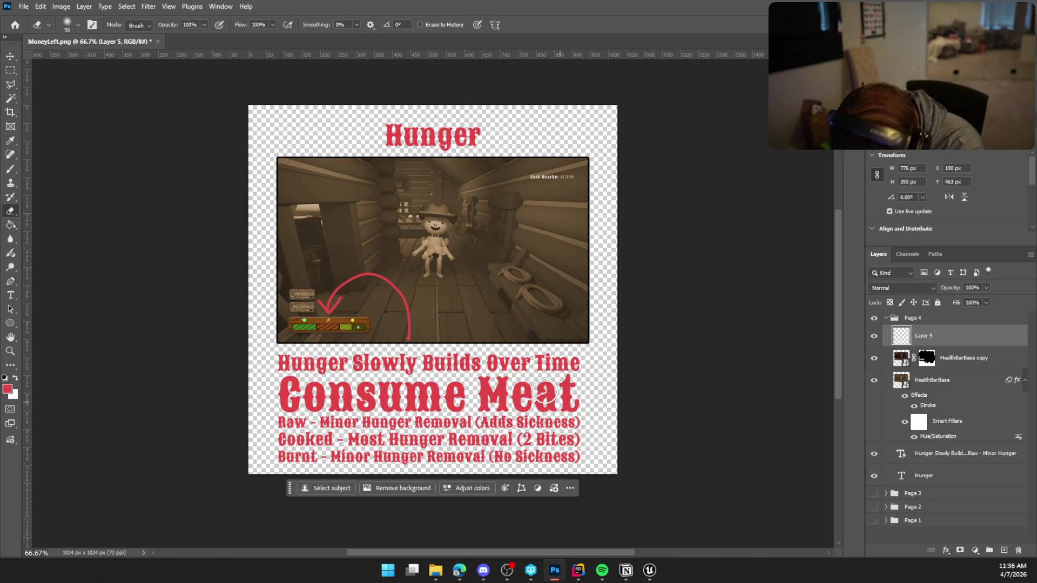
Paint a small brown crossed-logs shape beside the Raw caption line
click(12, 169)
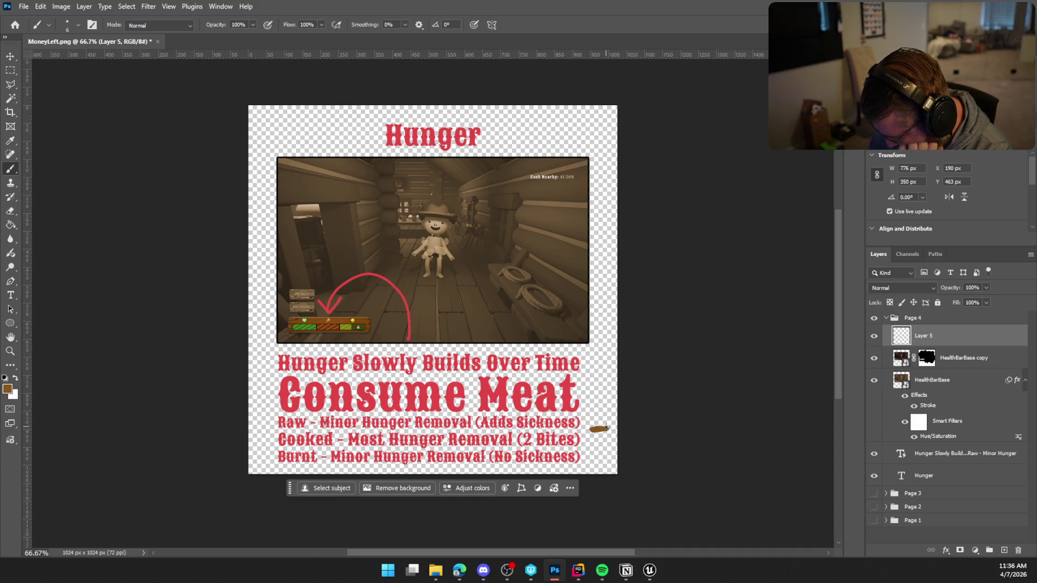
drag(605, 430, 599, 424)
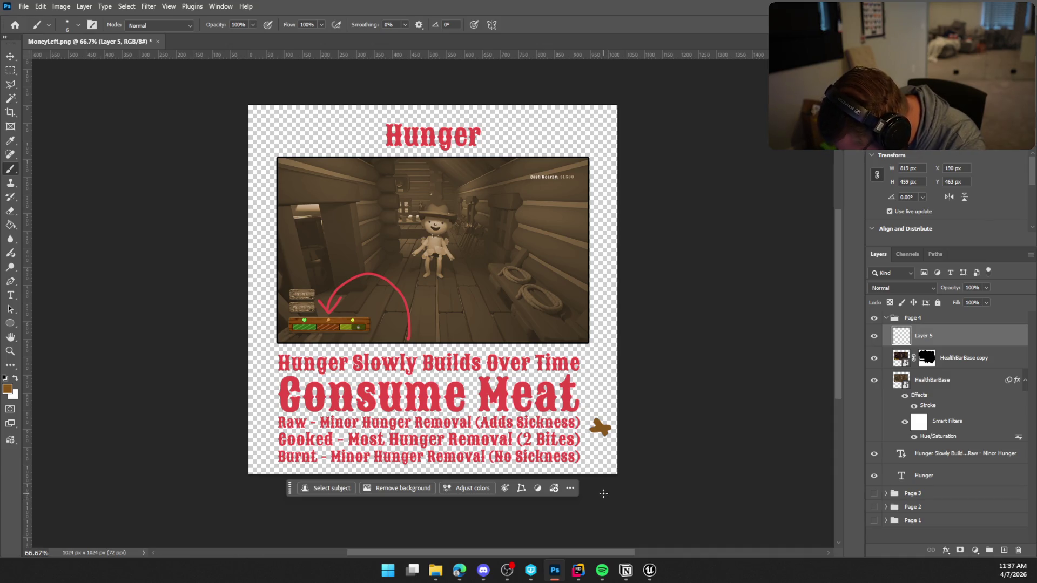
Sample the red of the Consume lettering and paint a flame above the brown logs
click(10, 141)
click(416, 391)
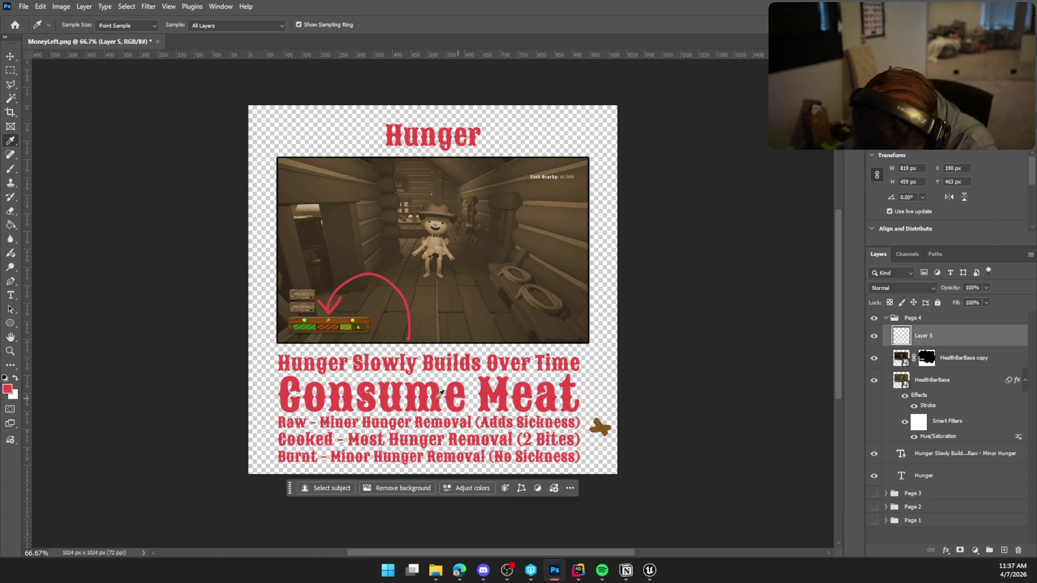
click(10, 170)
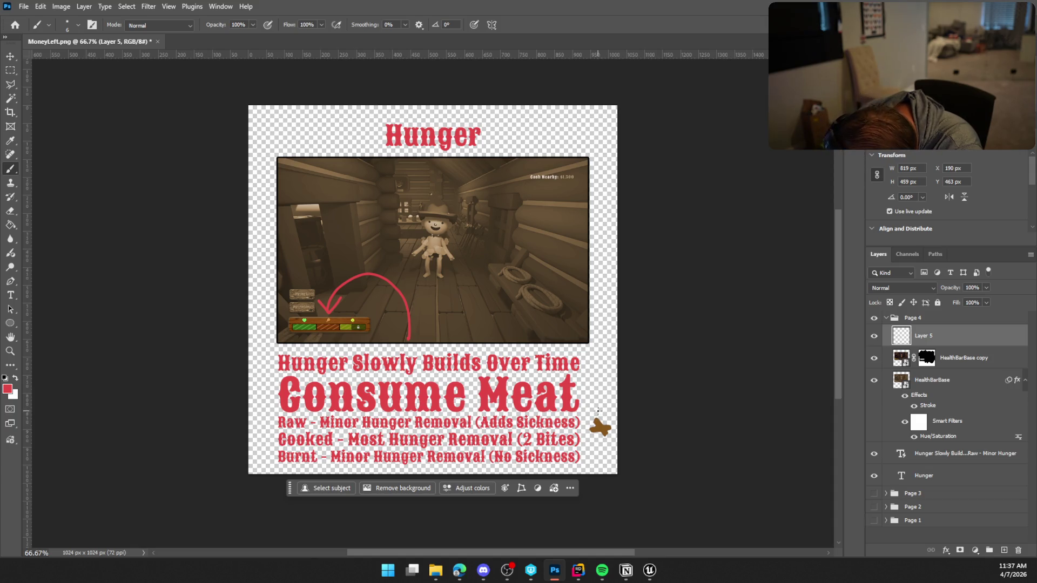
mouse_move(600, 403)
mouse_down()
mouse_move(593, 424)
mouse_move(608, 417)
mouse_move(600, 402)
mouse_move(599, 420)
mouse_up()
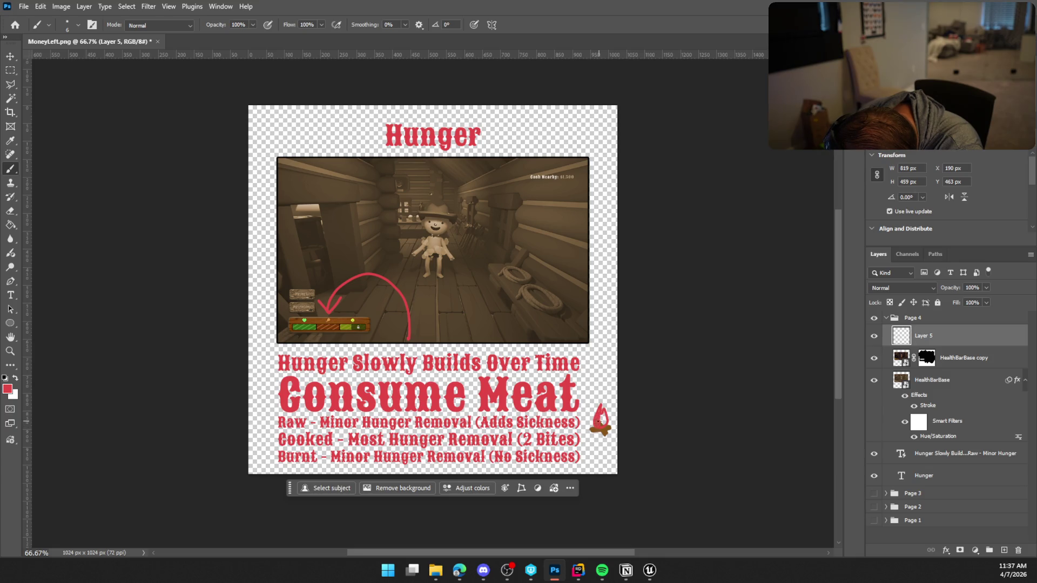
drag(603, 420, 600, 411)
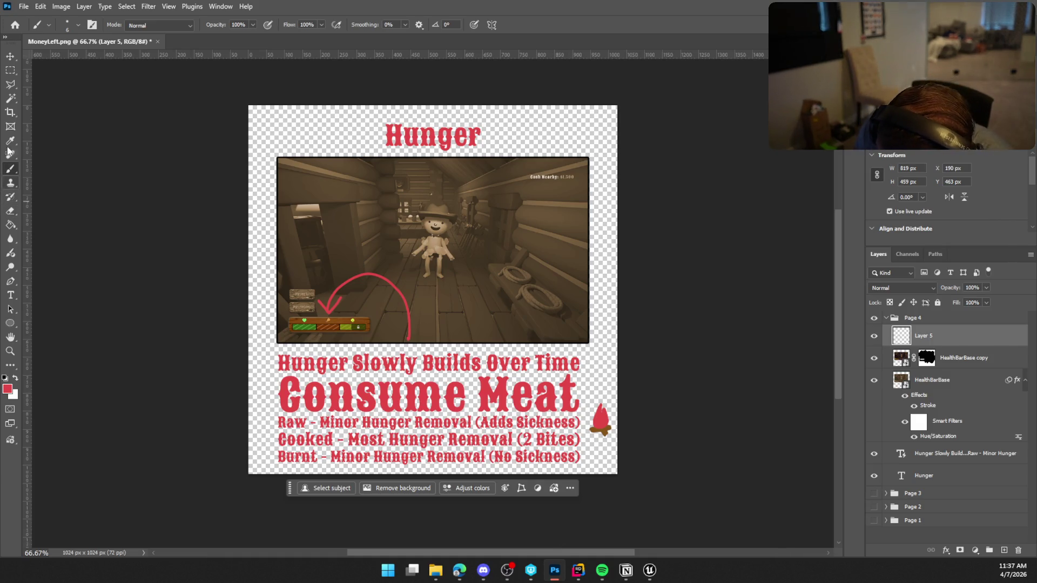
click(11, 210)
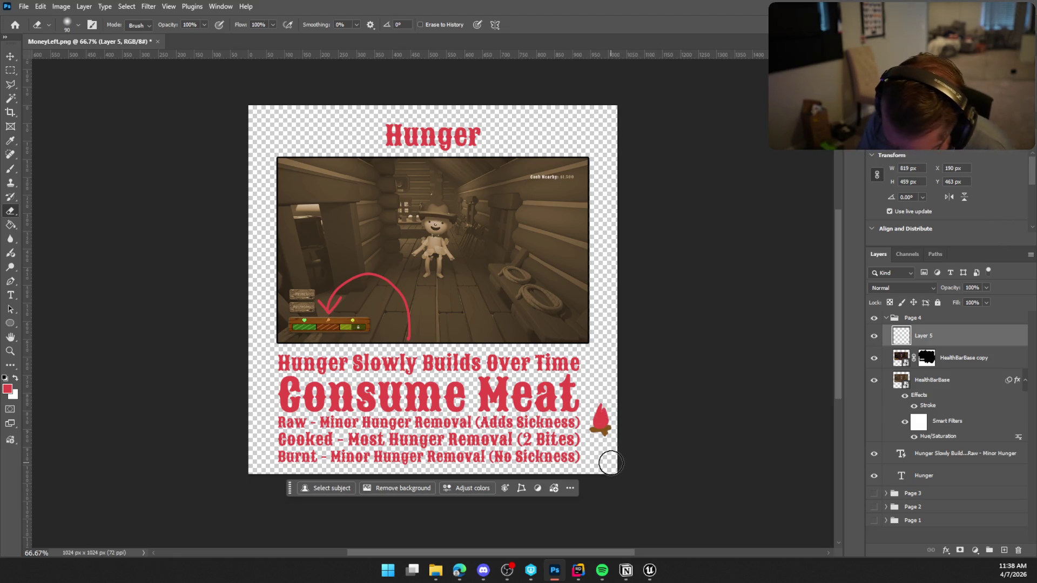
Set the eraser to Hard Round at about 7 px and clean the campfire's edges
click(67, 24)
click(68, 201)
drag(91, 60, 73, 60)
click(617, 396)
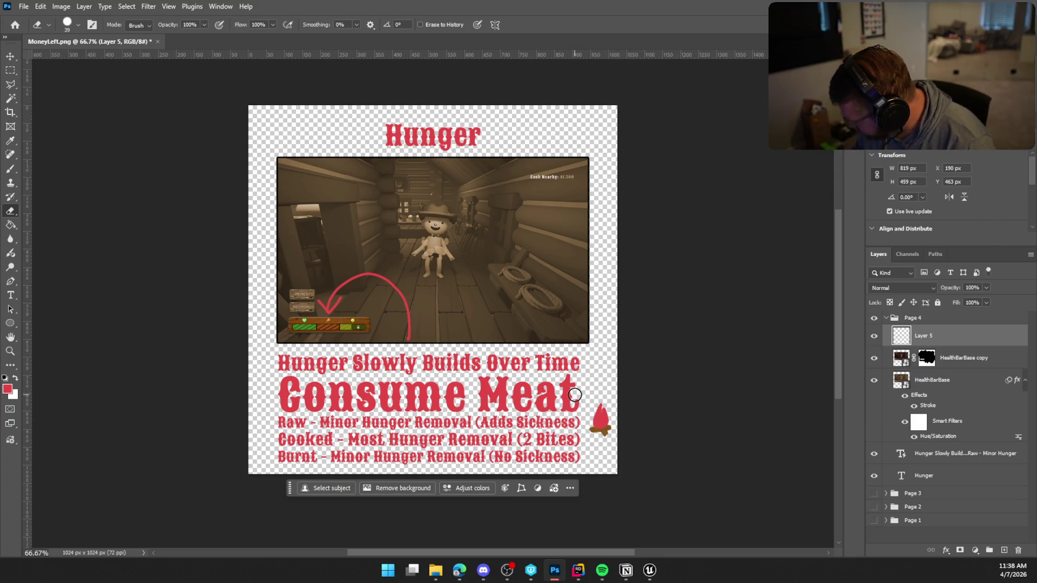
key(bracketleft)
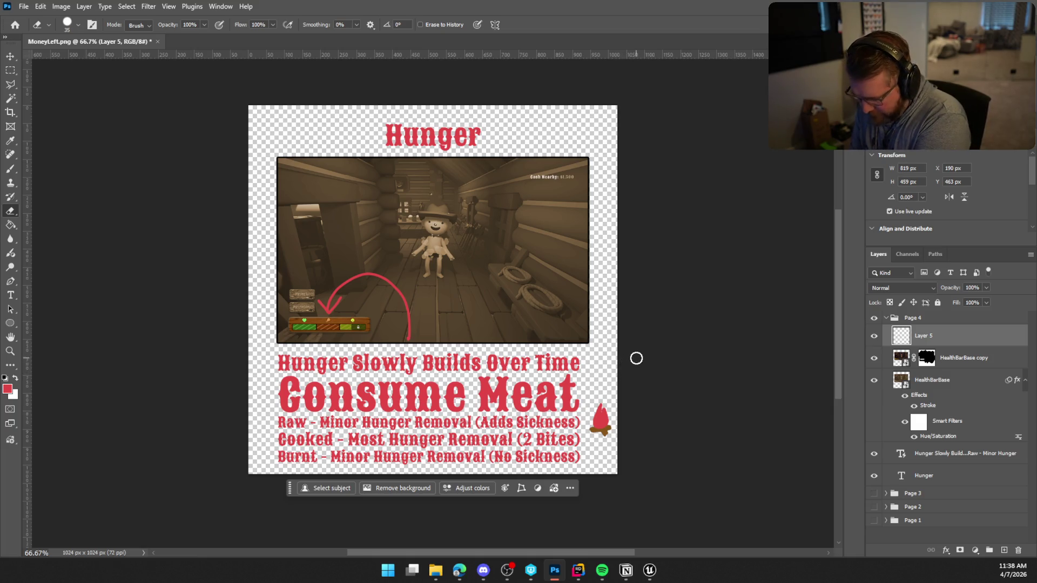
key(bracketleft)
key(bracketleft)
key(bracketleft)
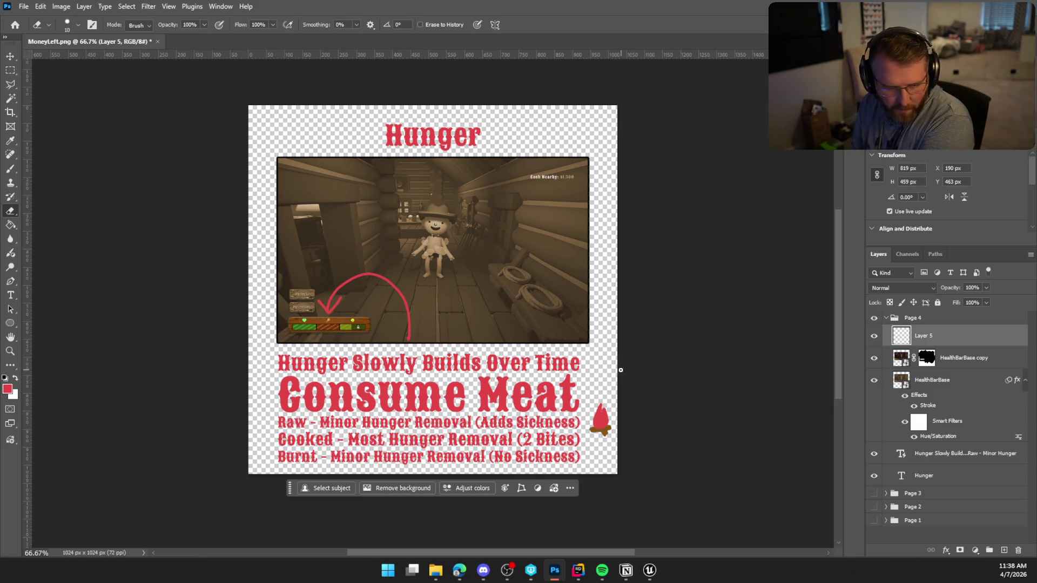
key(bracketleft)
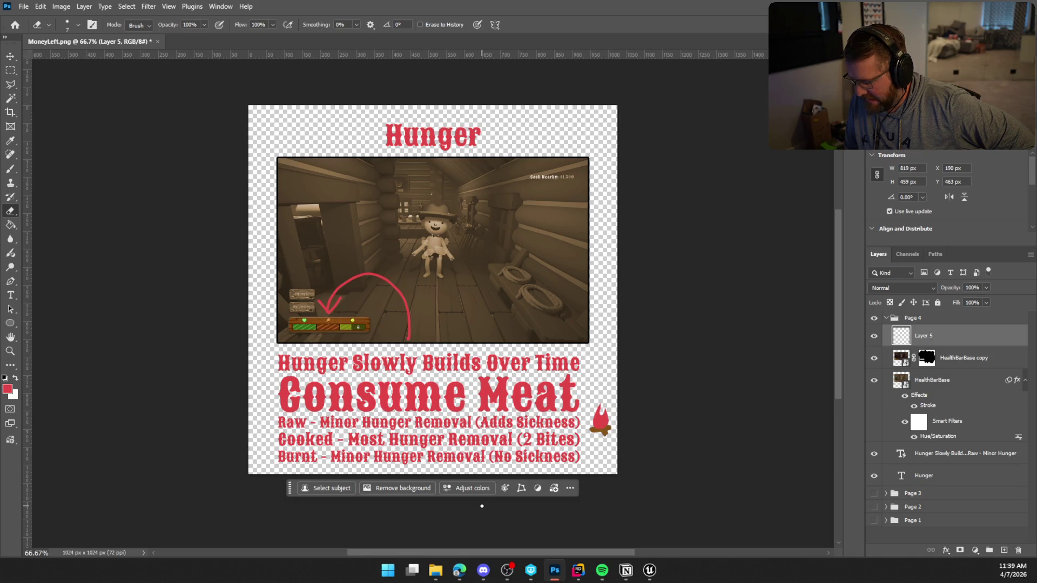
click(11, 70)
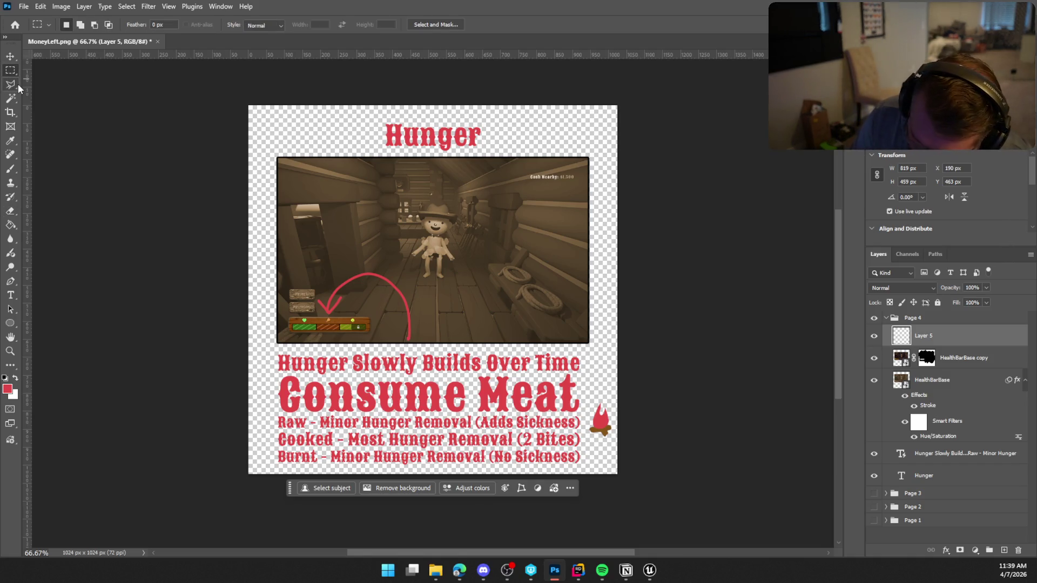
Copy the campfire to a new layer, flip it horizontally, and place it left of Consume
drag(587, 401, 616, 443)
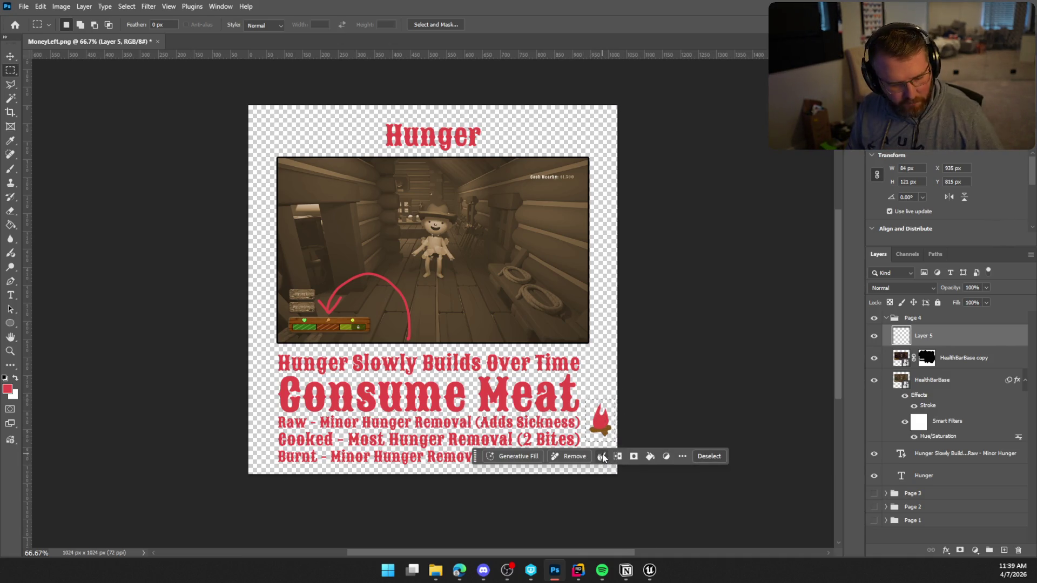
key(ctrl+j)
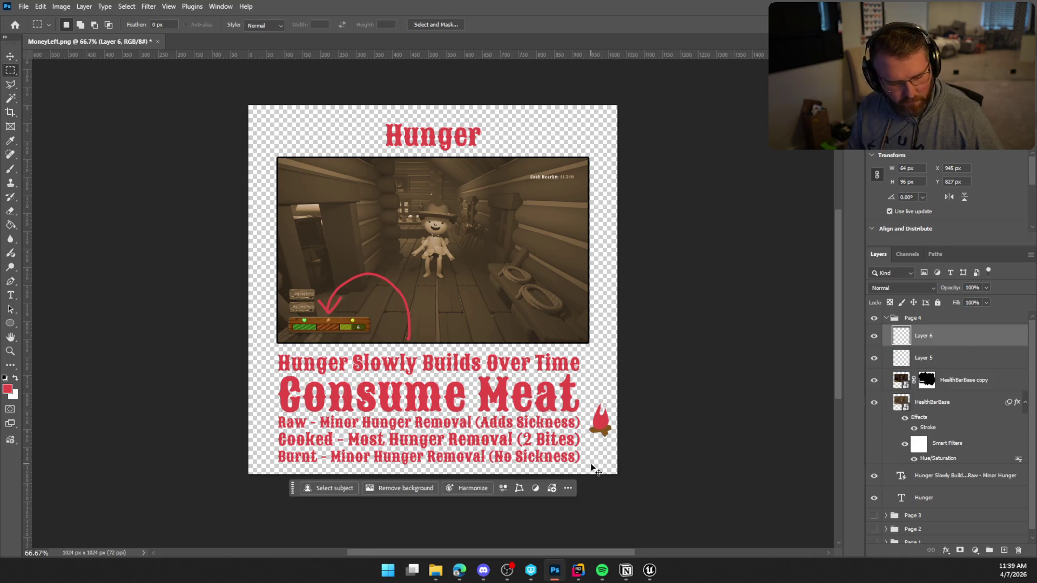
key(ctrl+t)
mouse_move(601, 424)
mouse_down()
mouse_move(261, 414)
mouse_move(262, 402)
mouse_up()
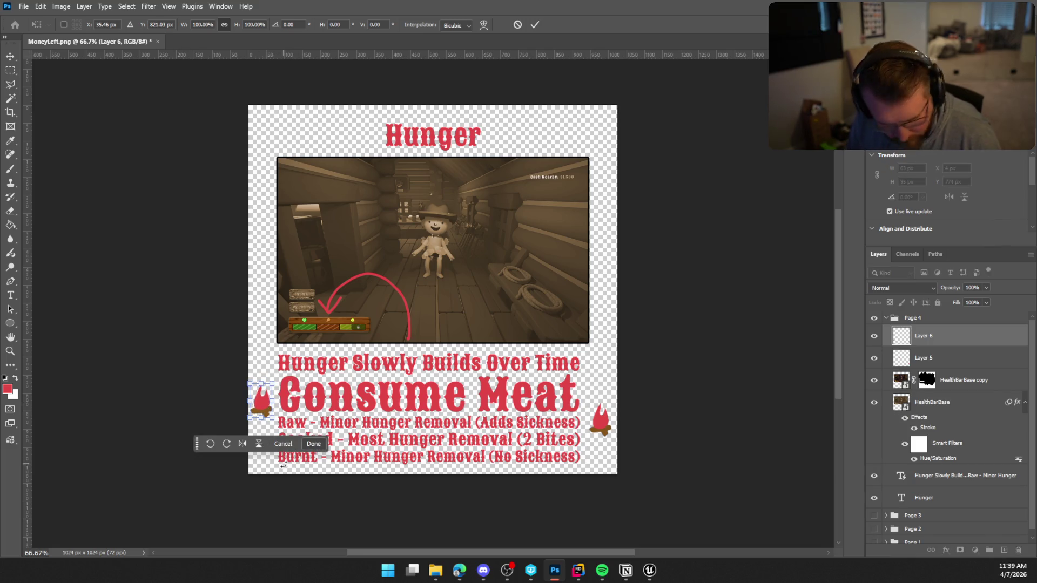
click(242, 443)
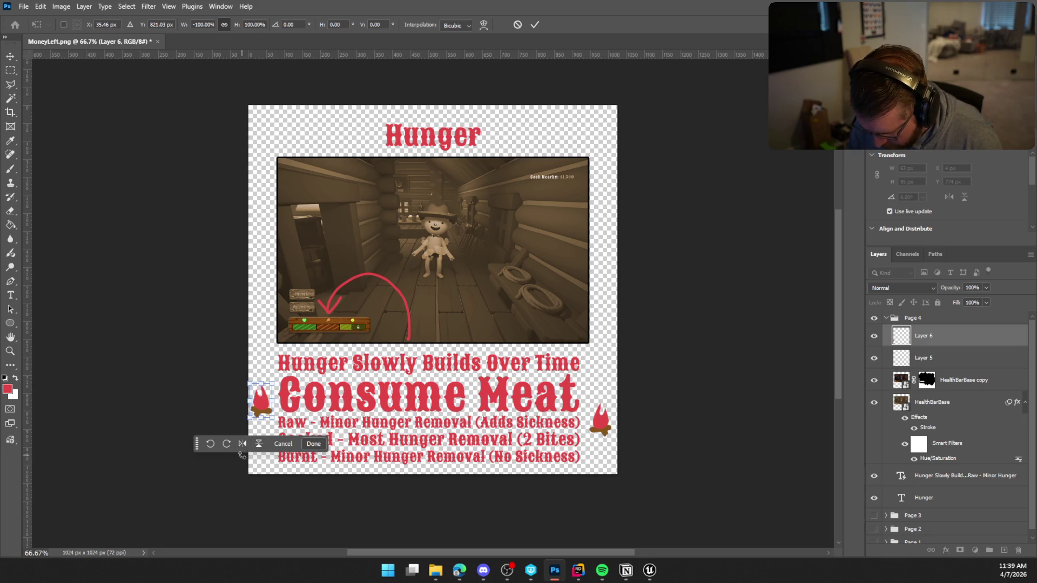
mouse_move(261, 406)
mouse_down()
mouse_move(261, 418)
mouse_move(266, 400)
mouse_up()
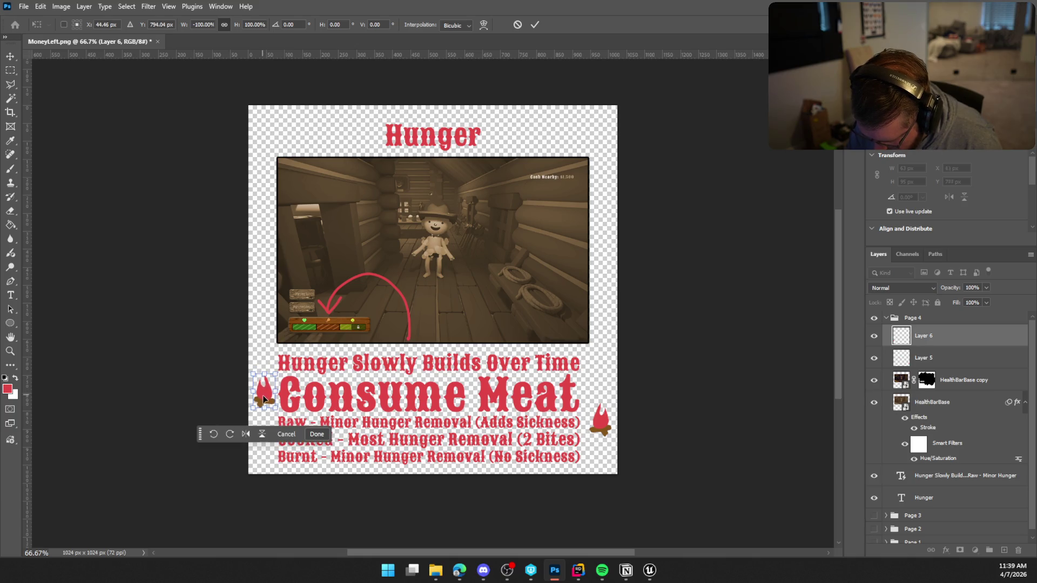
key(Return)
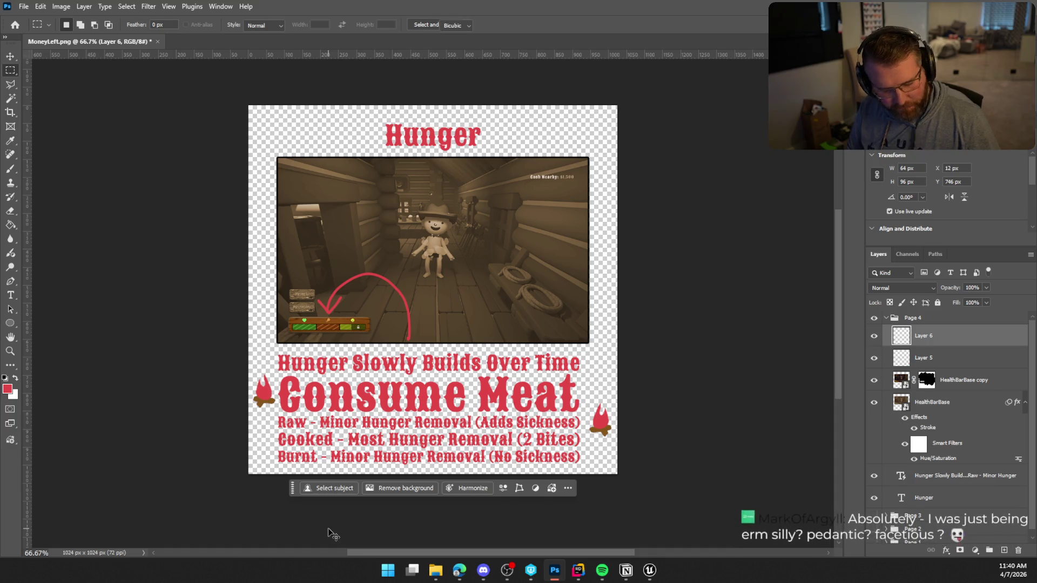
Move the mirrored campfire copy to a new position on the page
key(ctrl+t)
mouse_move(264, 398)
mouse_down()
mouse_move(260, 443)
mouse_move(259, 362)
mouse_move(262, 400)
mouse_move(349, 328)
mouse_move(475, 308)
mouse_move(596, 318)
mouse_up()
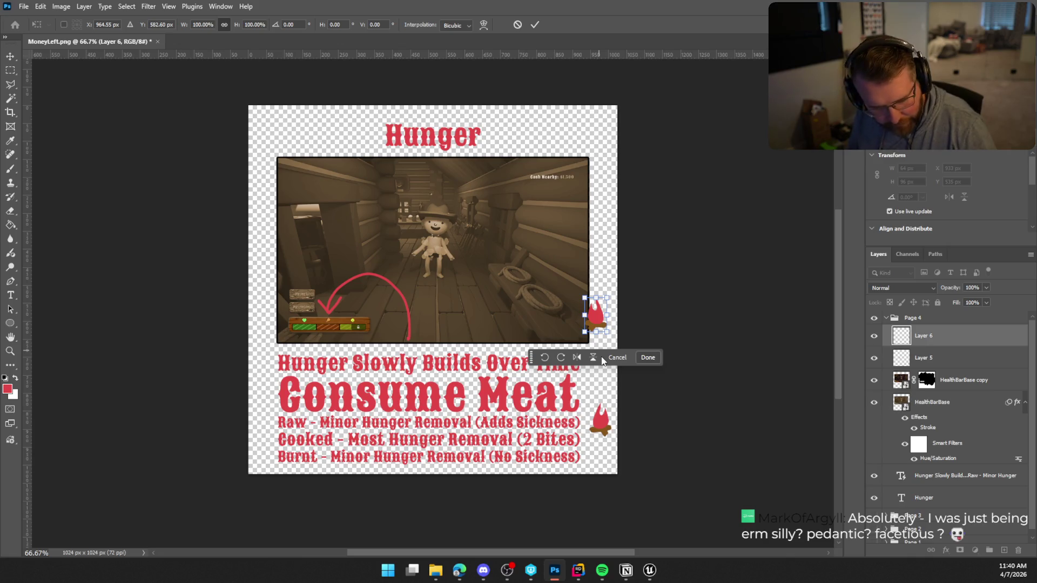
key(Return)
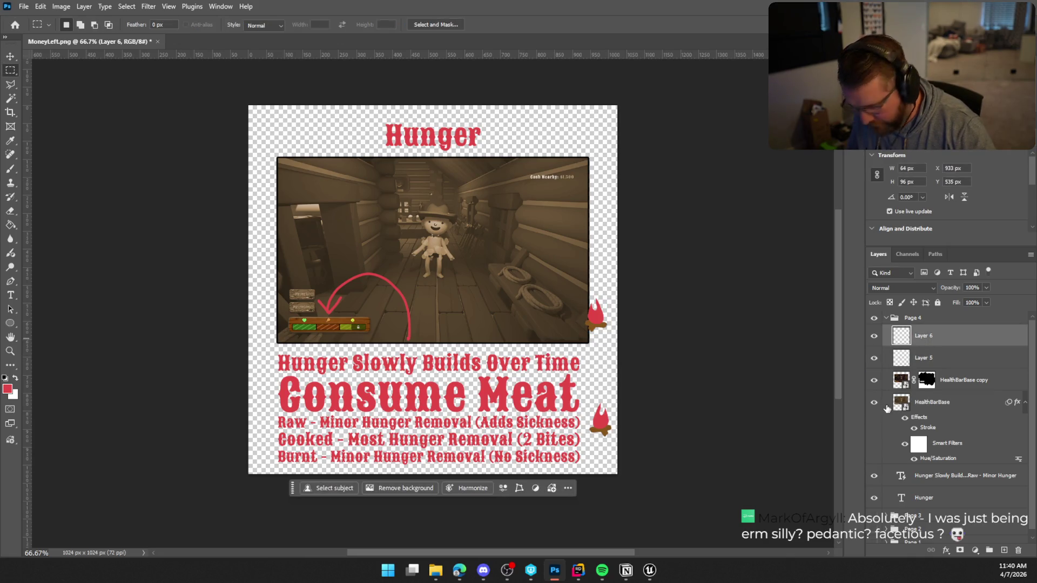
Delete the campfire copy, save the page as HungerPage, and collapse the Page 4 group
key(Delete)
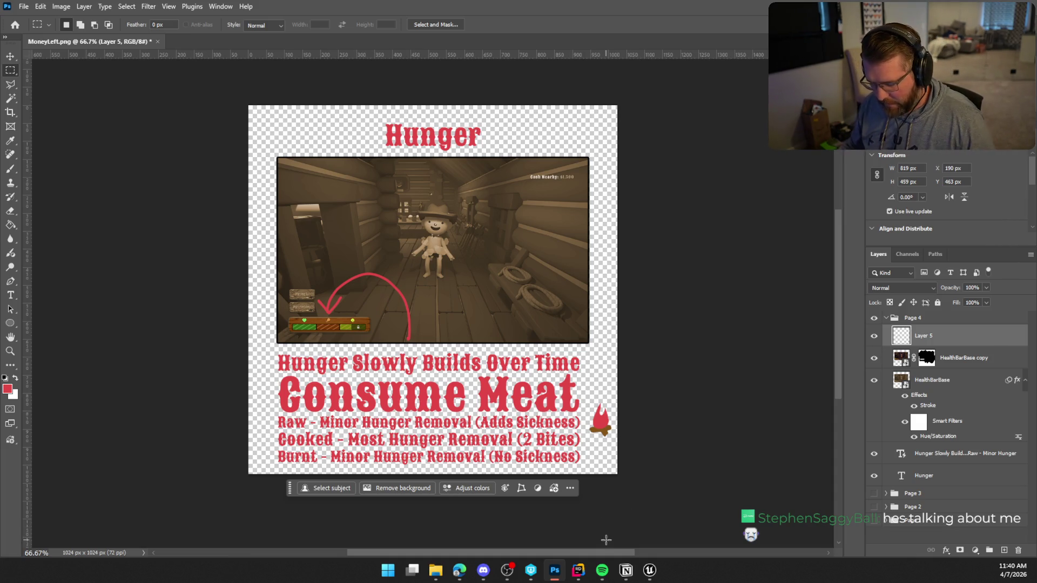
key(shift+ctrl+s)
text(HungerPage)
key(Return)
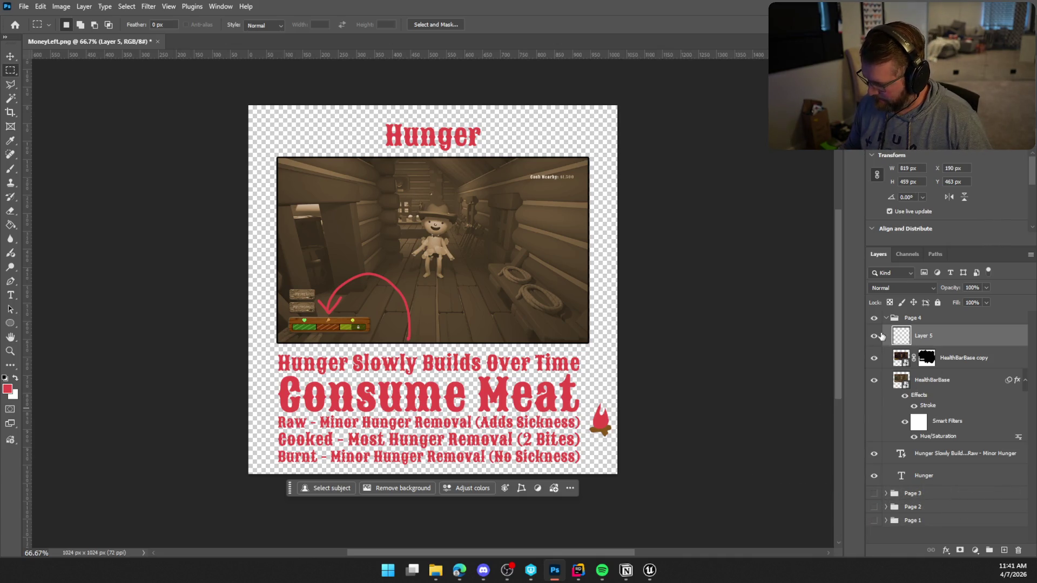
click(885, 317)
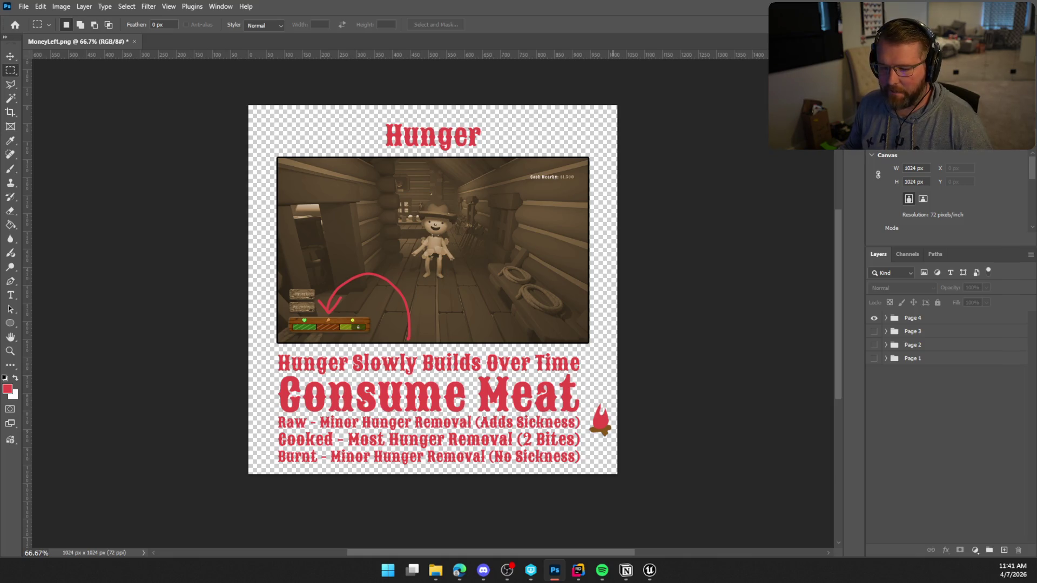
Switch to Unreal Engine and load the TrailMap level from the Maps folder
key(alt+Tab)
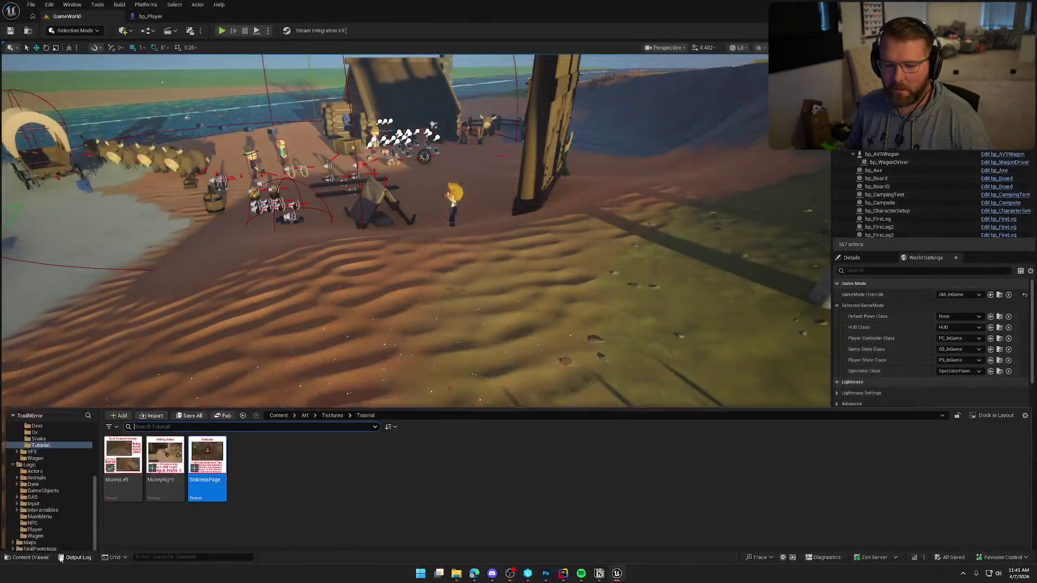
click(29, 497)
double_click(292, 427)
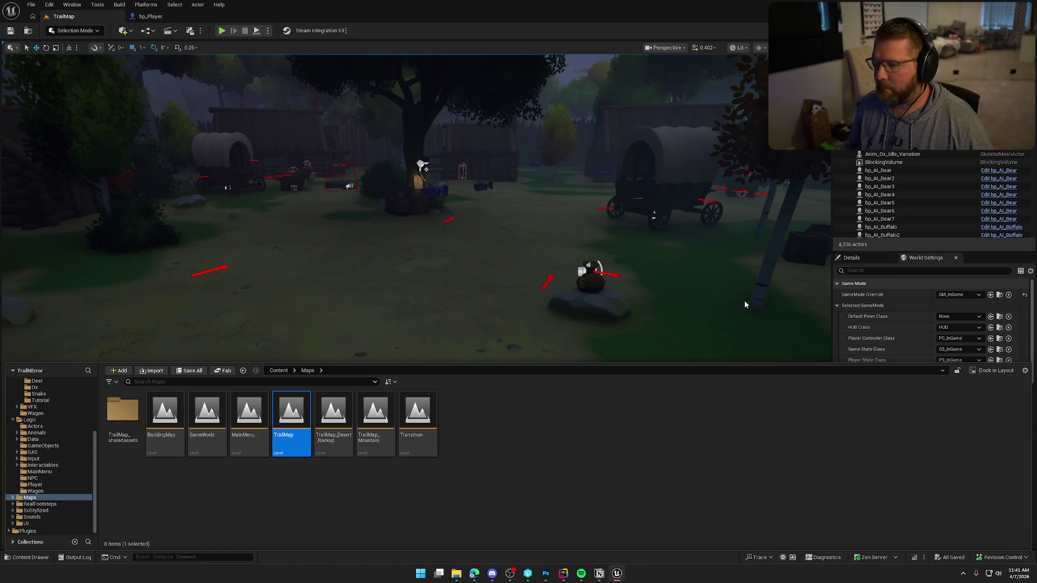
right_click(759, 295)
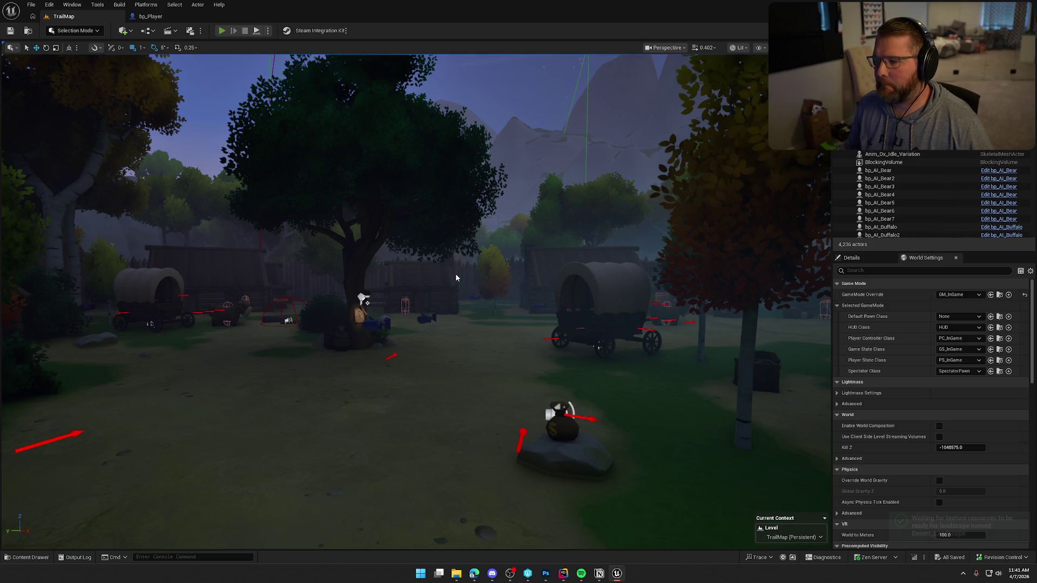
Play the level, run into the General Store, and buy two pieces of raw food
key(alt+p)
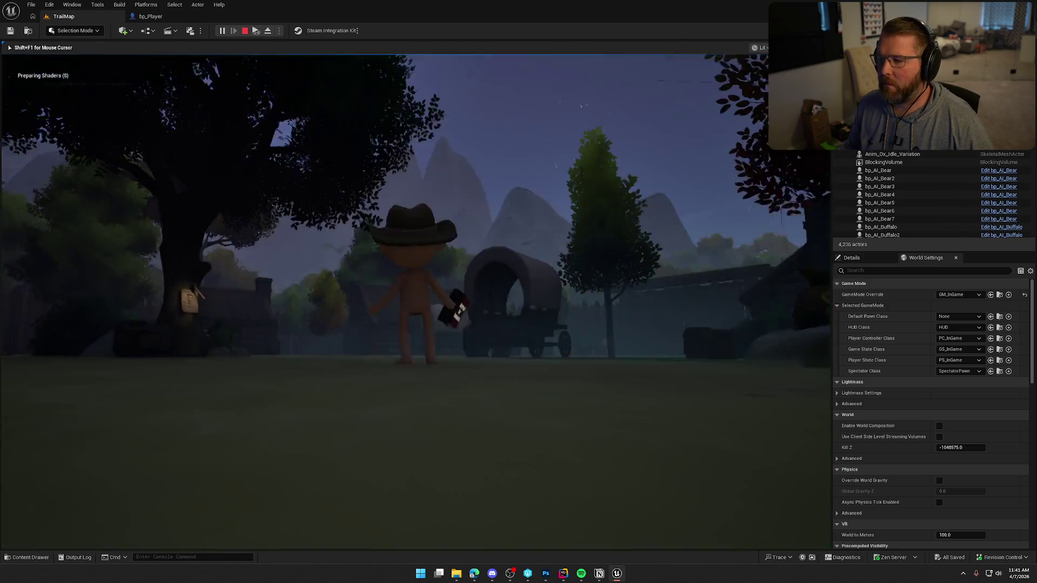
key(shift+w)
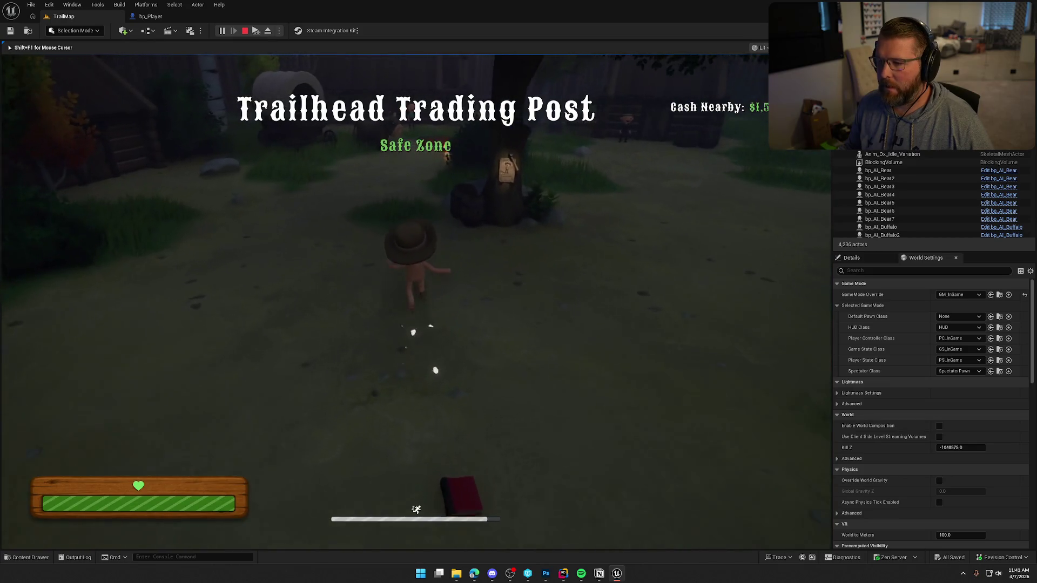
key(shift+w)
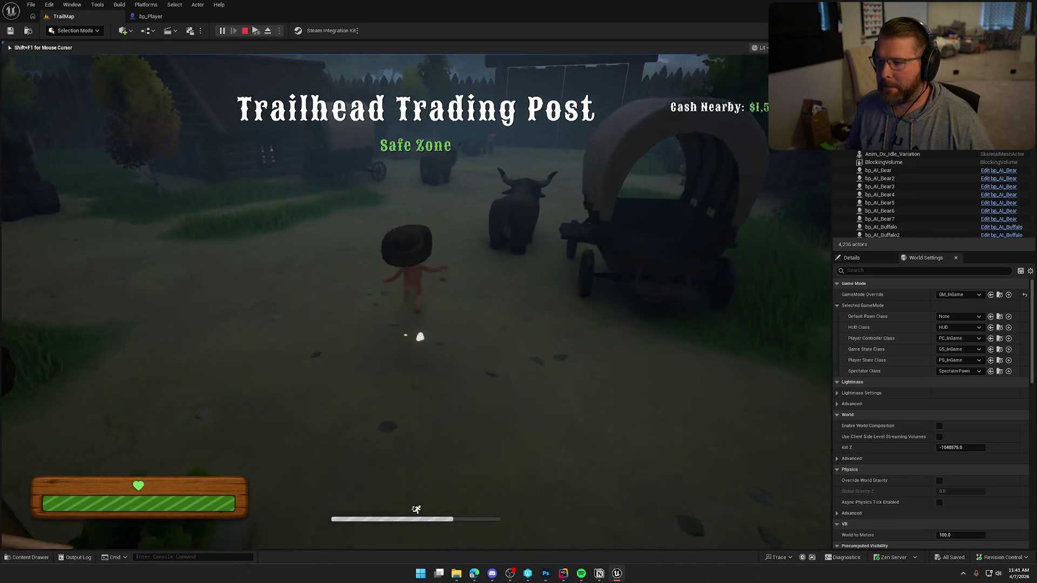
key(shift+w)
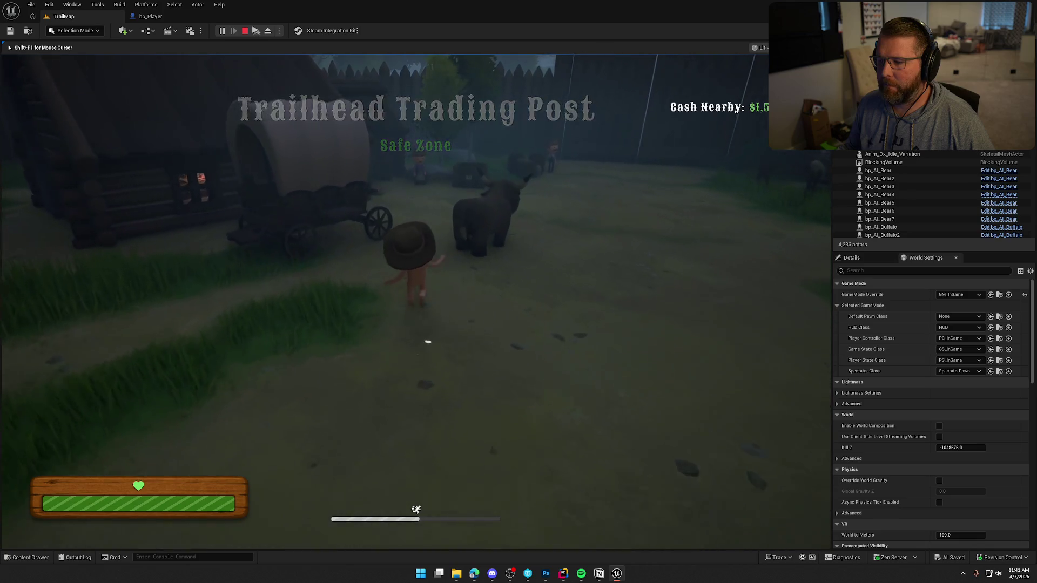
key(shift+w)
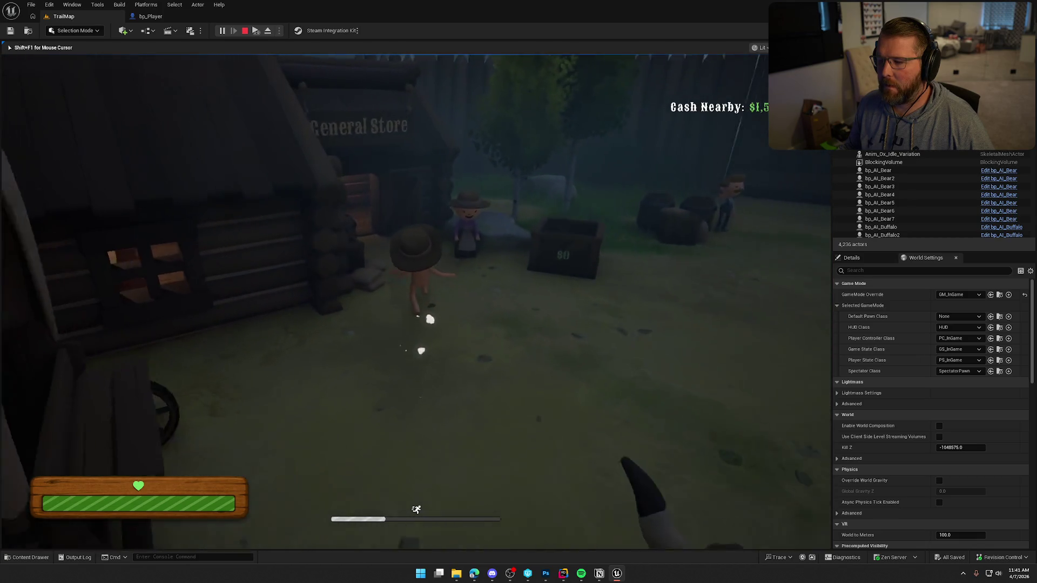
key(w)
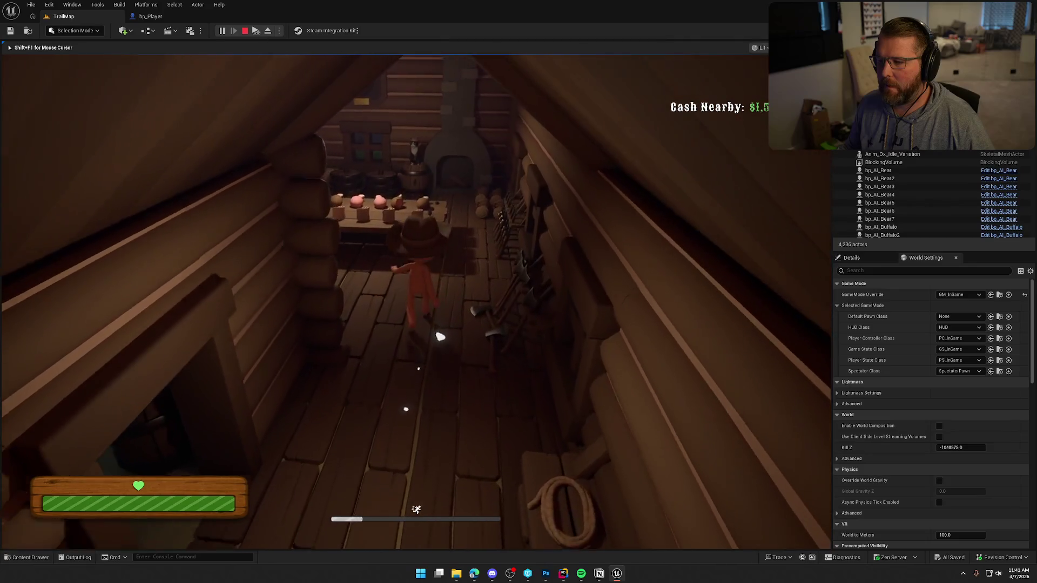
key(w)
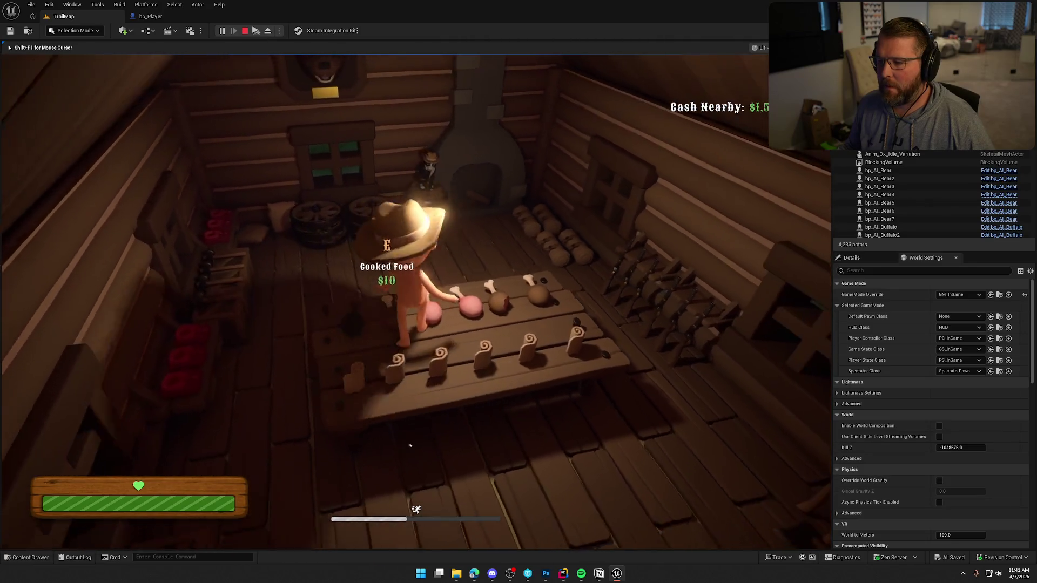
key(e)
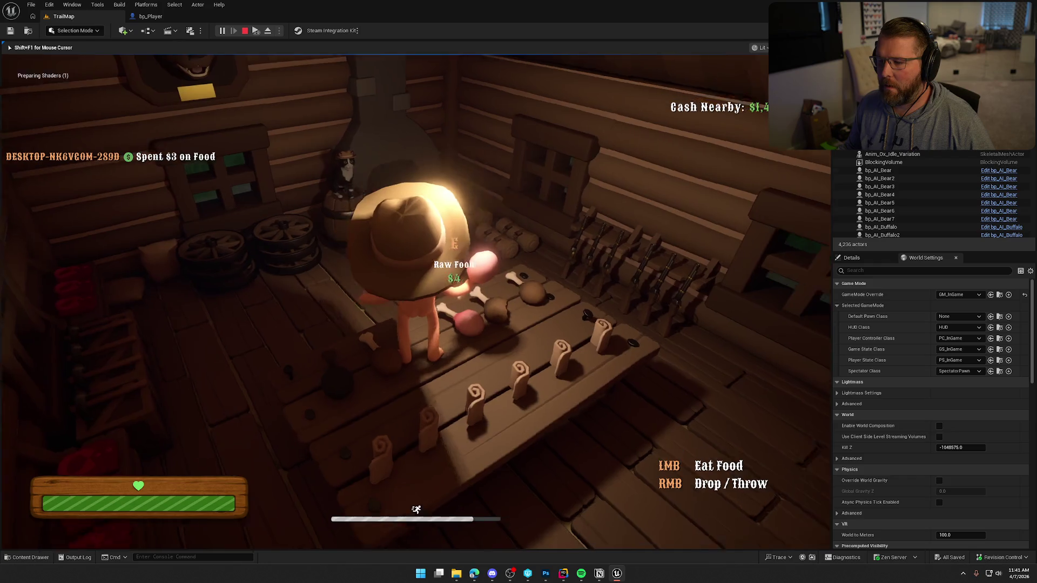
key(e)
Walk the character out of the store and up to the campfire
key(w)
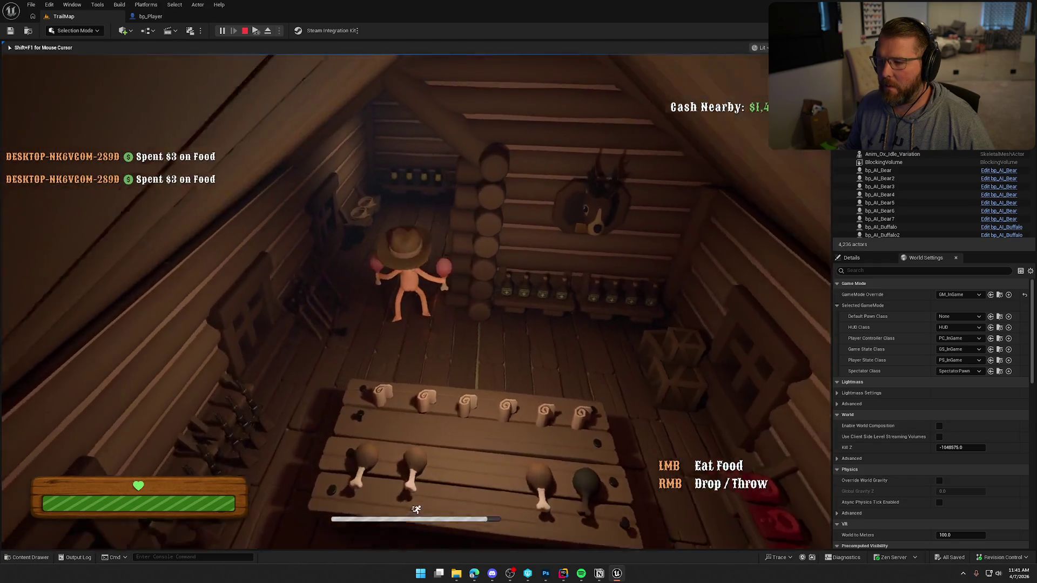
key(w)
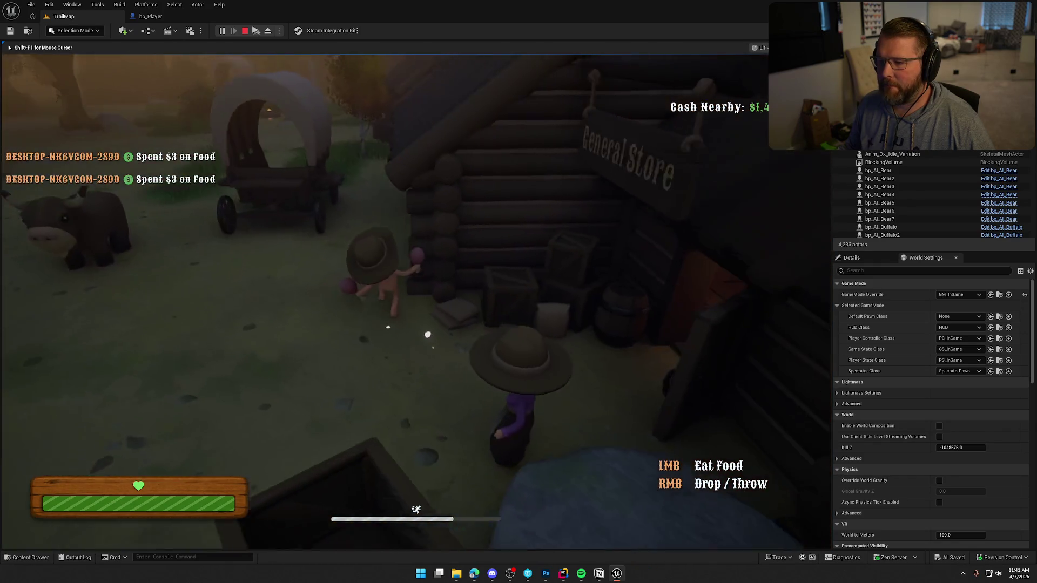
key(w)
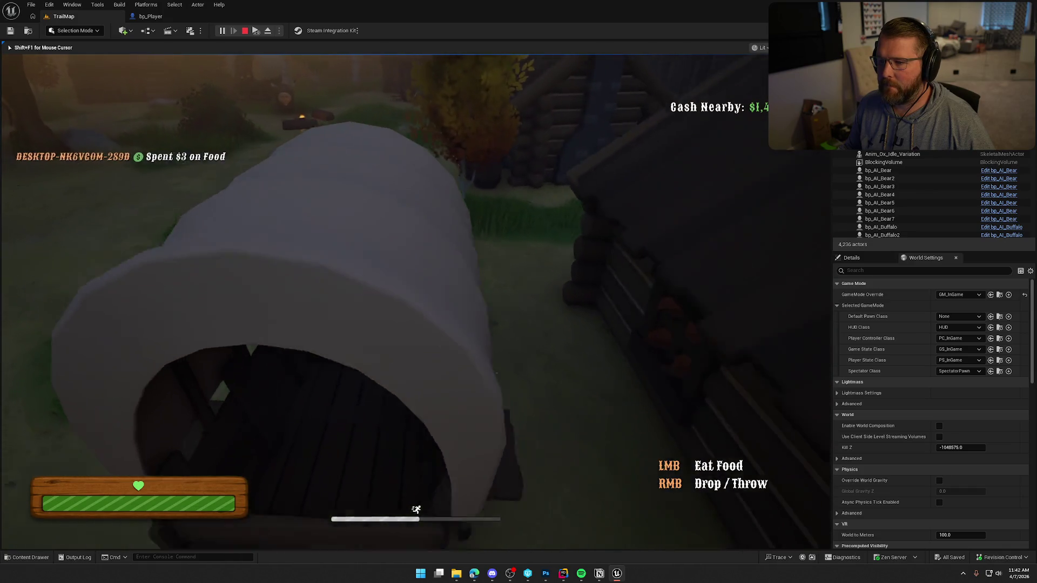
key(w)
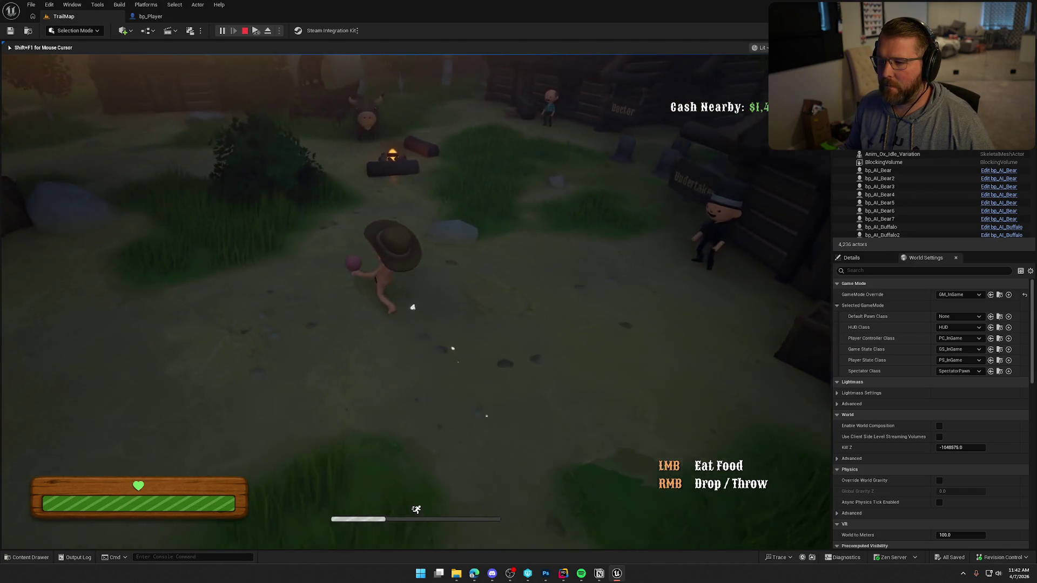
key(w)
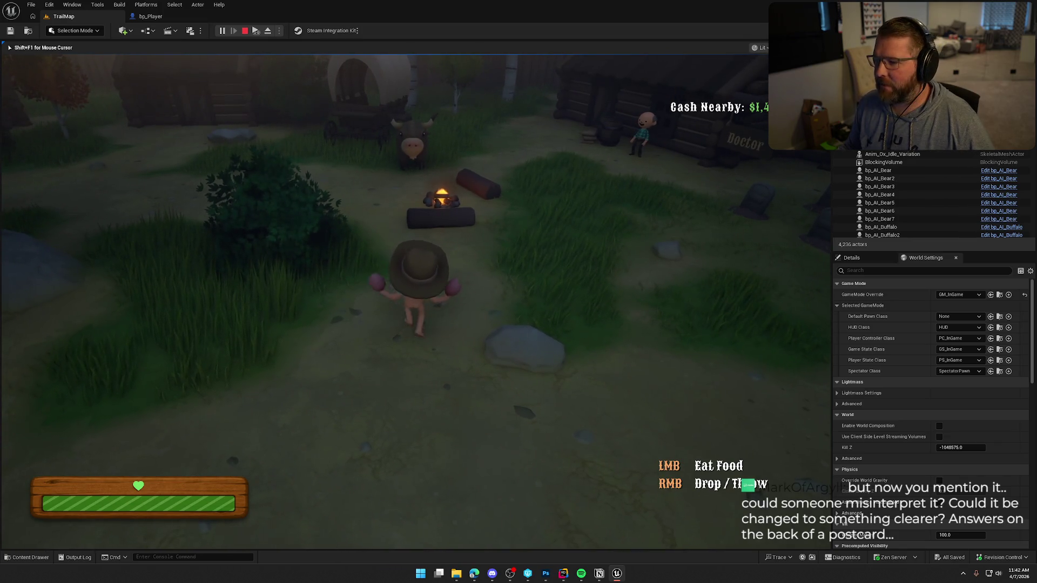
key(w)
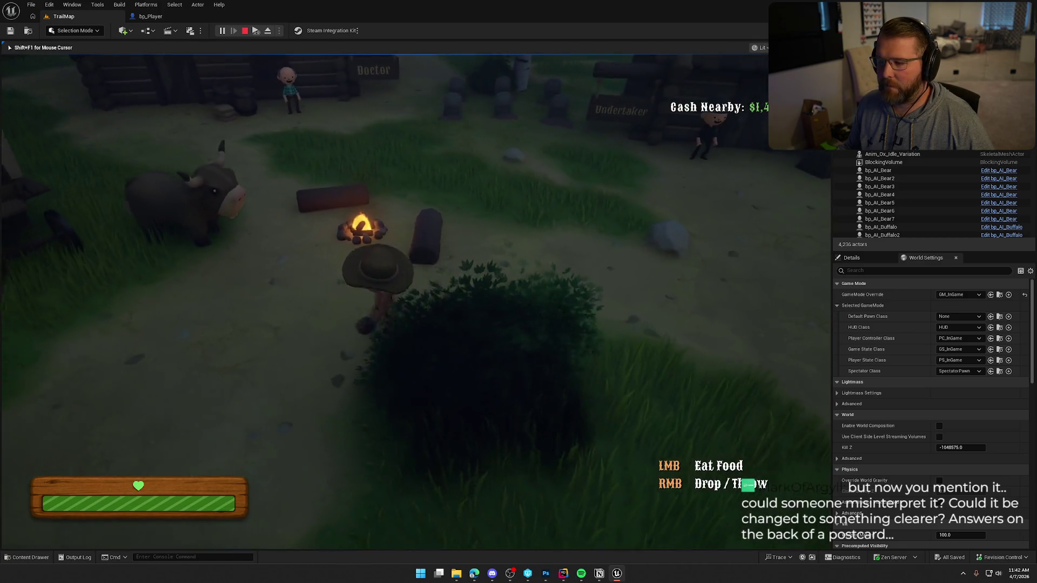
key(w)
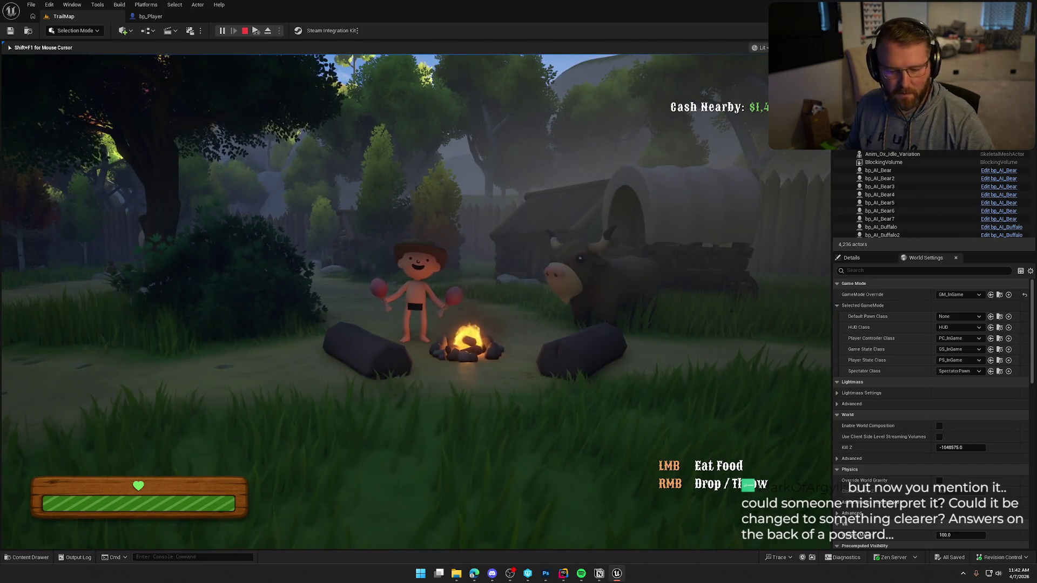
Snip a screenshot of the character at the campfire, then stop the play session
key(super+shift+s)
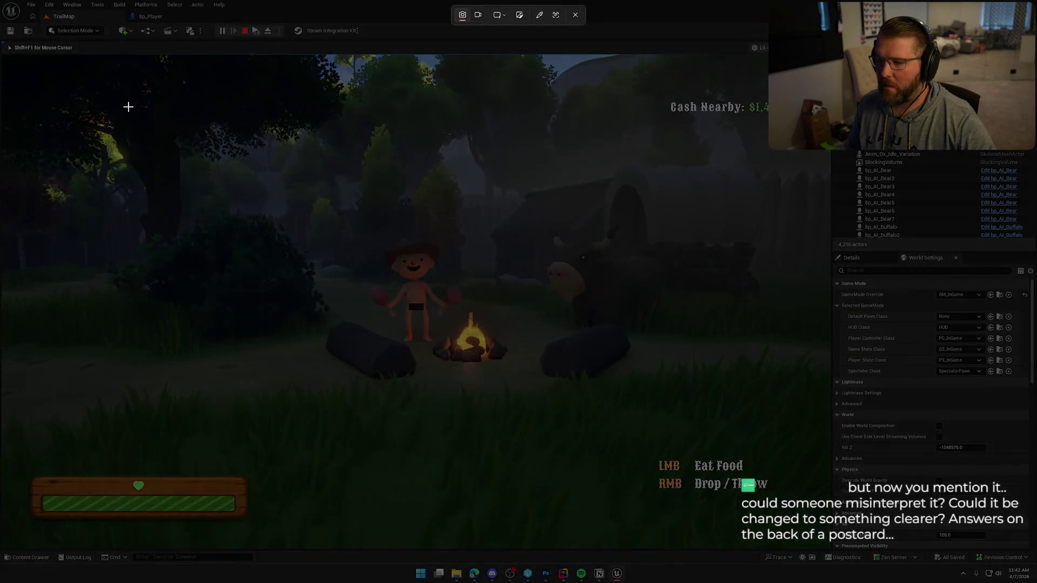
mouse_move(3, 64)
mouse_down()
mouse_move(739, 453)
mouse_move(822, 544)
mouse_up()
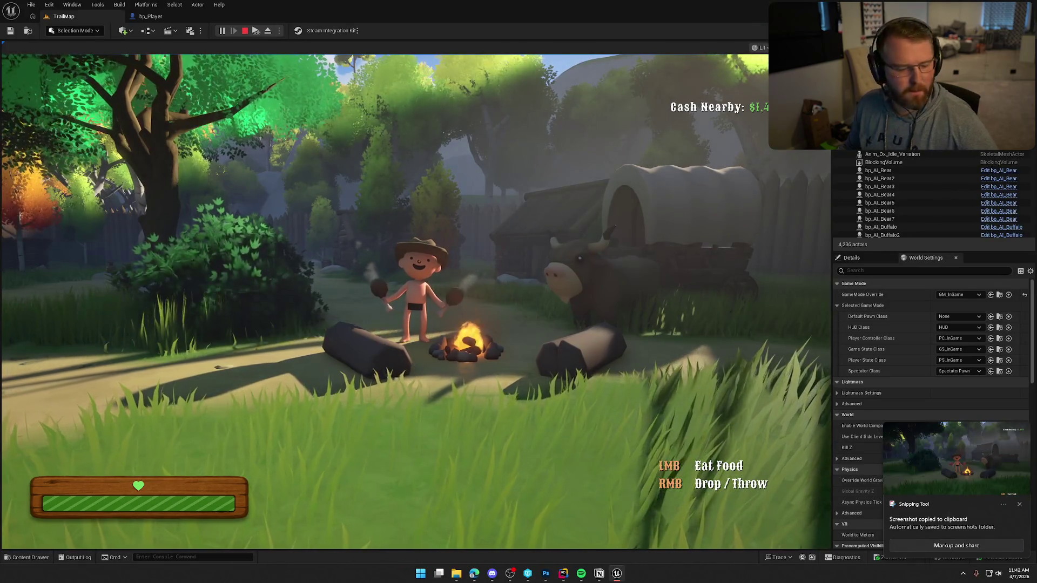
key(Escape)
click(935, 468)
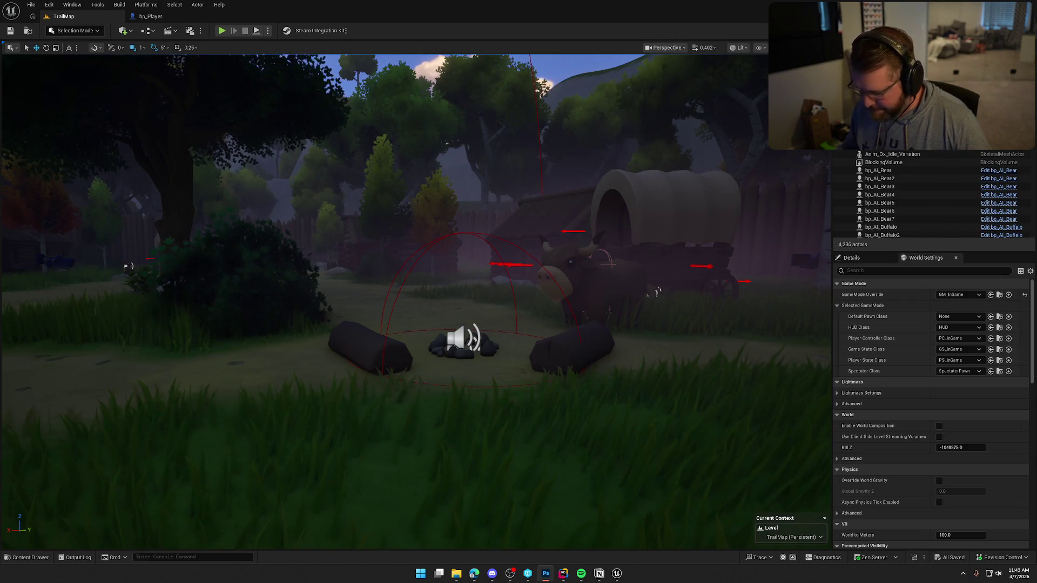
Open CookFood.png from the Tutorial folder, then return to Unreal and play the level again
key(alt+Tab)
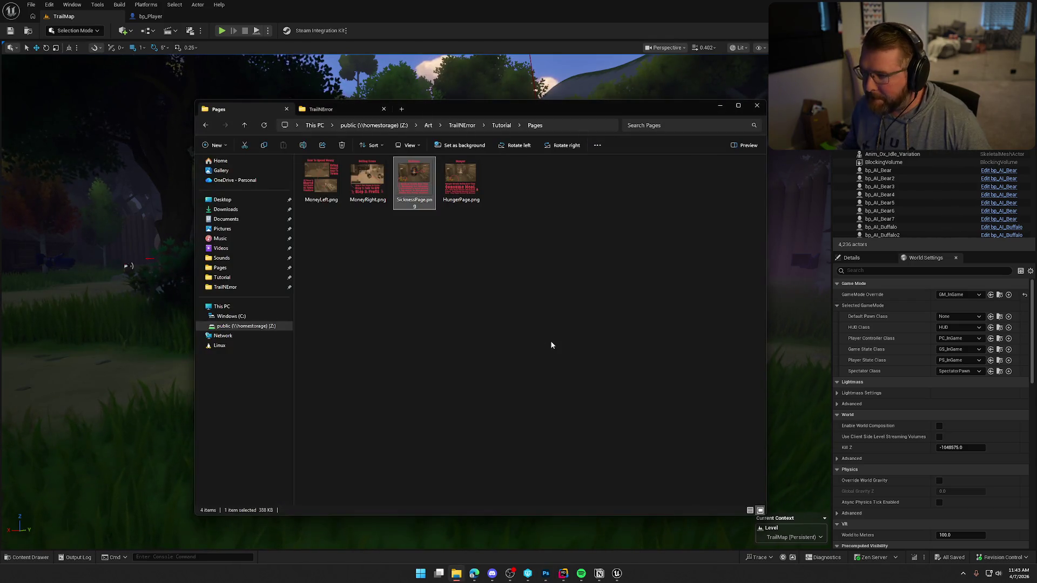
click(501, 125)
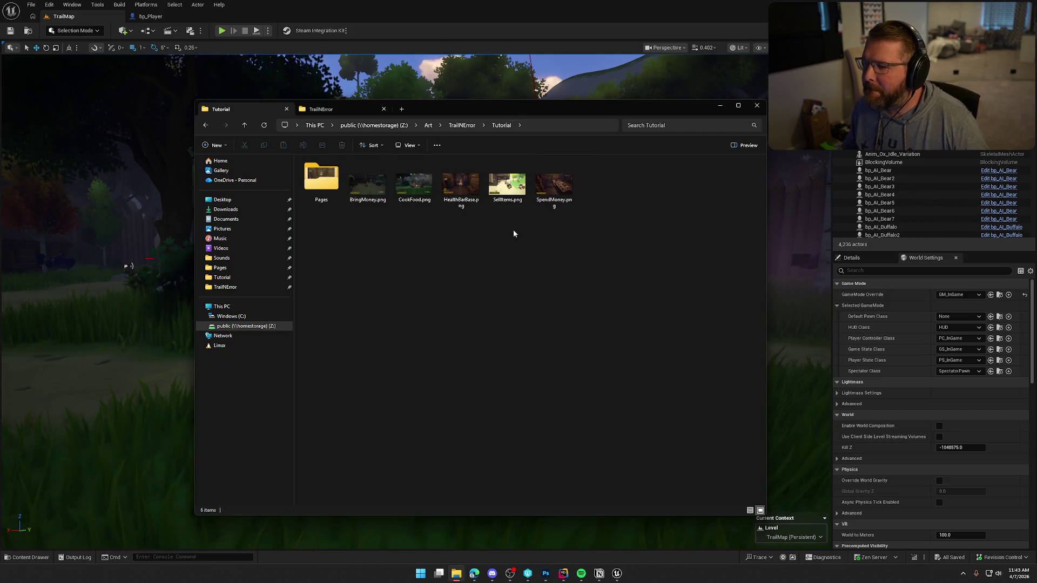
double_click(414, 186)
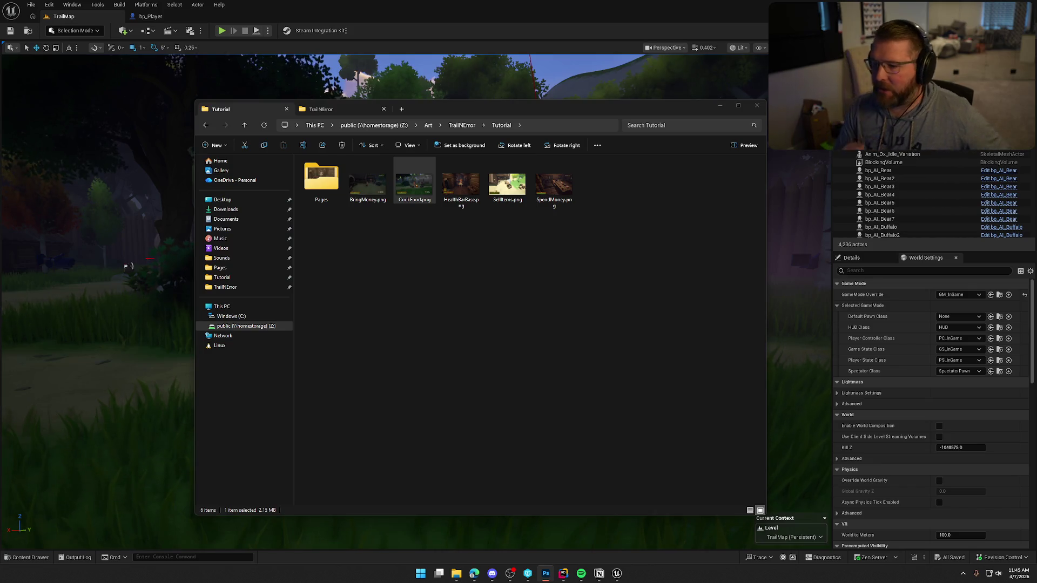
click(550, 19)
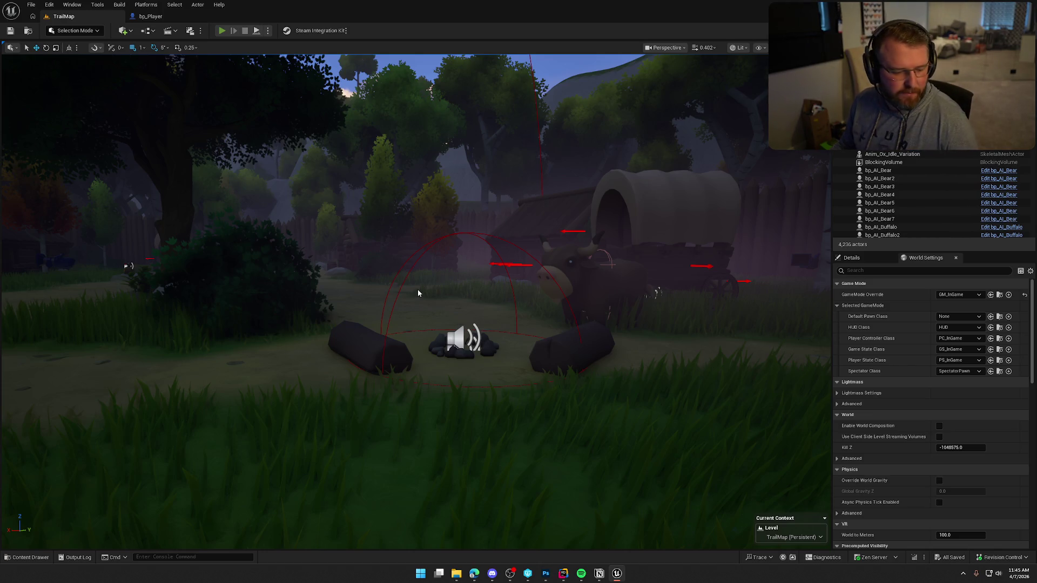
key(alt+p)
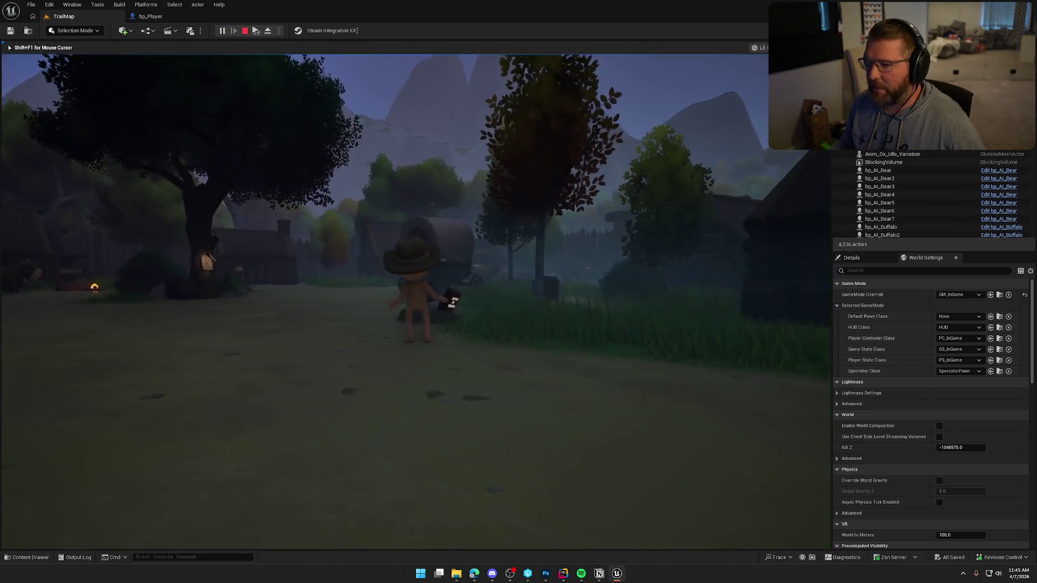
Sprint past the wagon to the General Store and buy the axe for $10
key(shift+w)
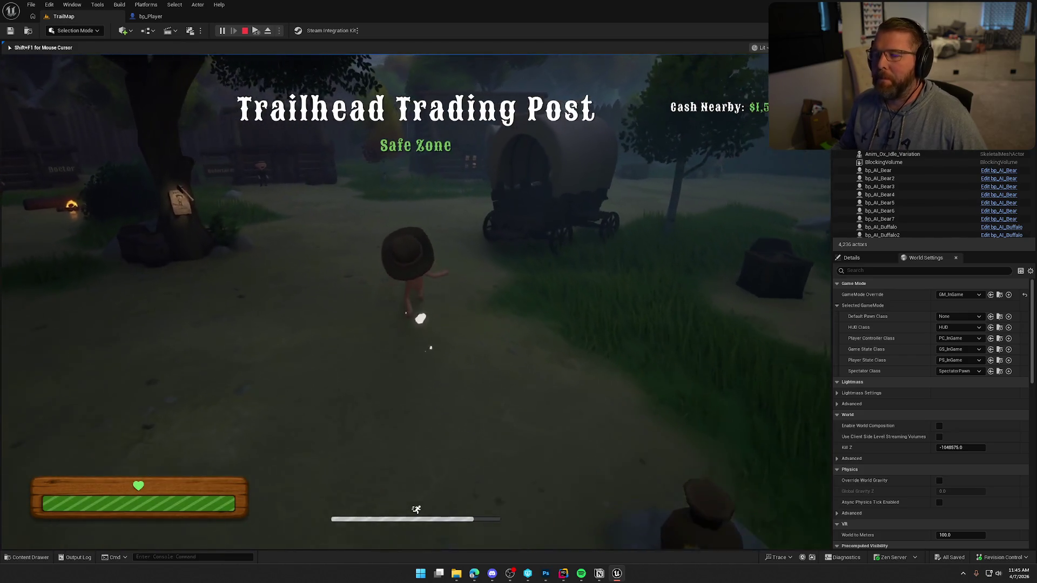
key(shift+w)
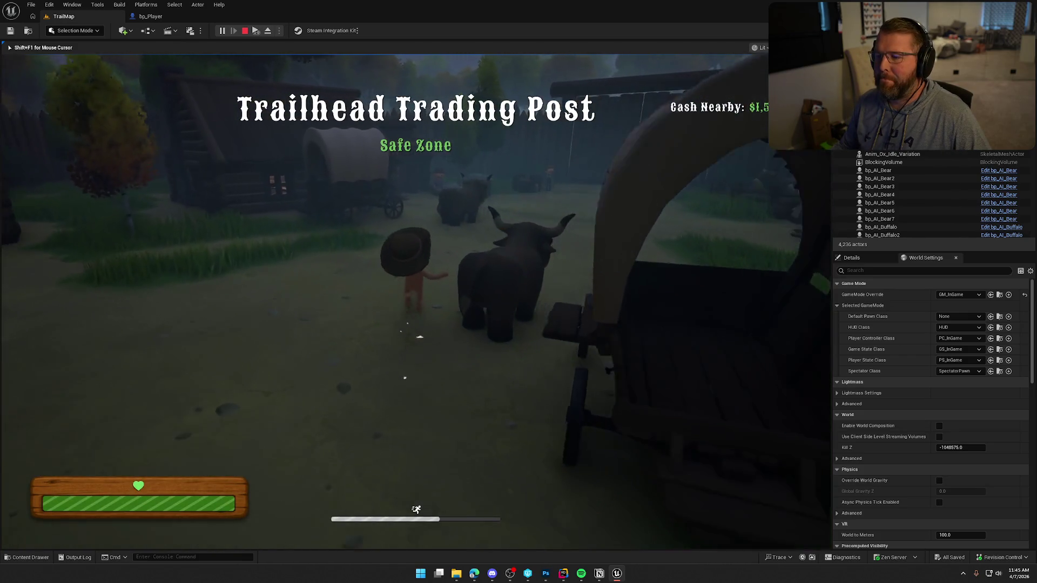
key(shift+w)
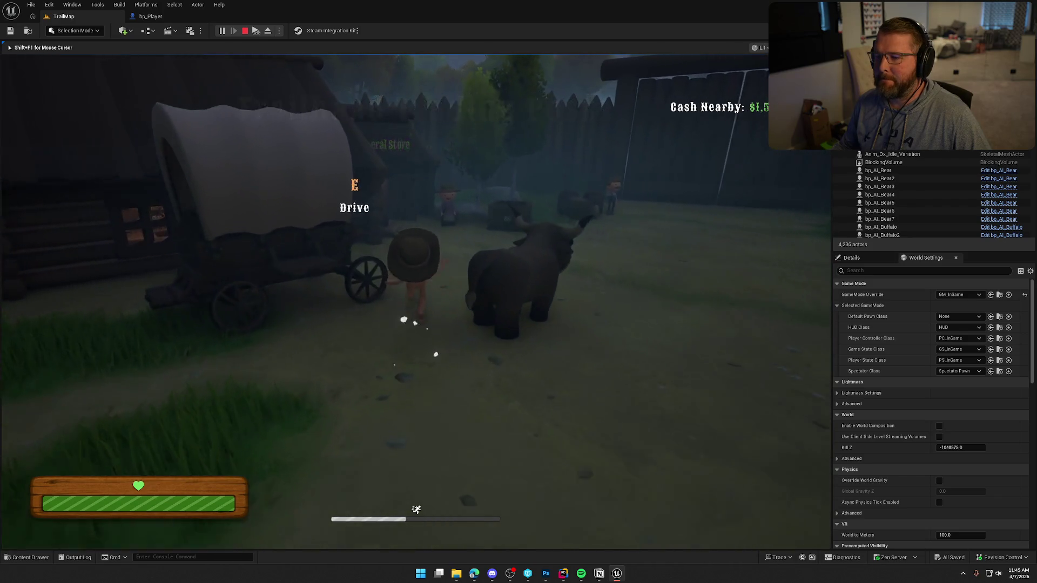
key(shift+w)
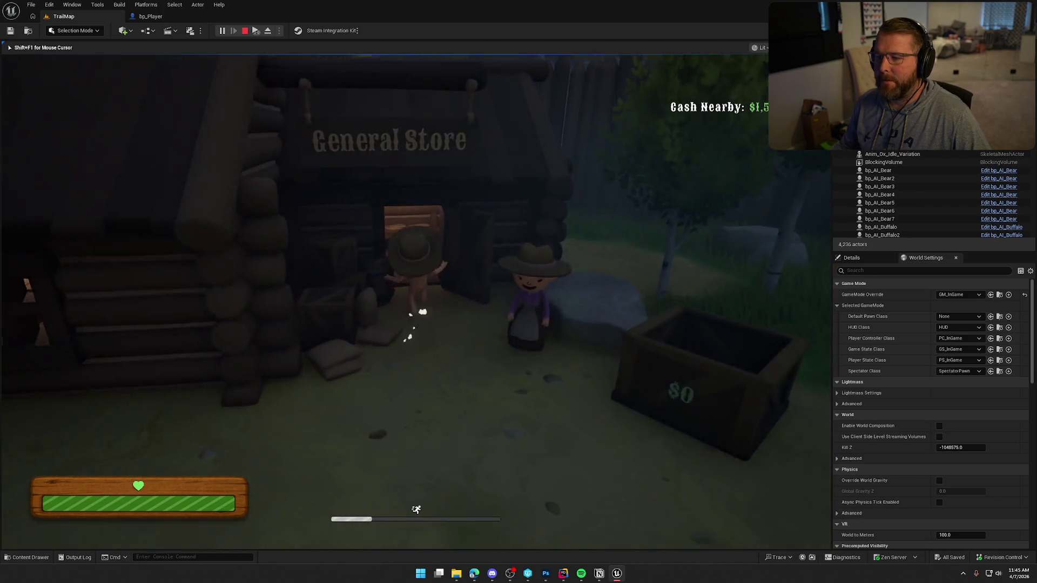
key(shift+w)
key(e)
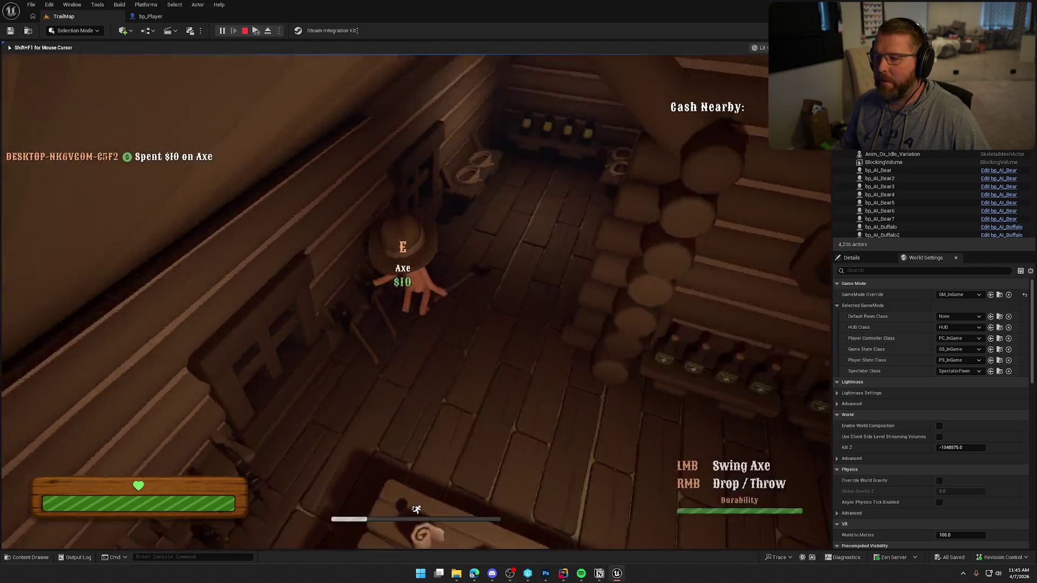
Walk back around the wagon to a tree by the cabins, facing the Undertaker cabin
key(shift+w)
key(w)
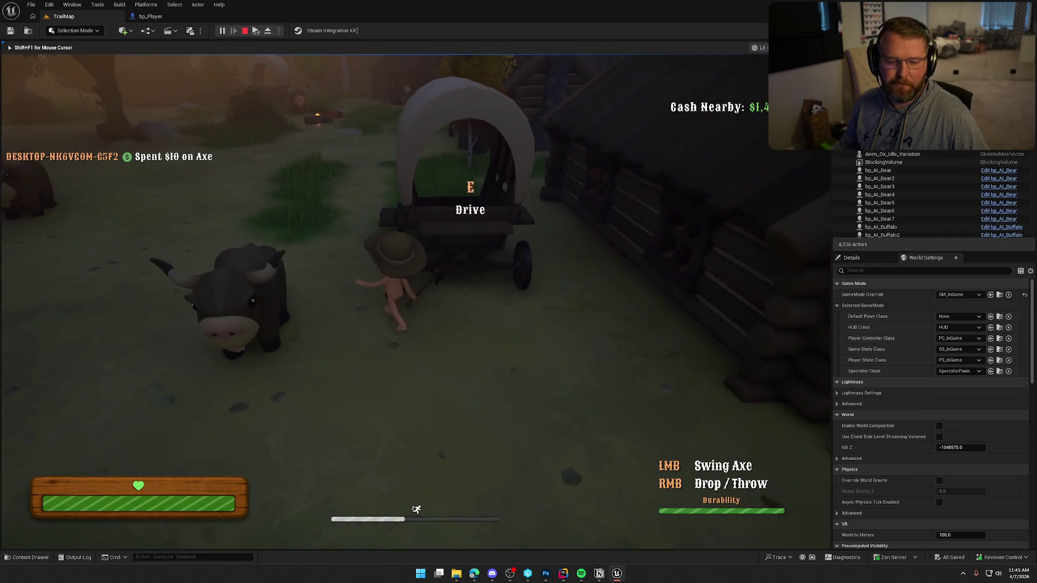
key(w)
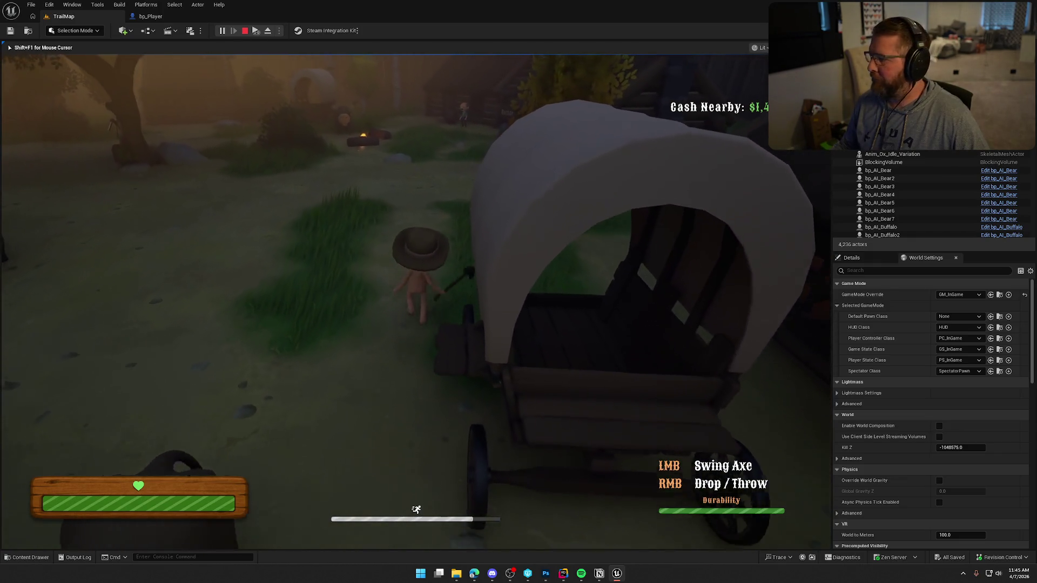
key(w)
key(w)
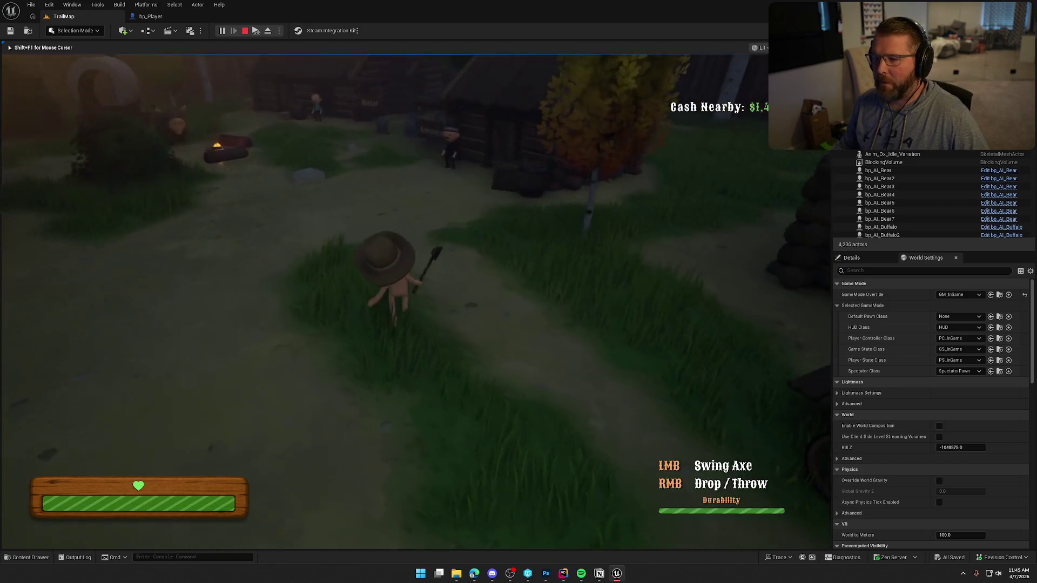
key(shift+w)
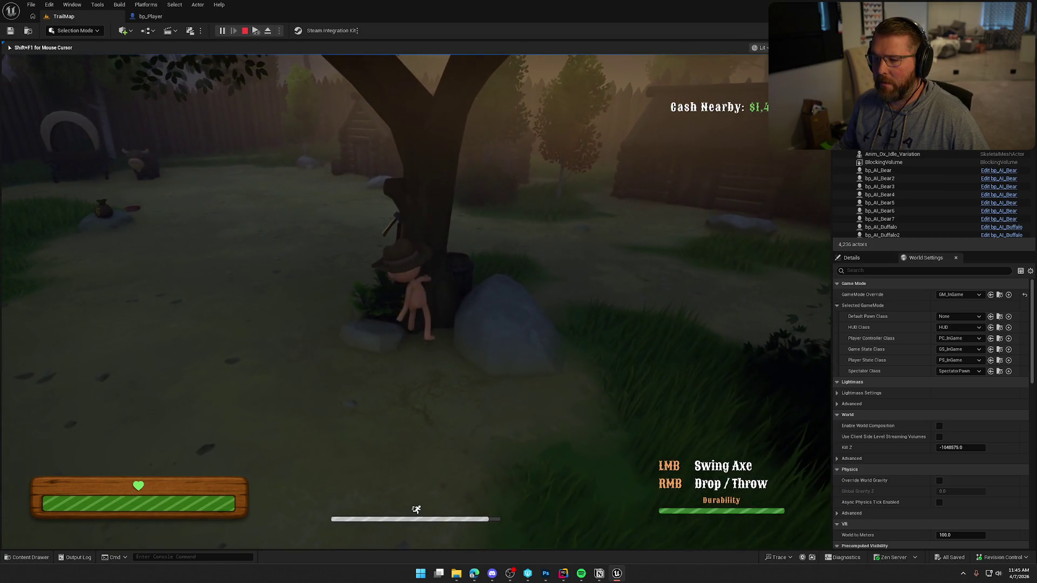
key(w)
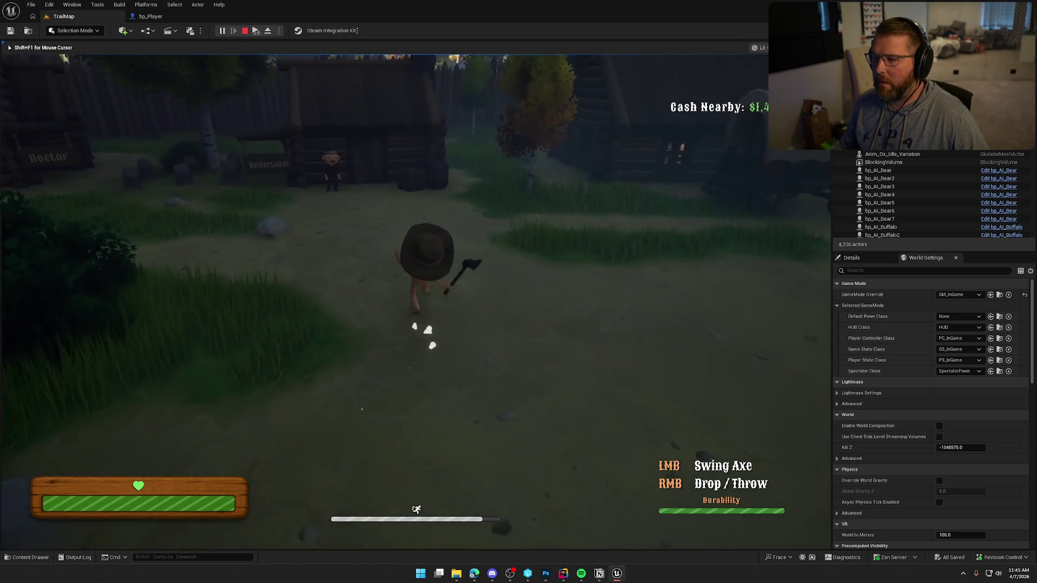
key(shift+w)
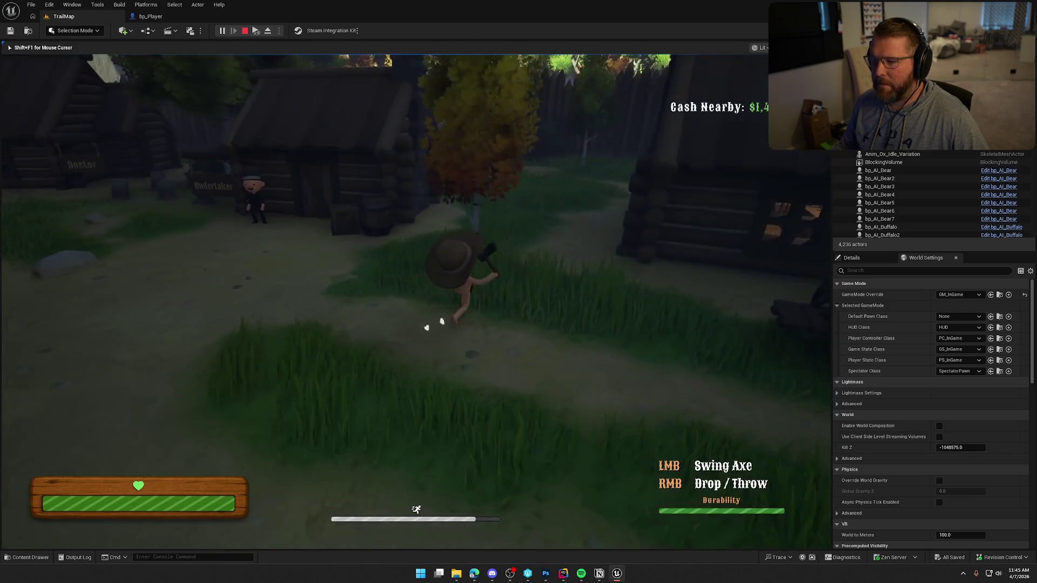
key(w)
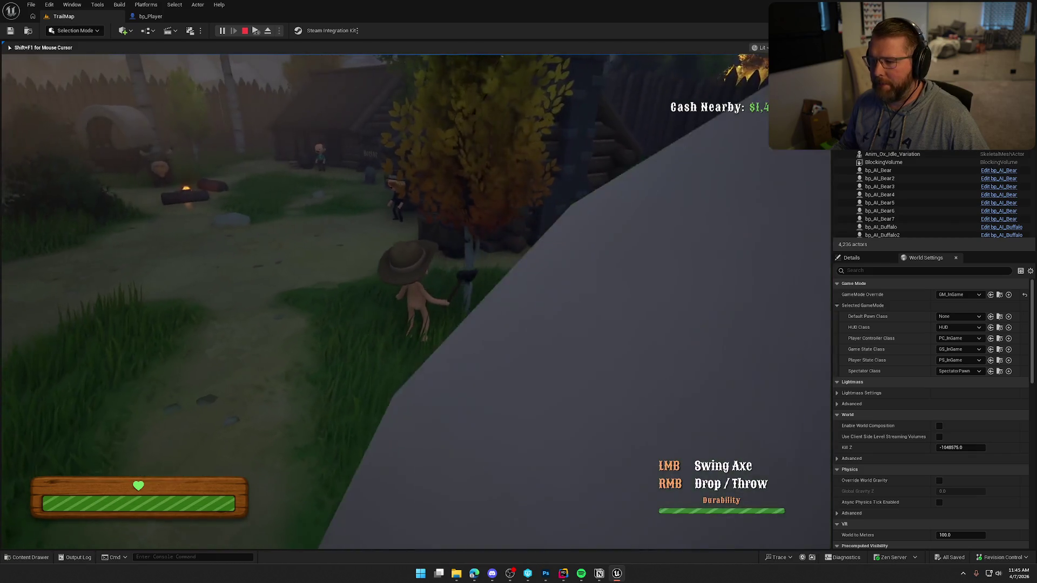
key(w)
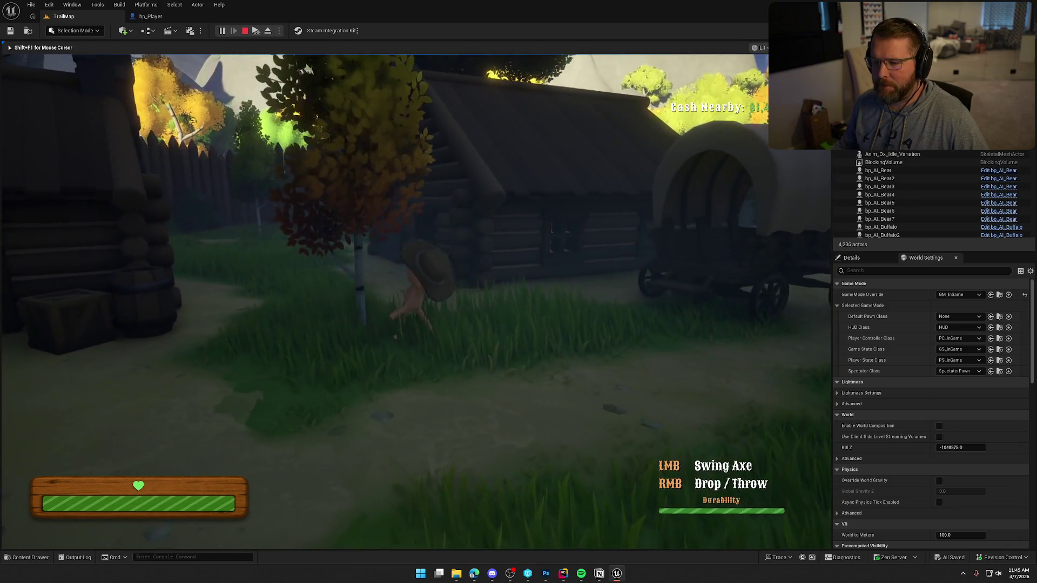
key(a)
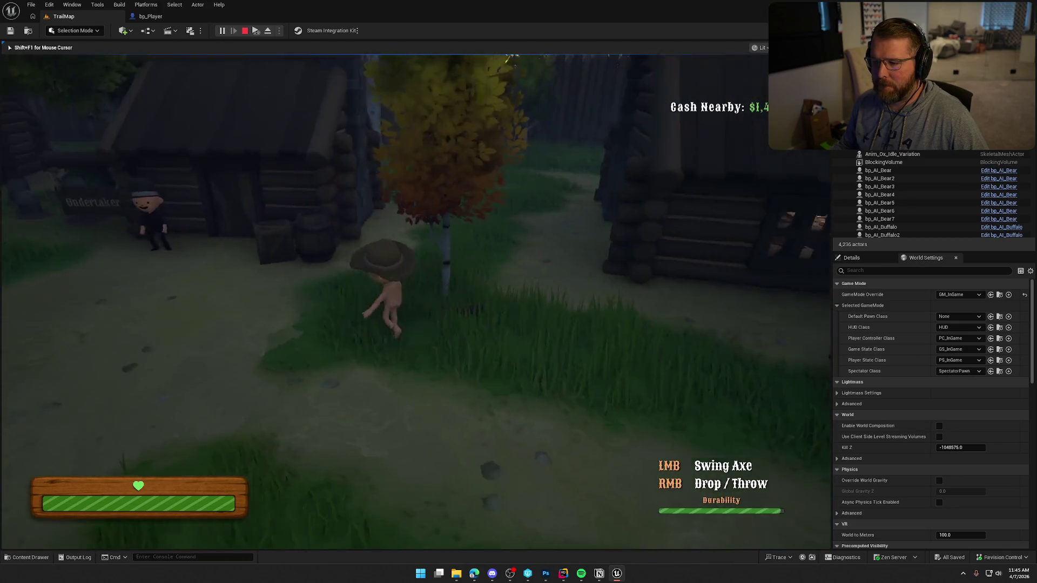
key(a)
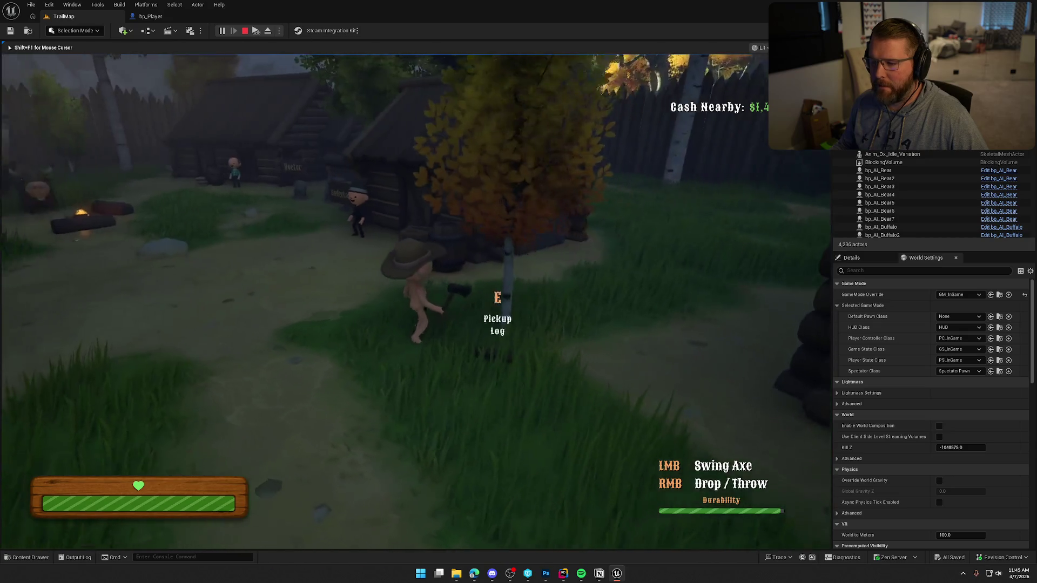
key(a)
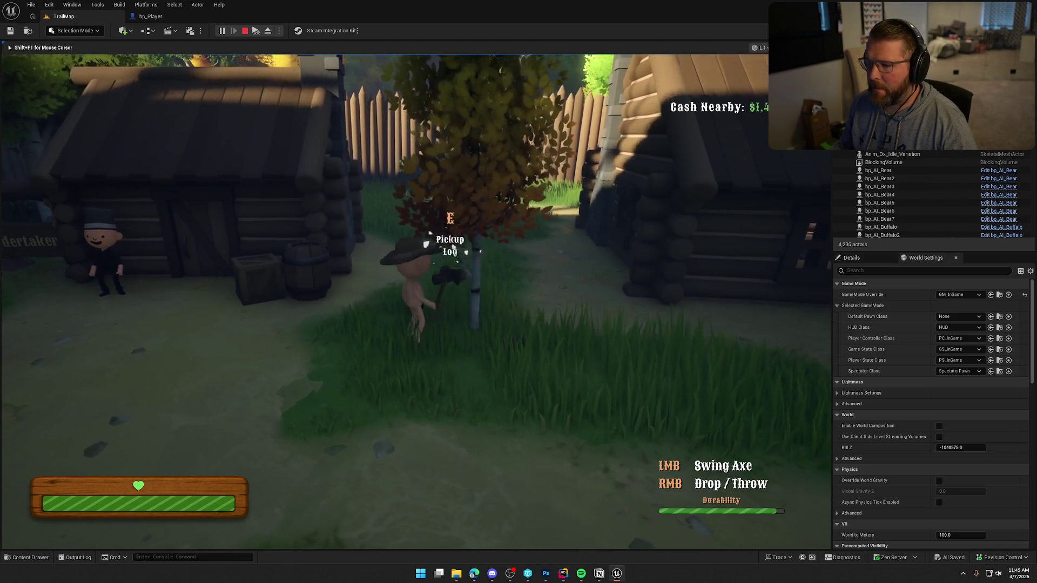
Start a screen capture, cancel it, and start the capture again
key(super+shift+s)
key(Escape)
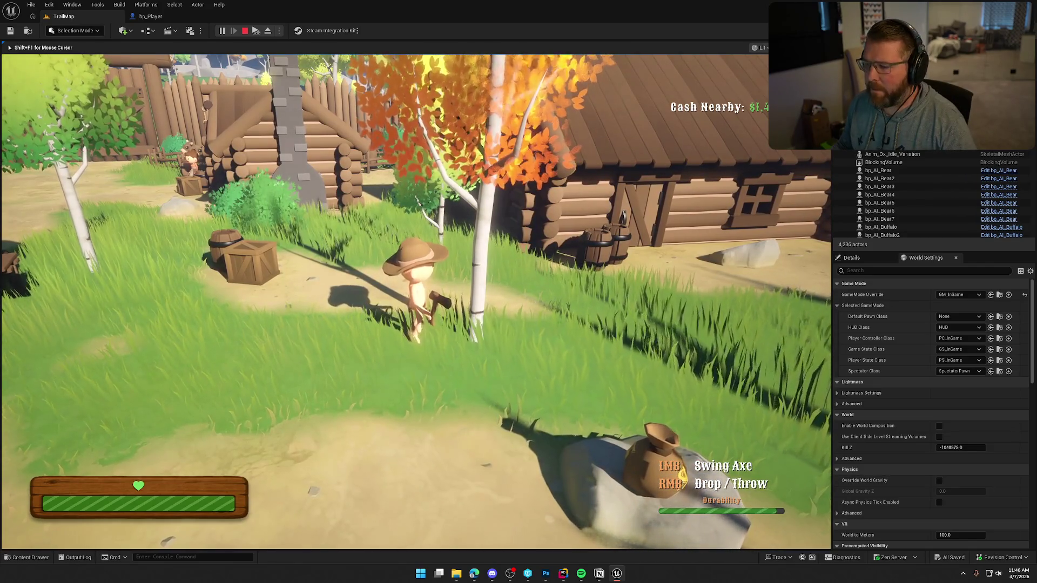
key(super+shift+s)
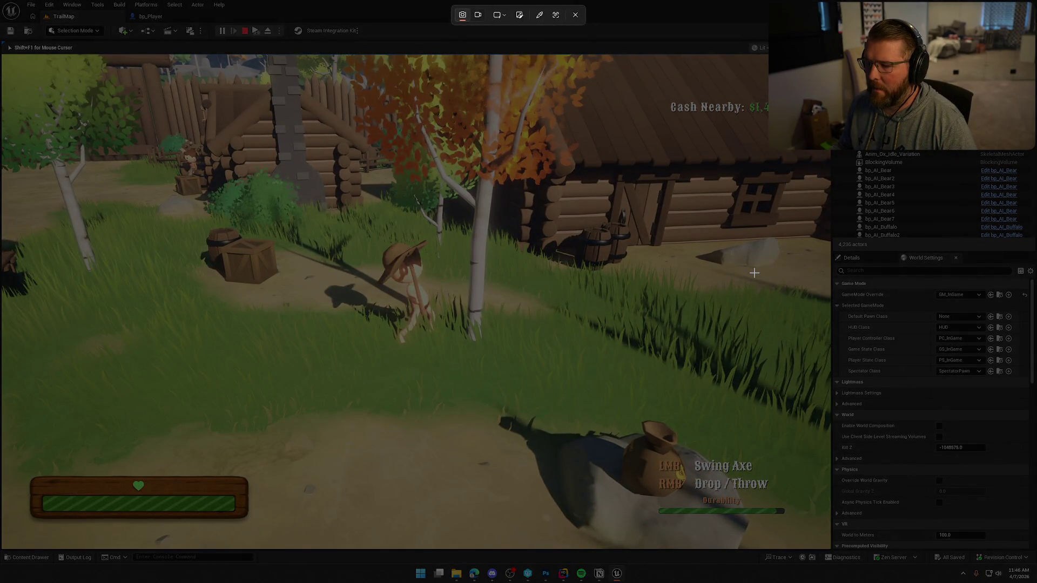
Stage the game scene by carrying and dropping the chopped log beside the crate and tree
key(Escape)
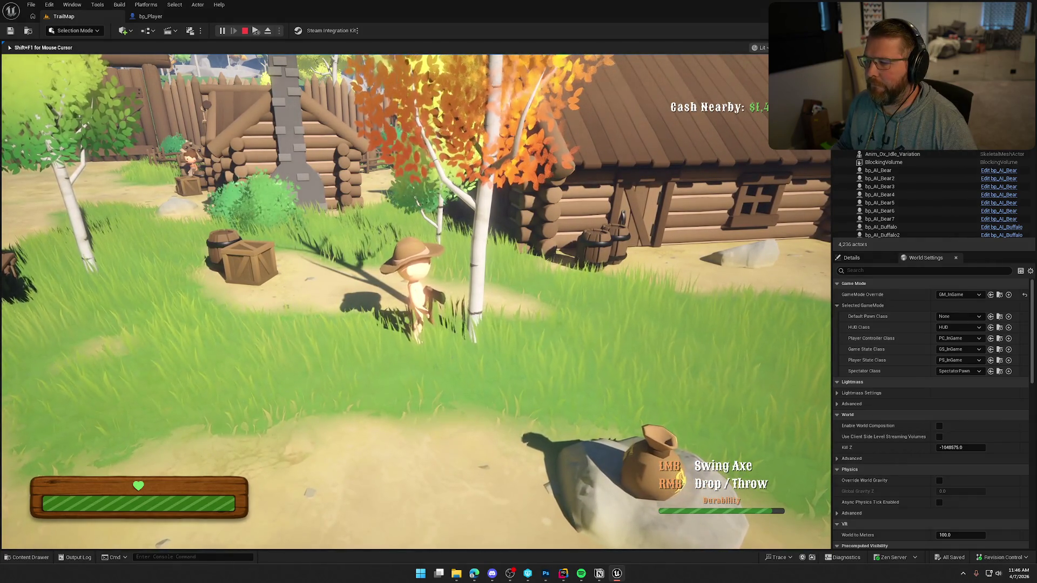
key(super+shift+s)
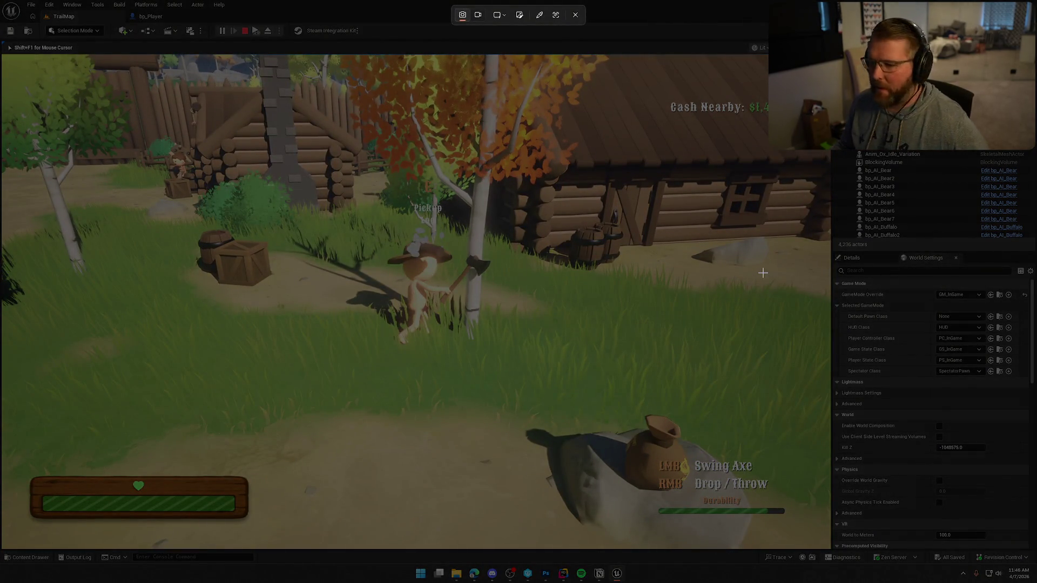
key(Escape)
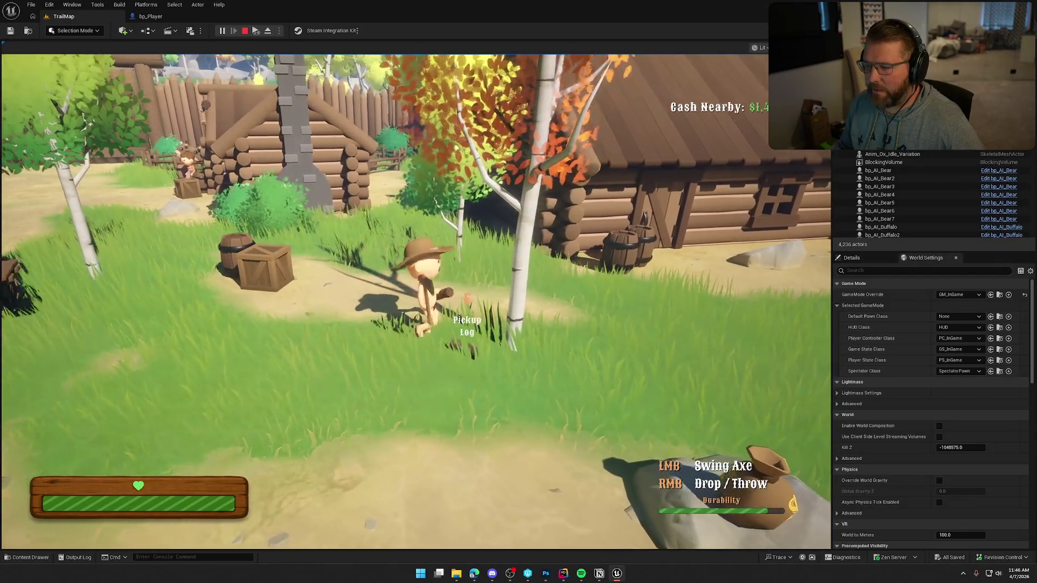
key(e)
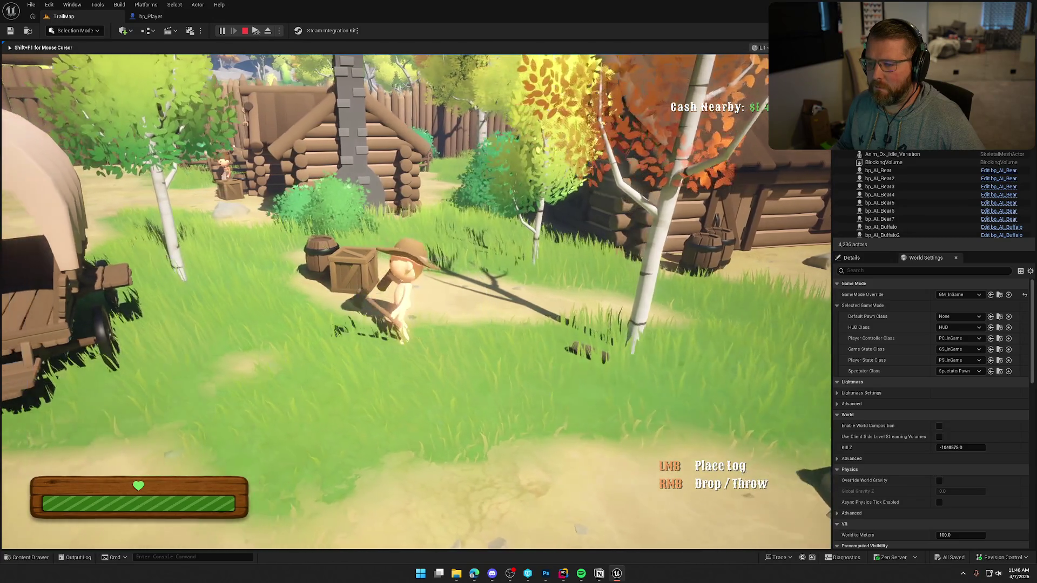
right_click(416, 302)
key(w)
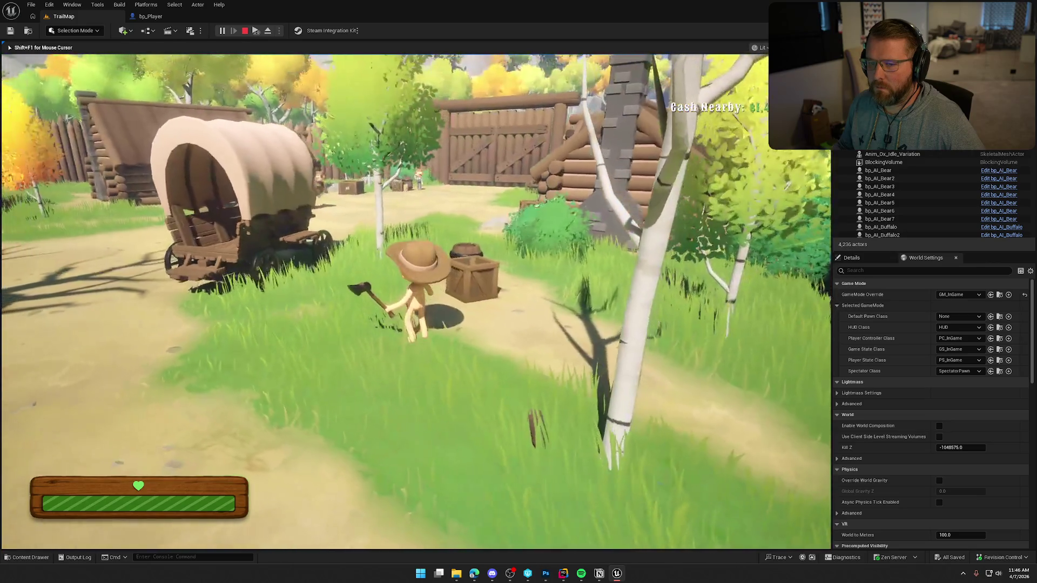
key(e)
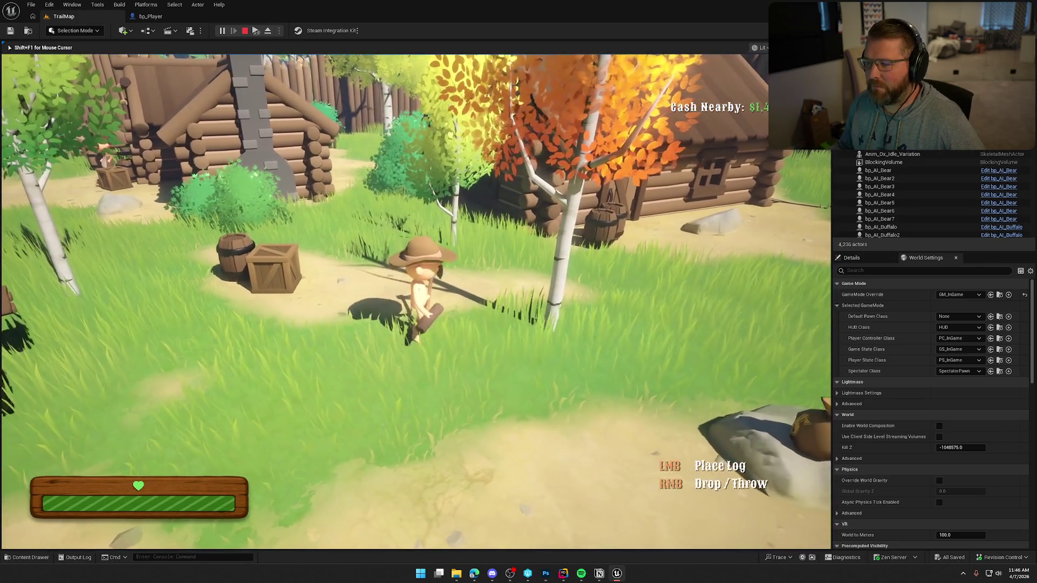
key(w)
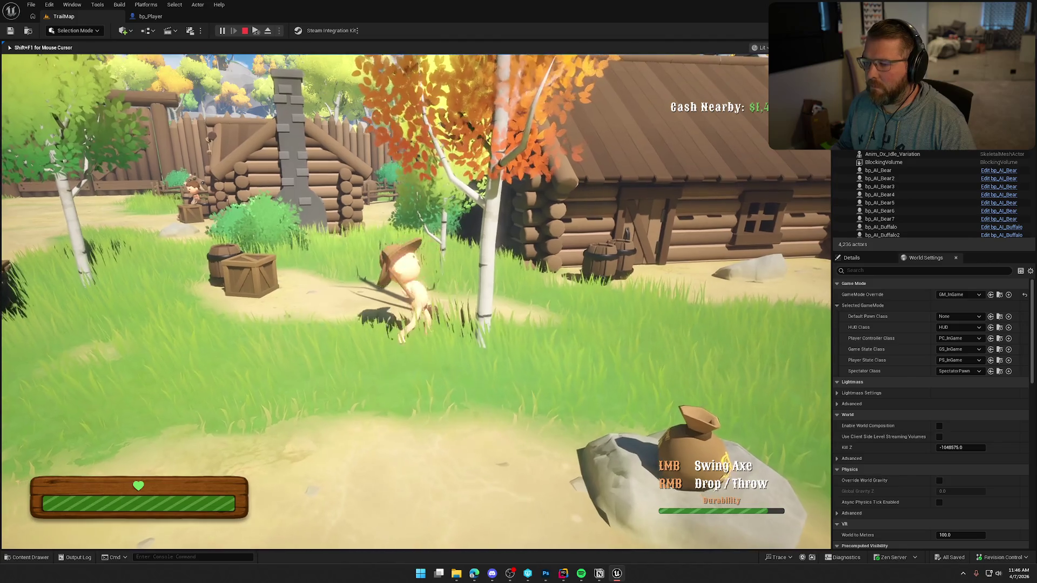
key(super+shift+s)
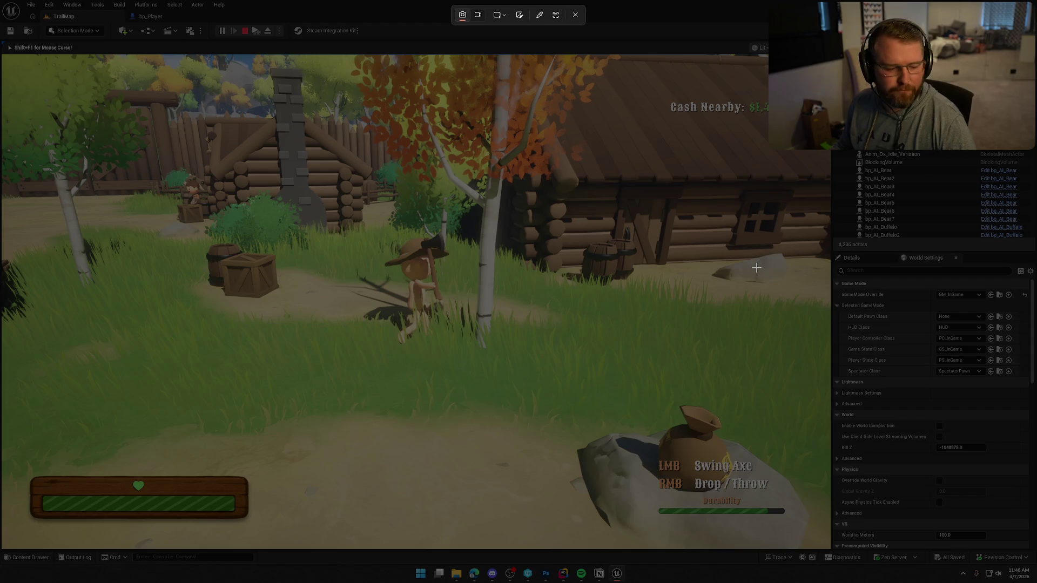
key(Escape)
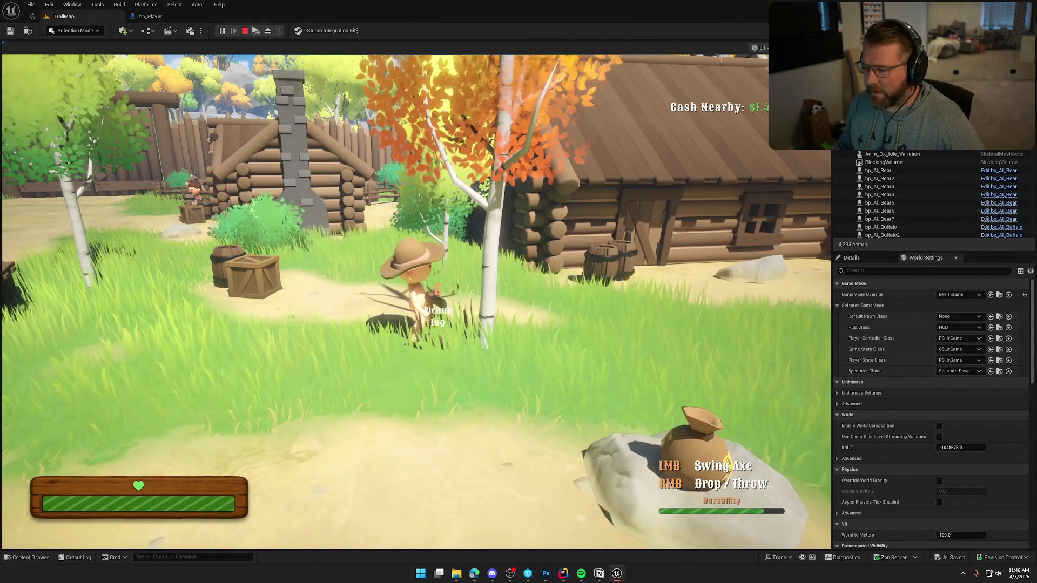
key(e)
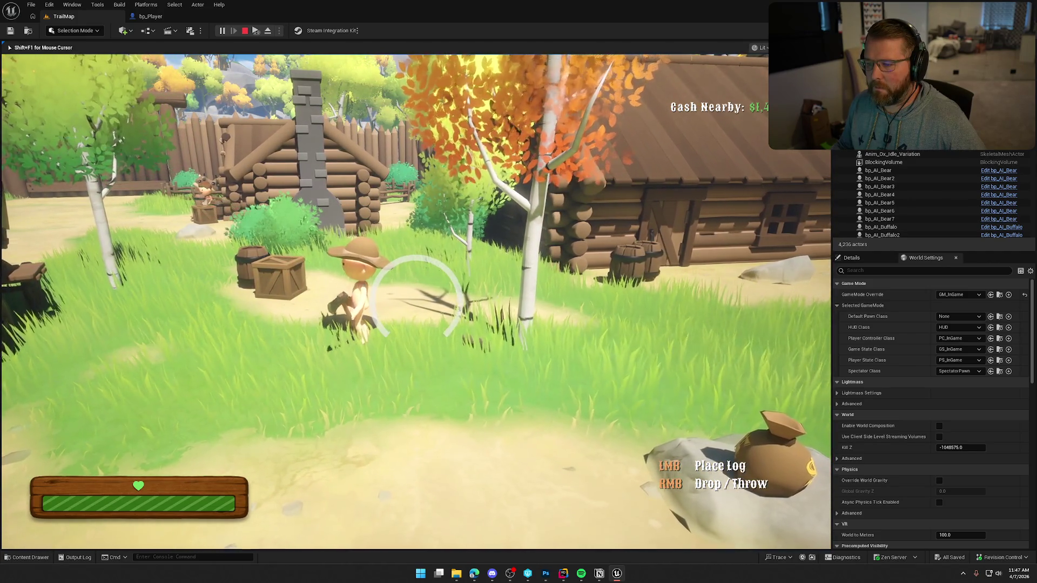
key(e)
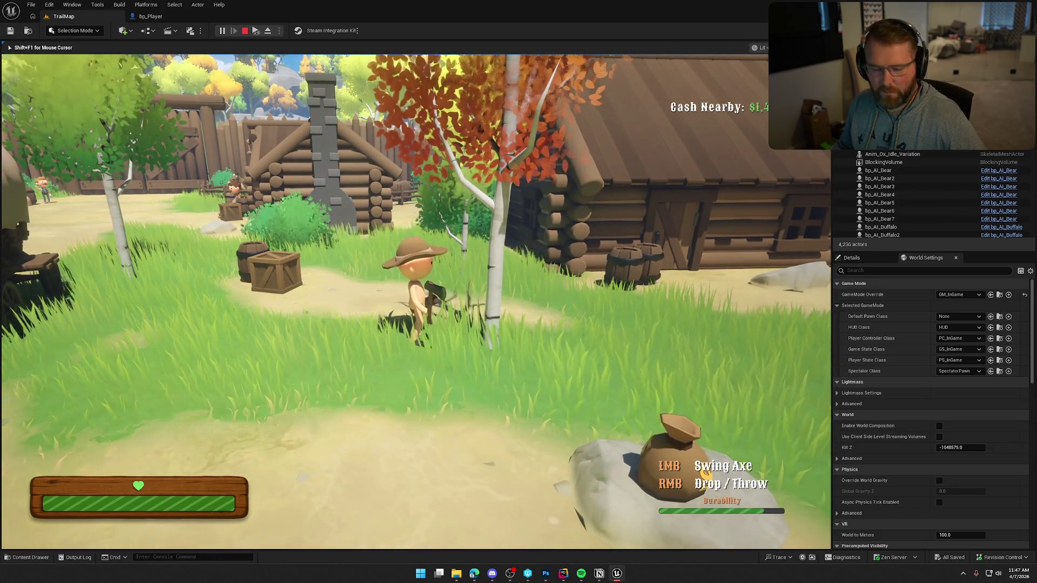
Snip the whole game viewport to the clipboard with Snipping Tool
key(super+shift+s)
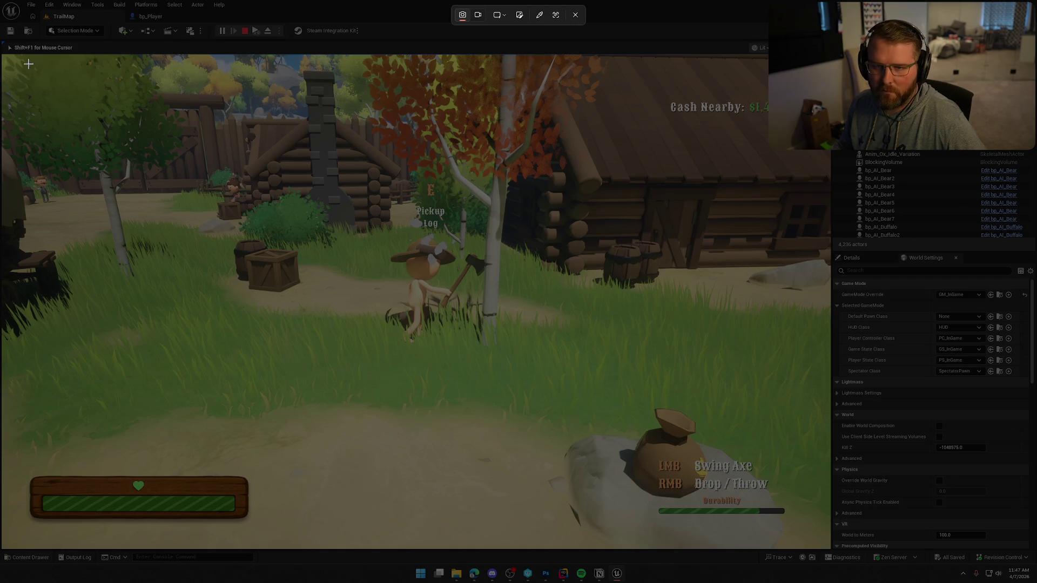
mouse_move(5, 58)
mouse_down()
mouse_move(34, 87)
mouse_move(738, 475)
mouse_move(825, 542)
mouse_up()
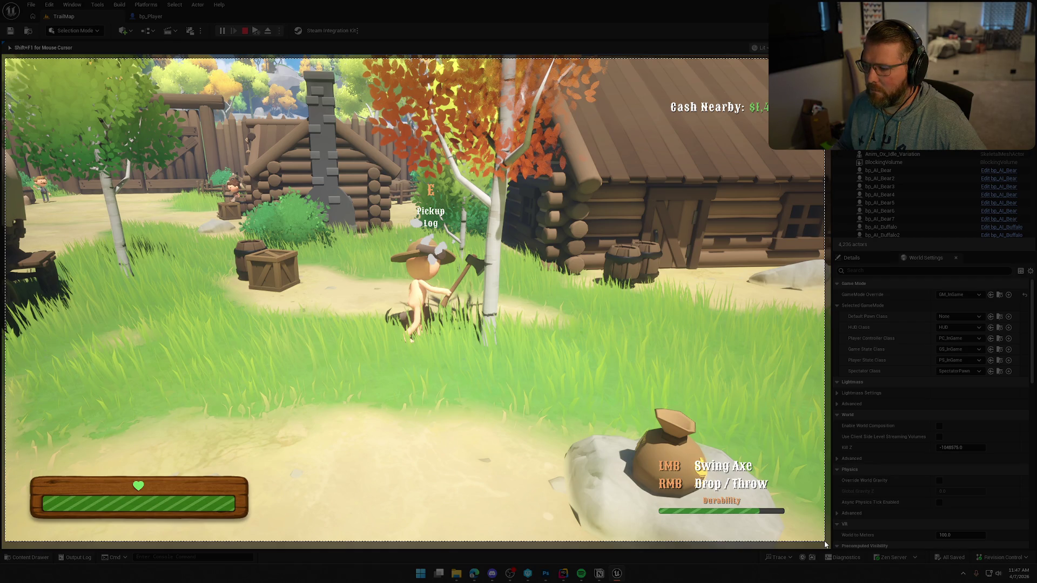
drag(825, 544, 825, 544)
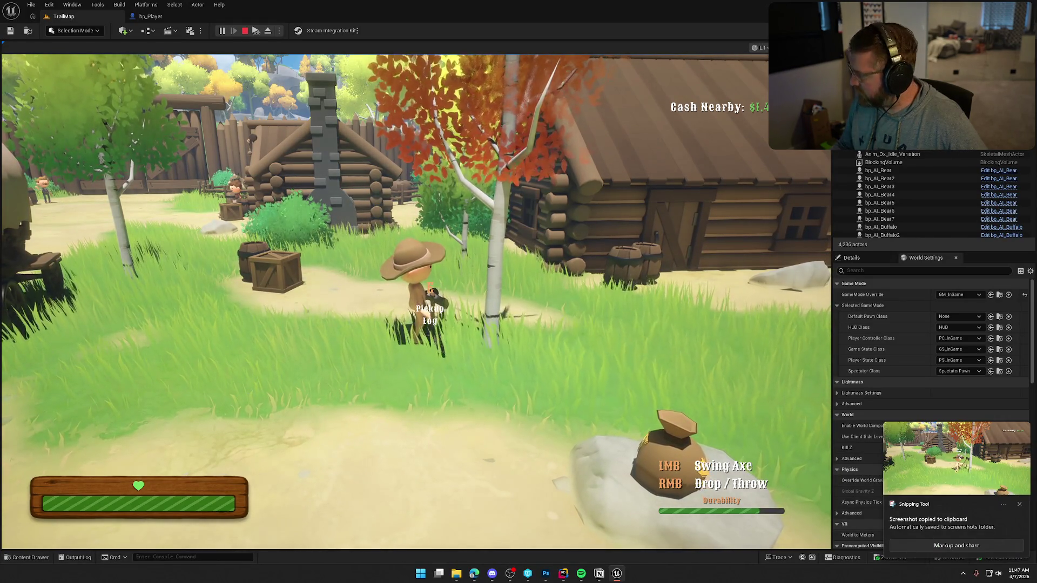
key(alt+Tab)
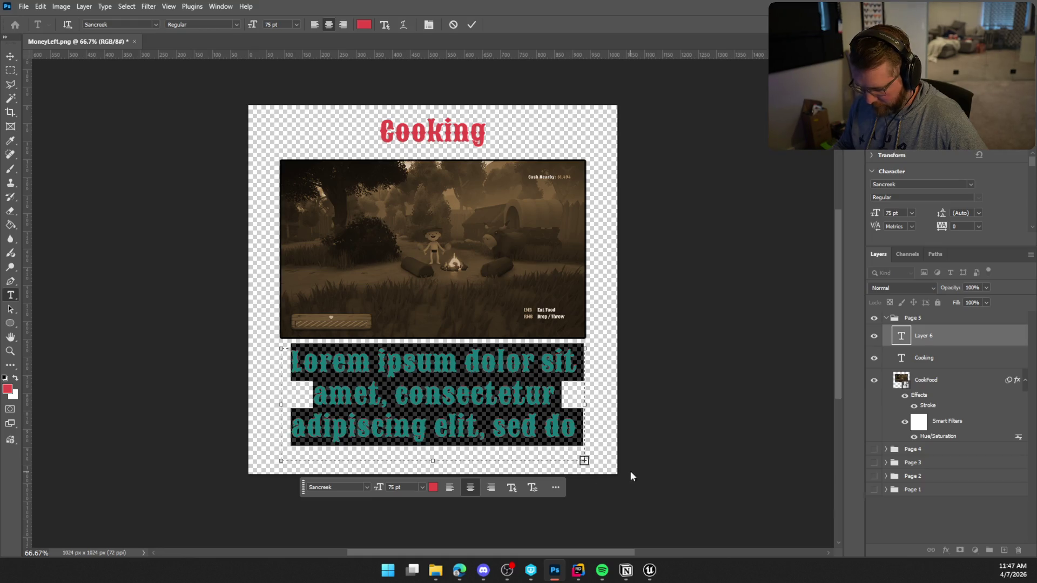
Commit the caption and paste the game screenshot, scaling it down over the sepia image
click(926, 524)
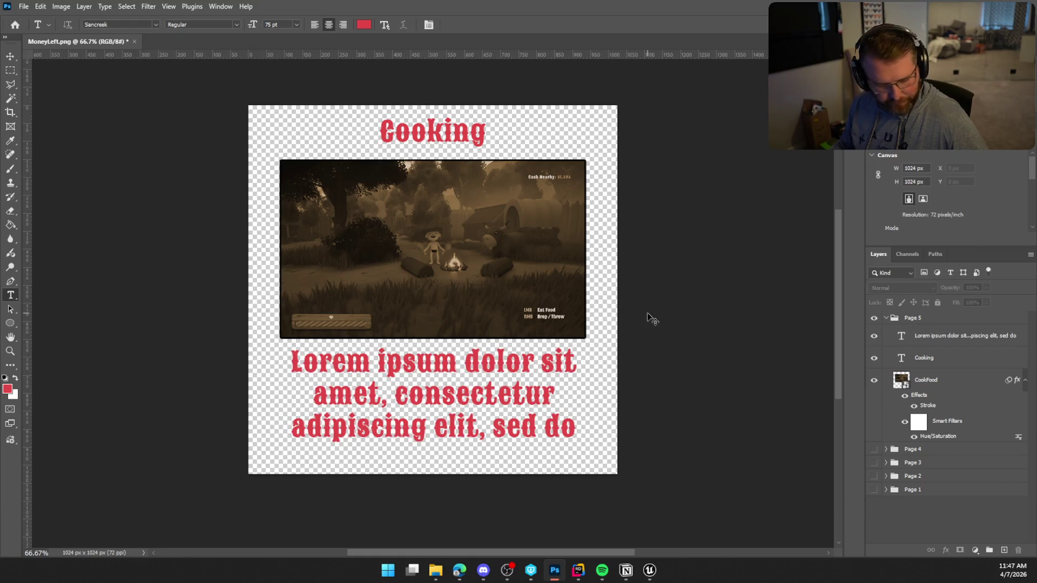
key(ctrl+v)
key(ctrl+t)
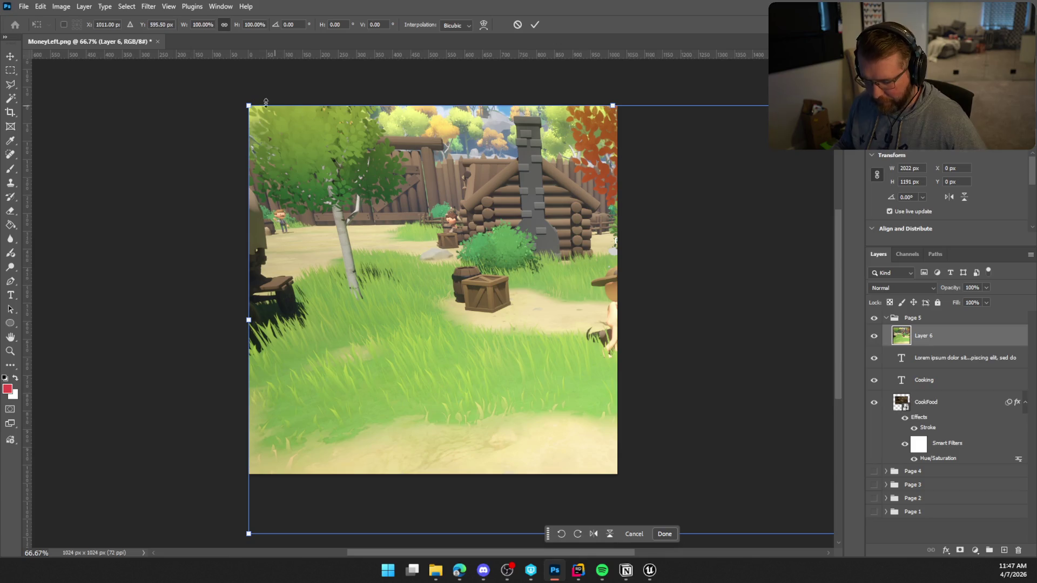
mouse_move(249, 104)
mouse_down()
mouse_move(525, 268)
mouse_move(478, 243)
mouse_up()
drag(660, 363, 525, 341)
mouse_move(604, 391)
mouse_down()
mouse_move(600, 379)
mouse_move(605, 387)
mouse_up()
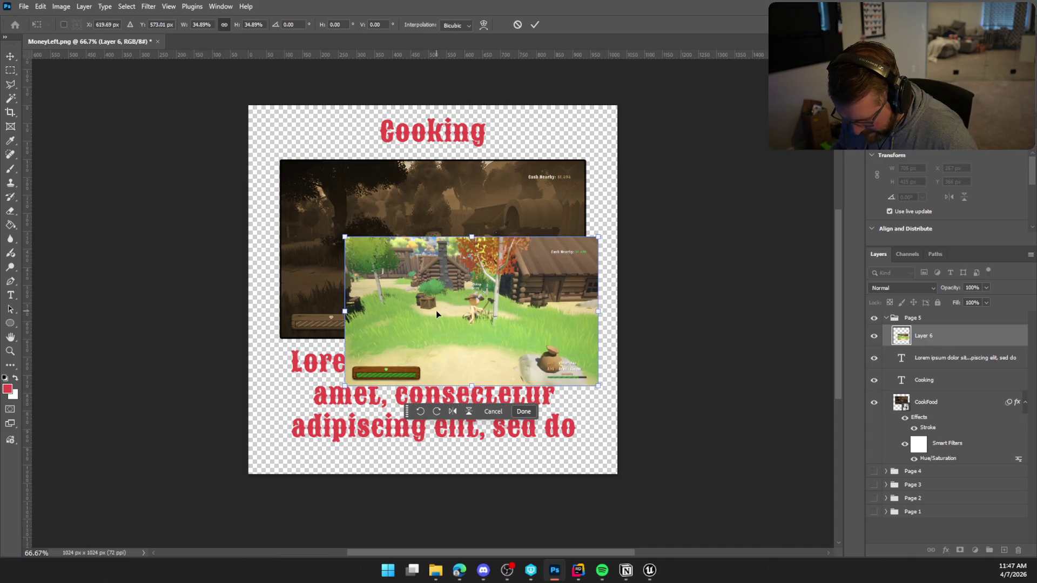
key(Return)
Try out the Crop tool modes, then return to the Move tool
key(t)
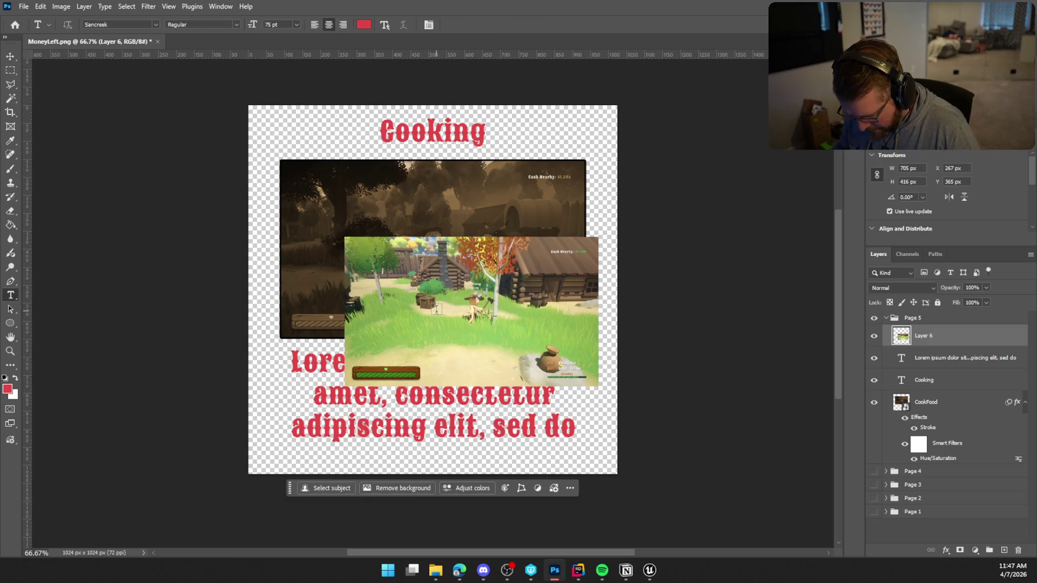
click(10, 114)
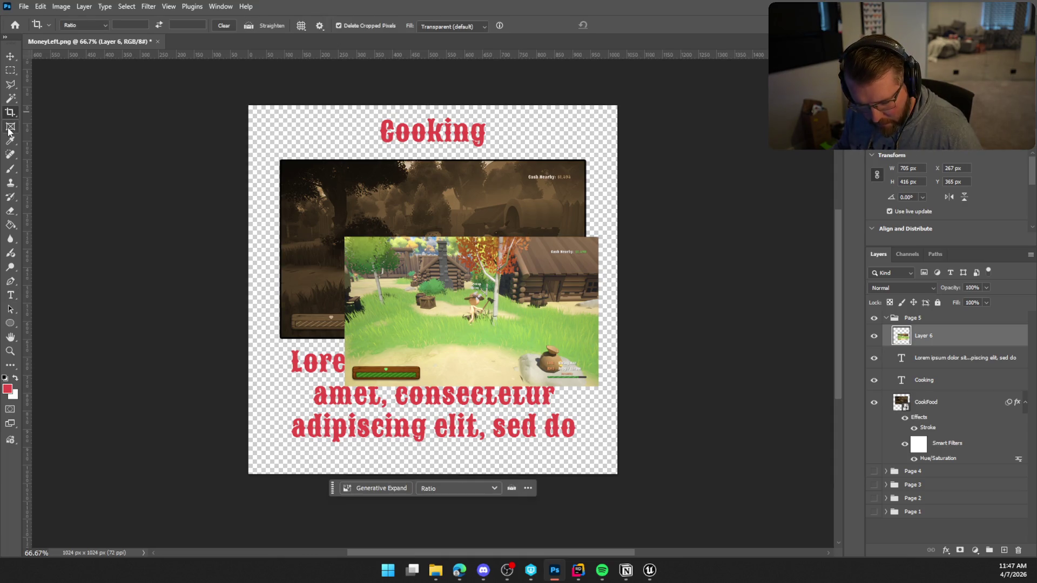
click(10, 115)
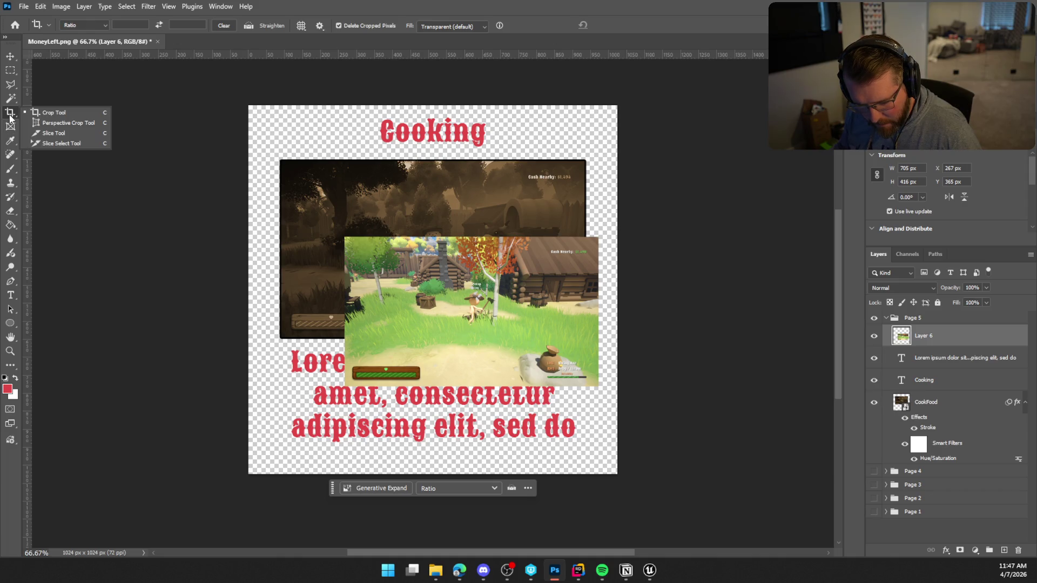
click(9, 116)
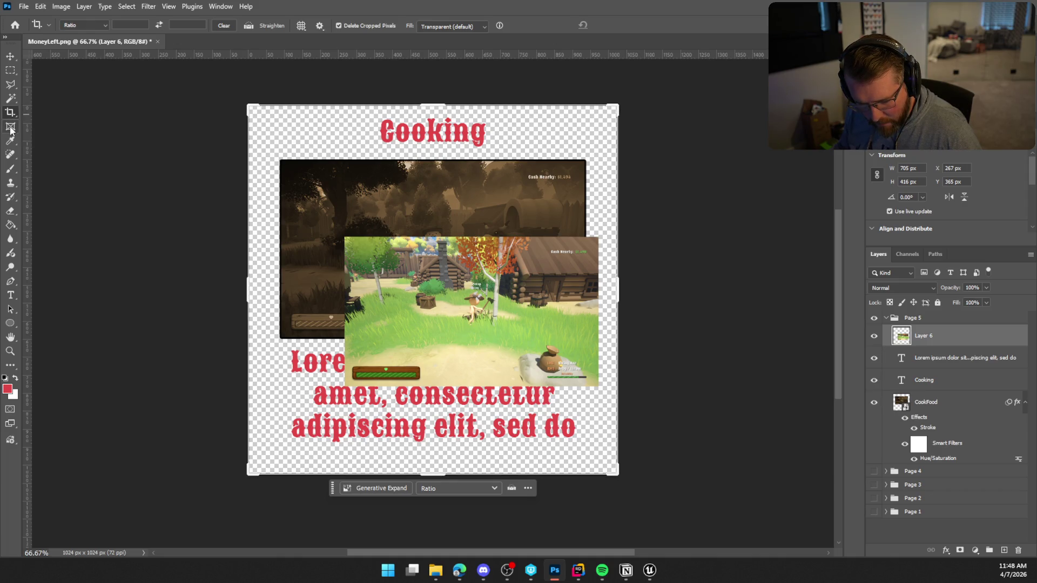
click(10, 56)
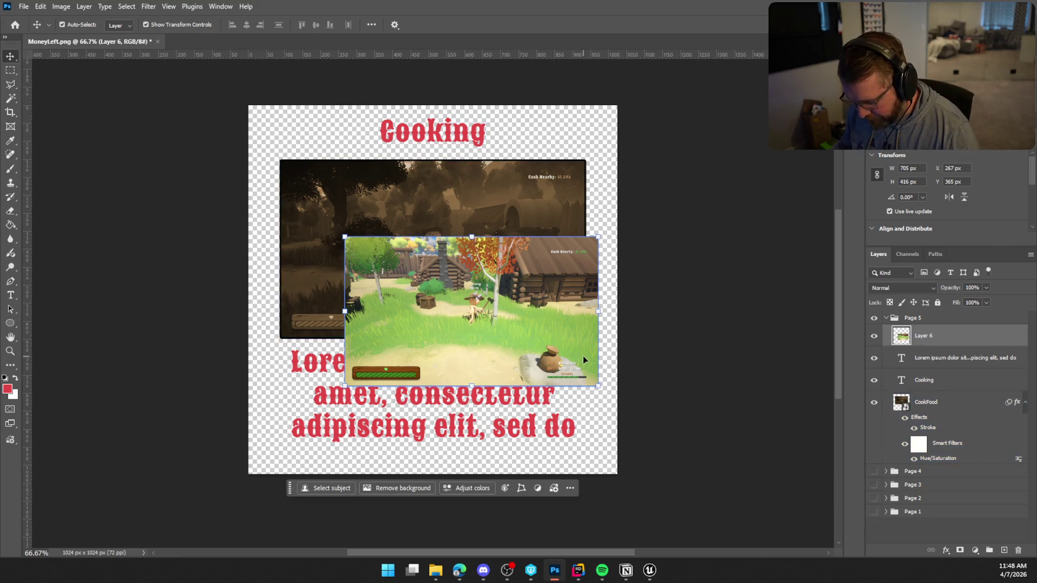
Restore the full-size screenshot and shift it left and up to frame the character
key(Delete)
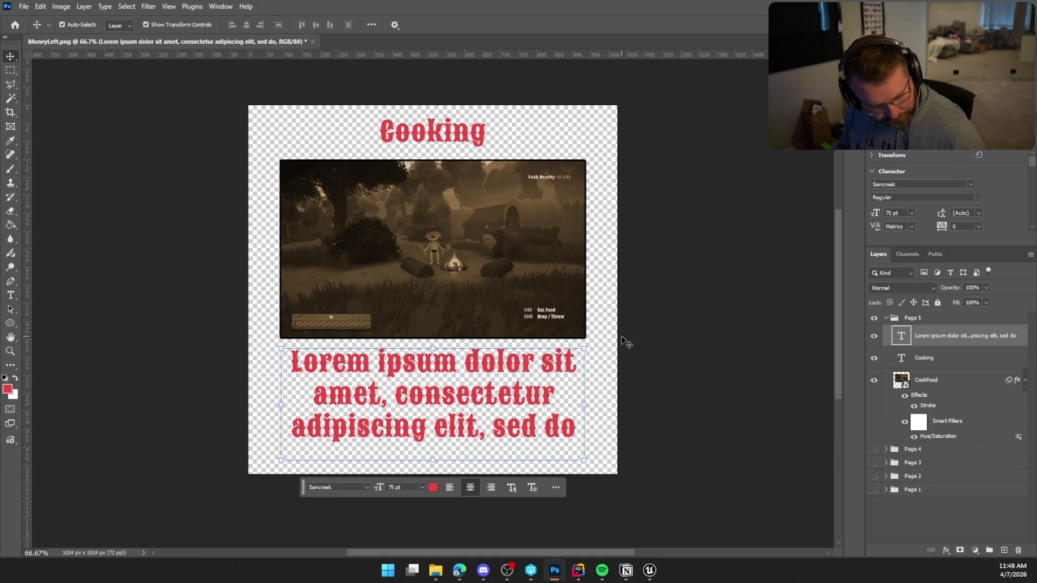
key(ctrl+z)
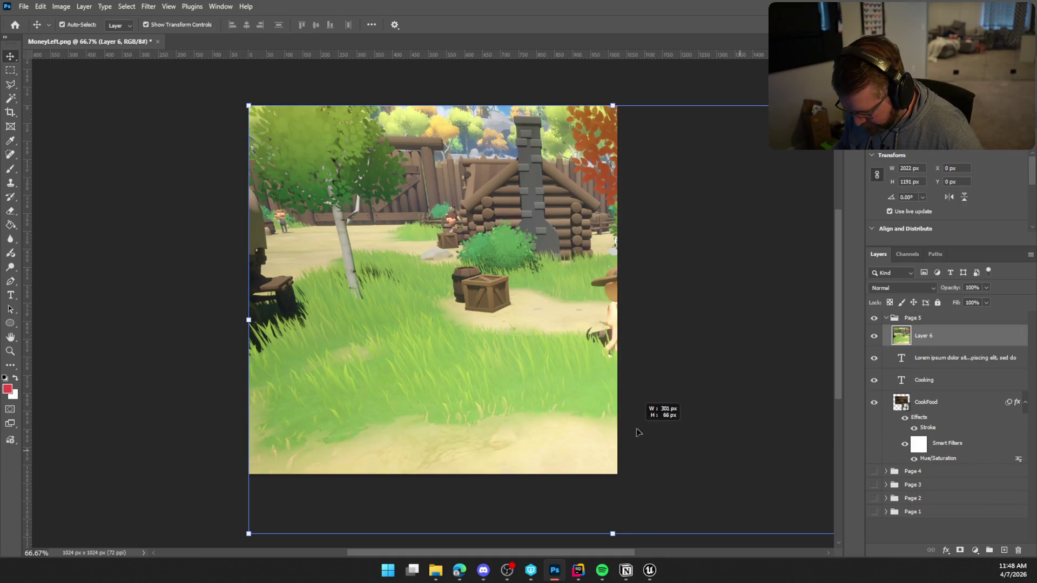
drag(619, 427, 621, 428)
mouse_move(706, 440)
mouse_down()
mouse_move(598, 382)
mouse_move(593, 396)
mouse_up()
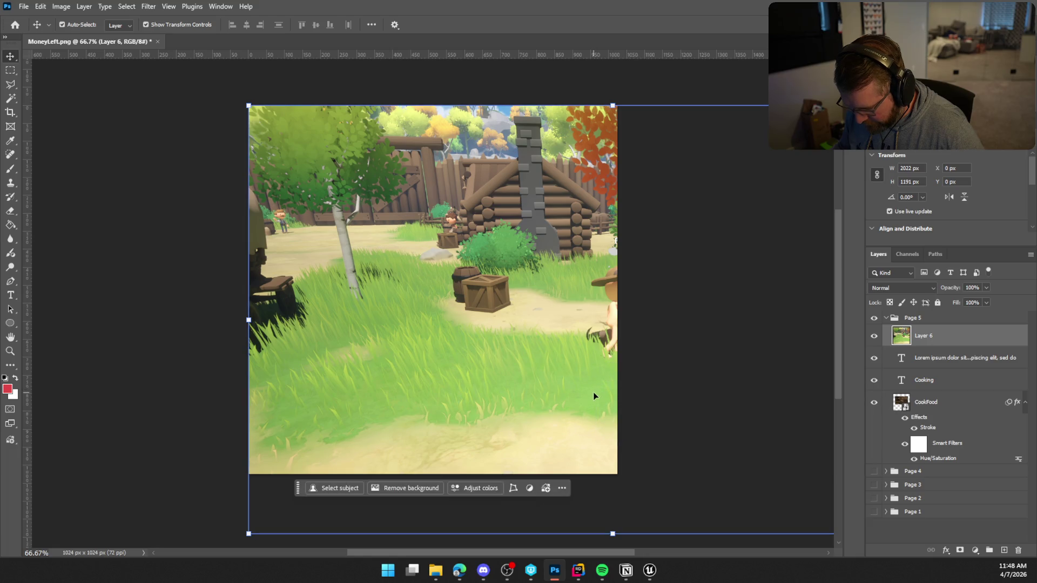
mouse_move(472, 382)
mouse_down()
mouse_move(338, 336)
mouse_move(303, 359)
mouse_move(288, 352)
mouse_up()
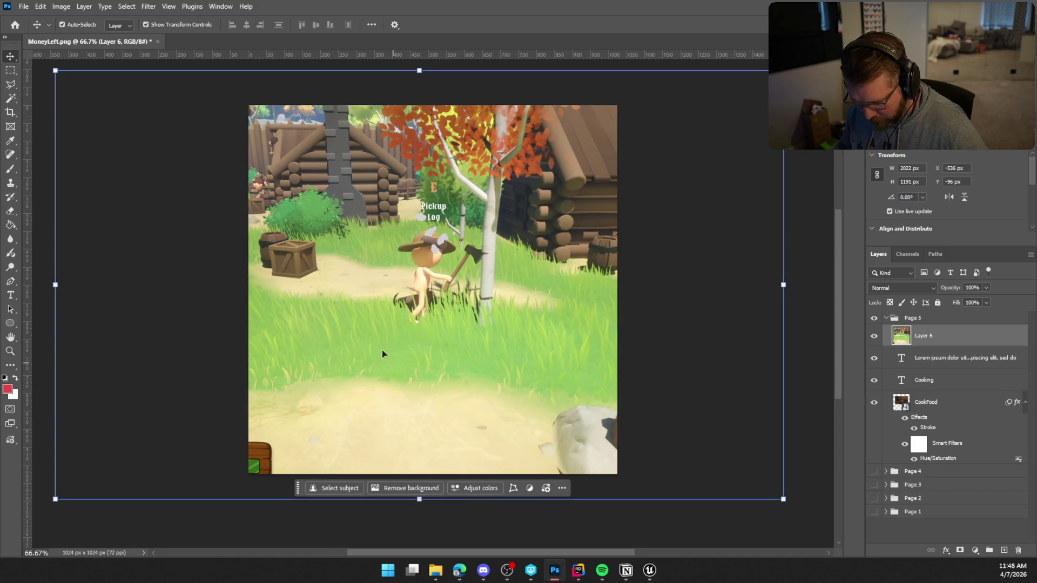
click(11, 71)
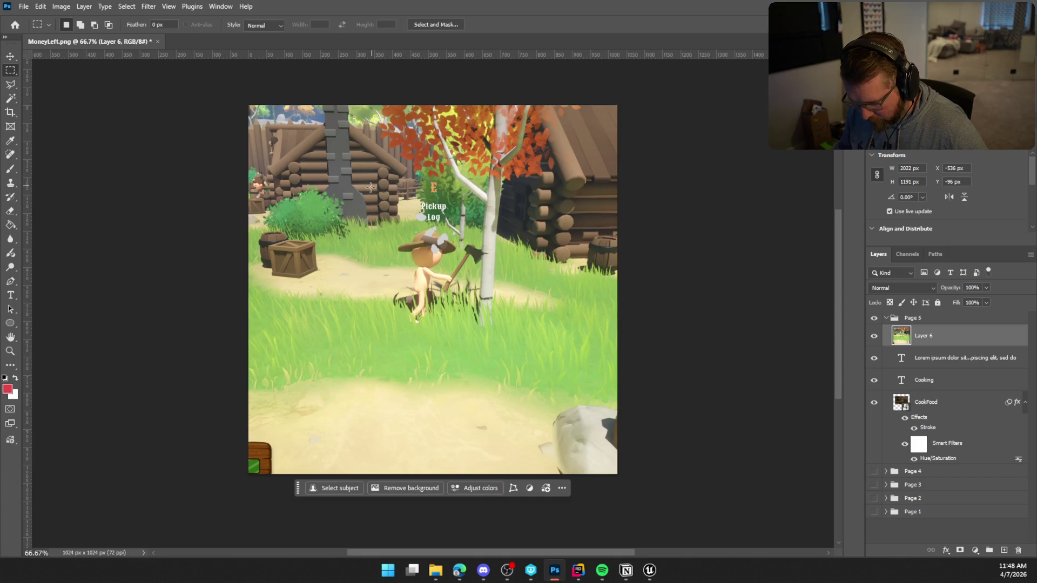
Cut a square around the character and tree onto Layer 7 and delete leftover Layer 6
mouse_move(336, 165)
mouse_down()
mouse_move(571, 357)
mouse_move(602, 401)
mouse_move(578, 380)
mouse_up()
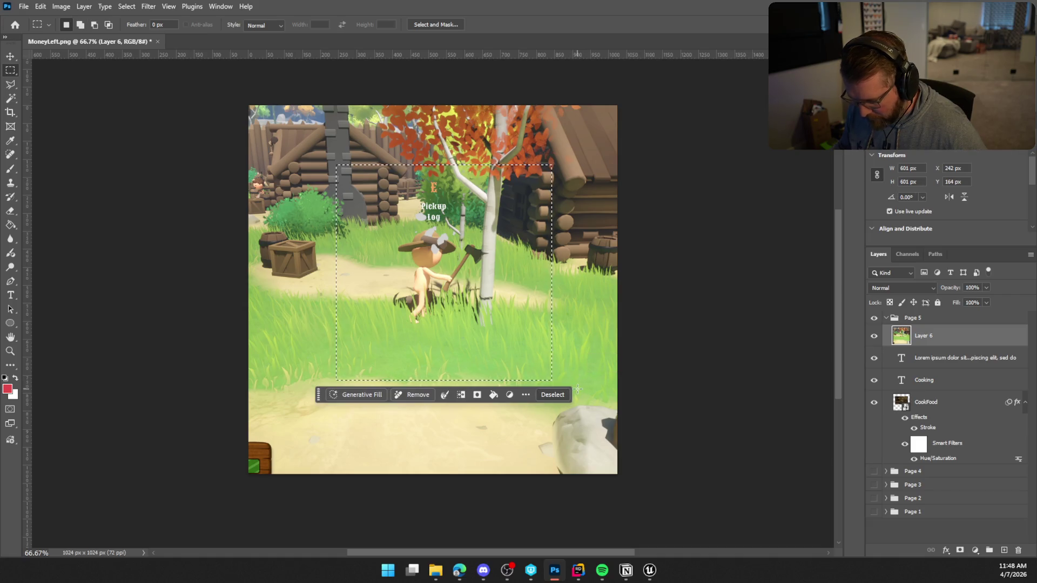
right_click(407, 233)
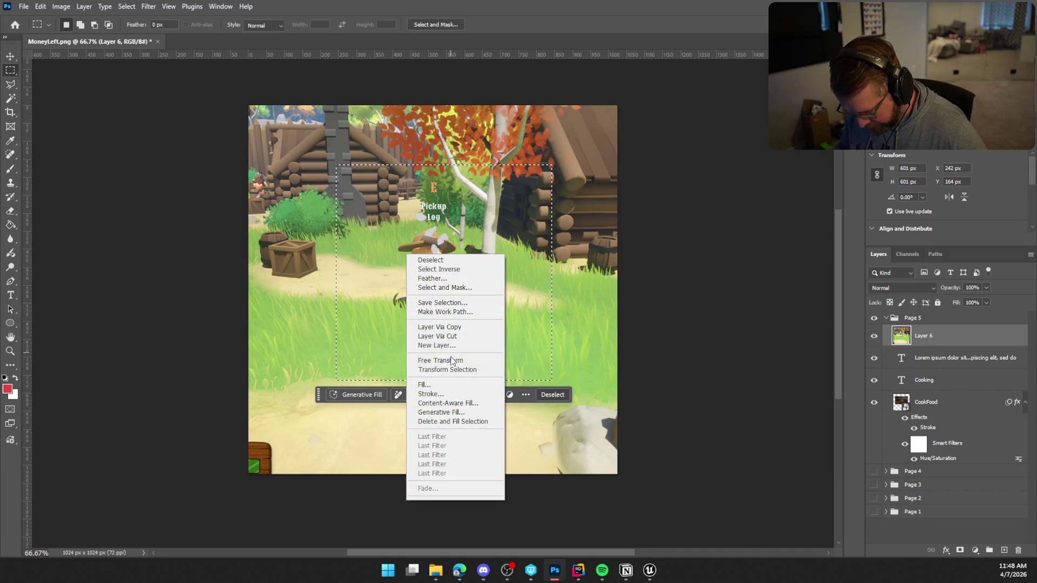
click(438, 336)
click(945, 357)
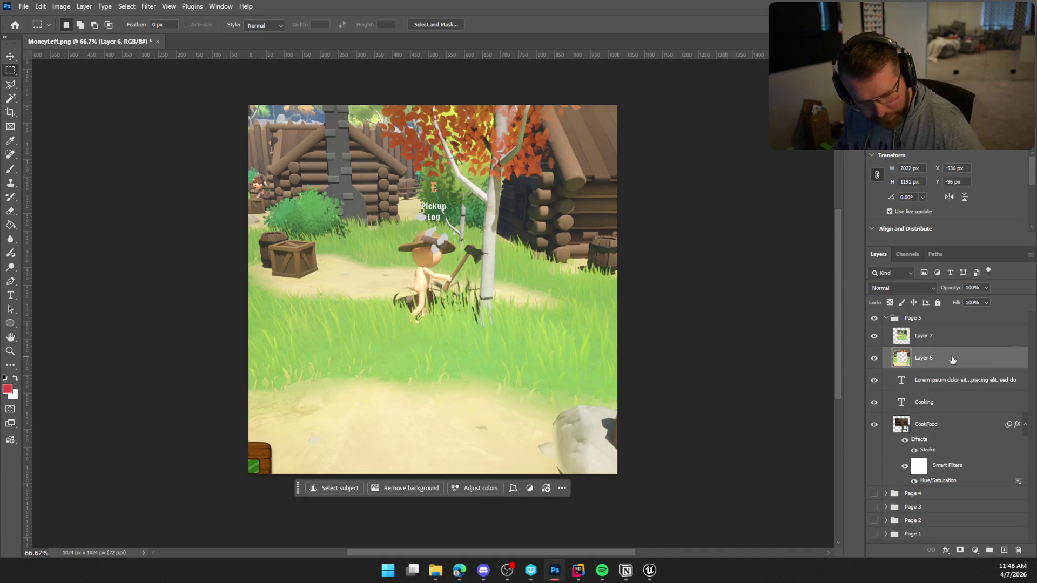
key(Delete)
click(929, 335)
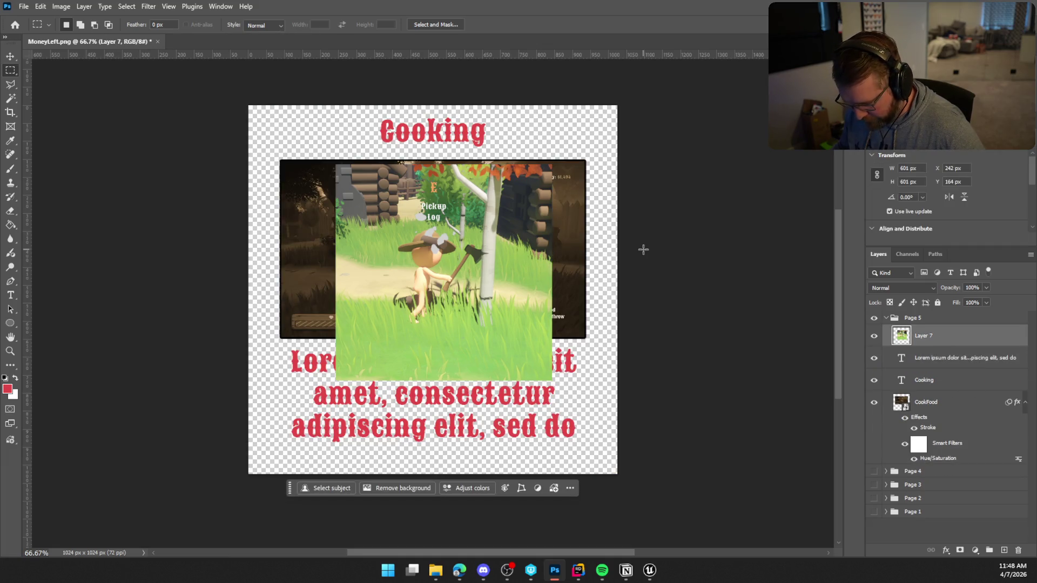
Shrink the square to under 80% and move it to the page's lower right
key(ctrl+t)
mouse_move(547, 380)
mouse_down()
mouse_move(516, 351)
mouse_move(536, 371)
mouse_move(529, 355)
mouse_up()
drag(466, 295, 523, 394)
drag(585, 456, 578, 452)
drag(543, 404, 563, 419)
click(956, 404)
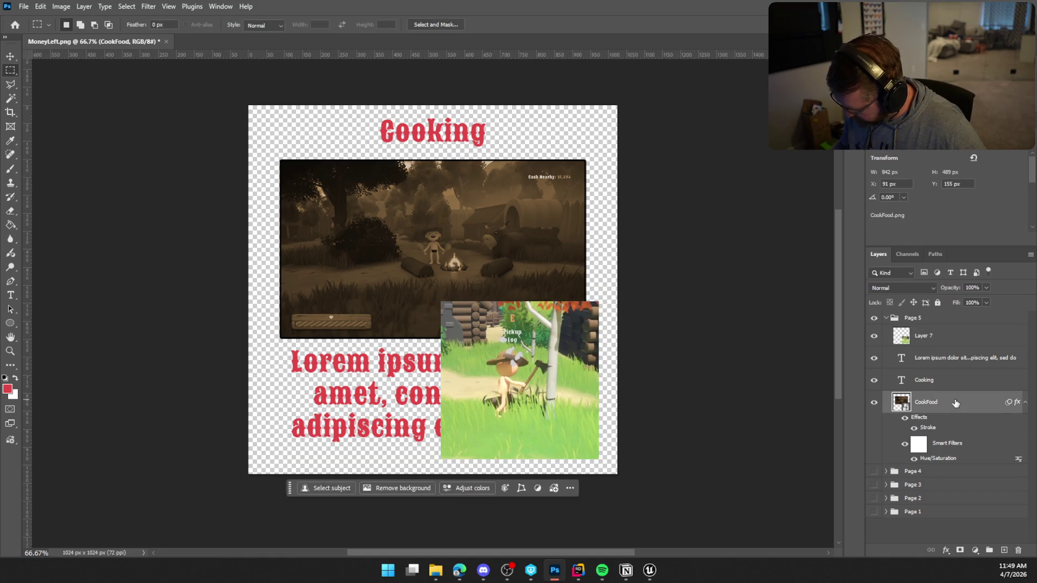
Put Layer 7 below the captions and rescale CookFood to about 40%, shifted up-left
drag(943, 340, 944, 390)
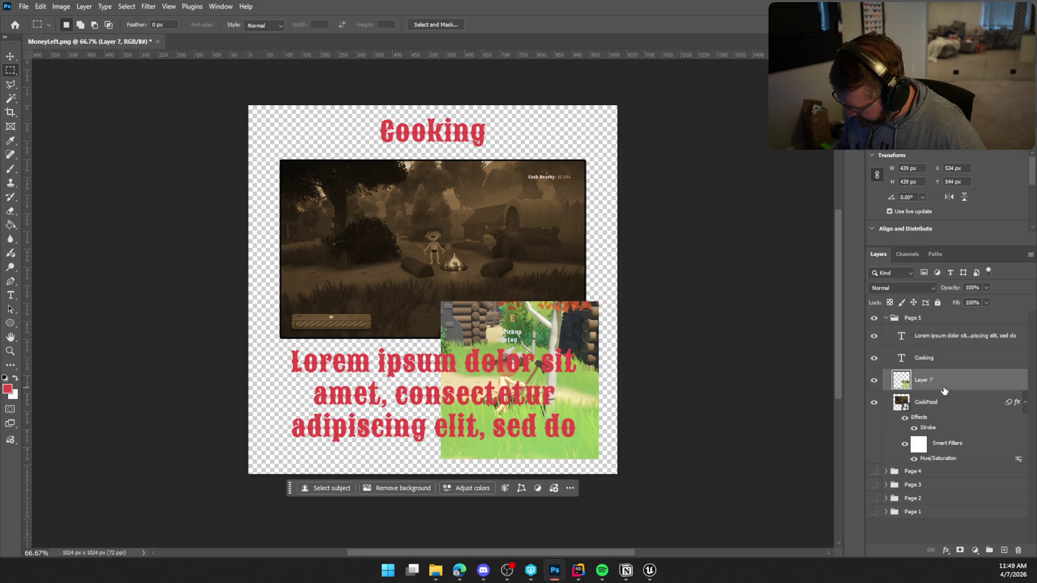
click(955, 405)
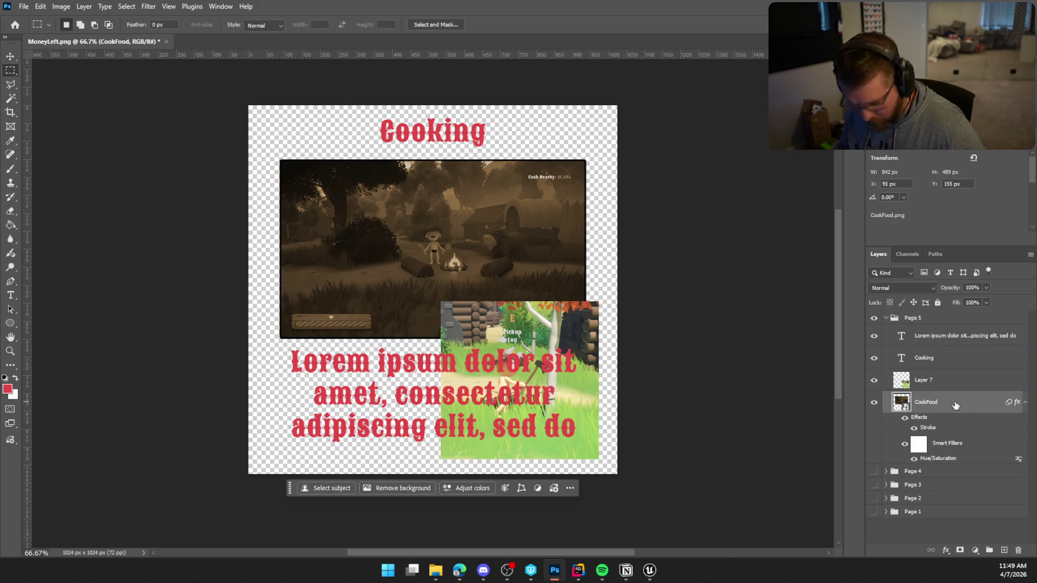
key(ctrl+t)
drag(584, 338, 537, 304)
drag(505, 254, 446, 221)
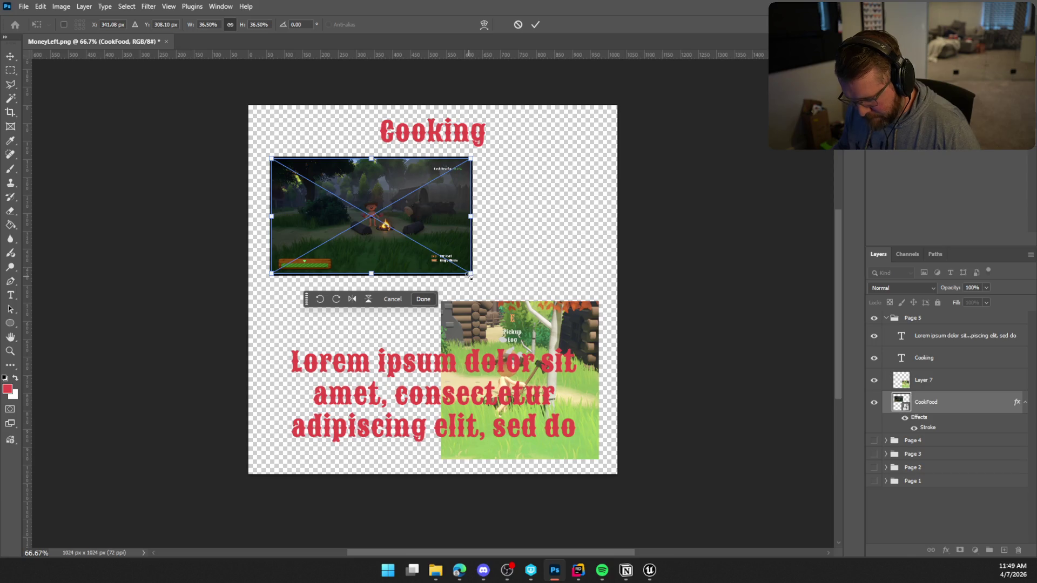
drag(468, 276, 479, 281)
drag(458, 247, 463, 239)
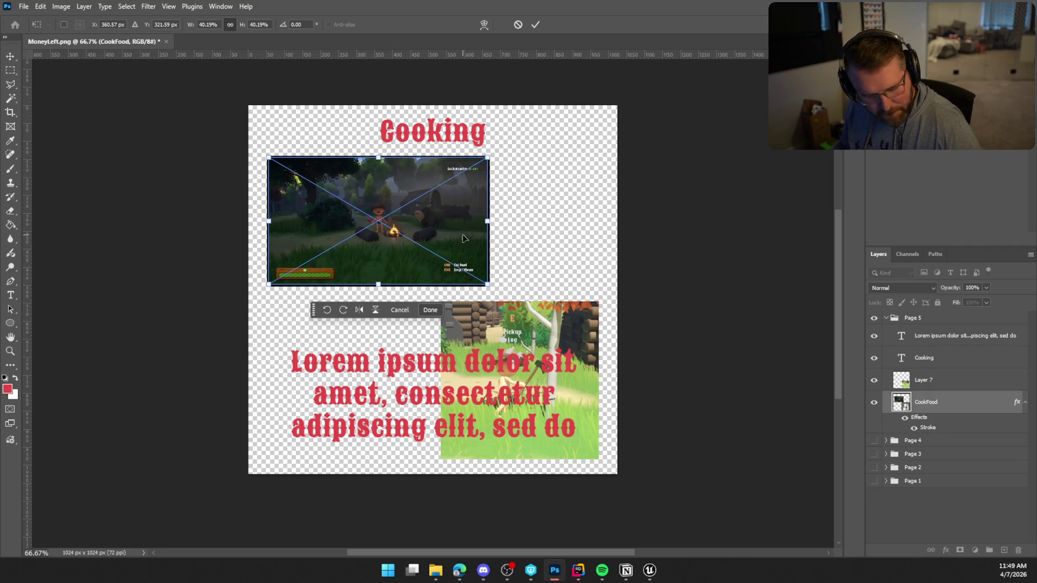
key(Return)
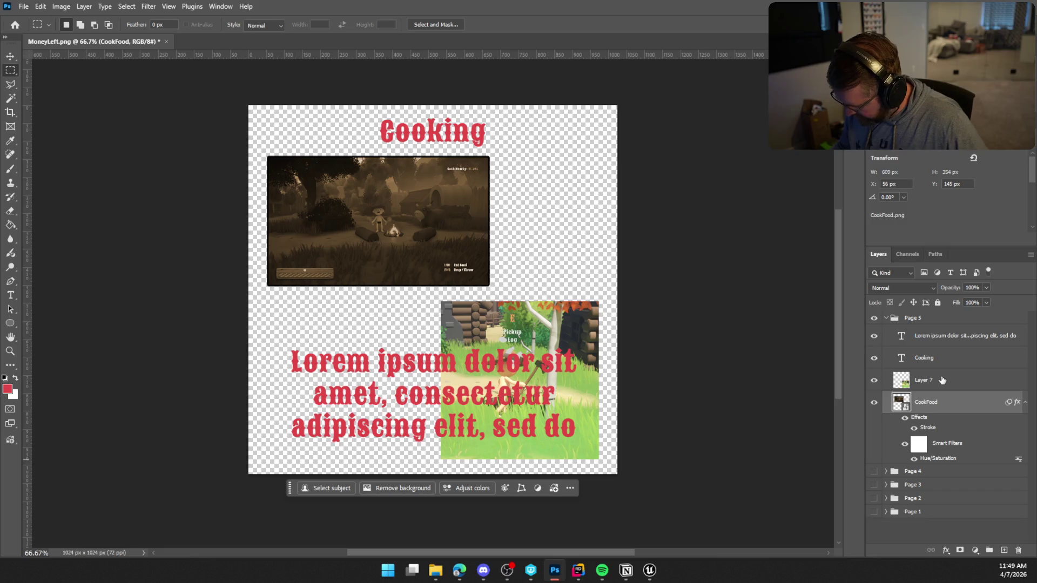
Paste the copied stroke layer style onto the Layer 7 square
click(940, 381)
right_click(944, 388)
click(945, 429)
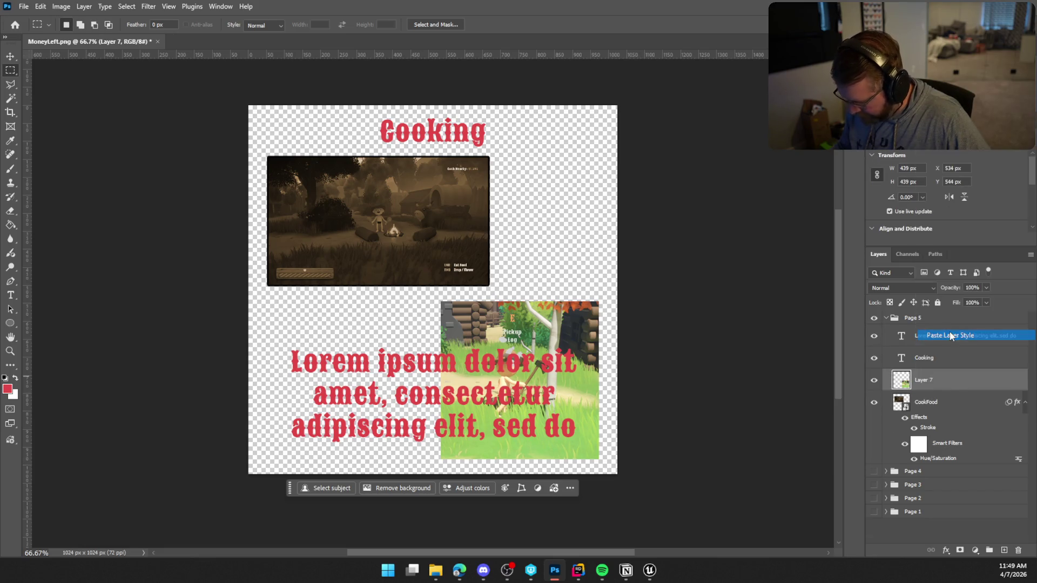
click(61, 7)
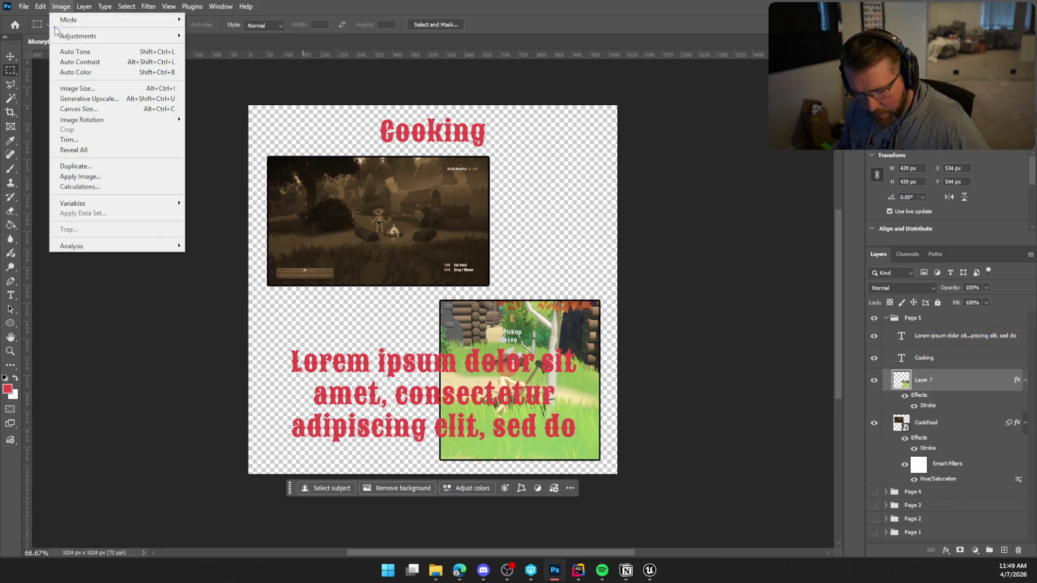
Apply the Hue/Saturation Sepia preset to Layer 7 with lowered Lightness
mouse_move(135, 35)
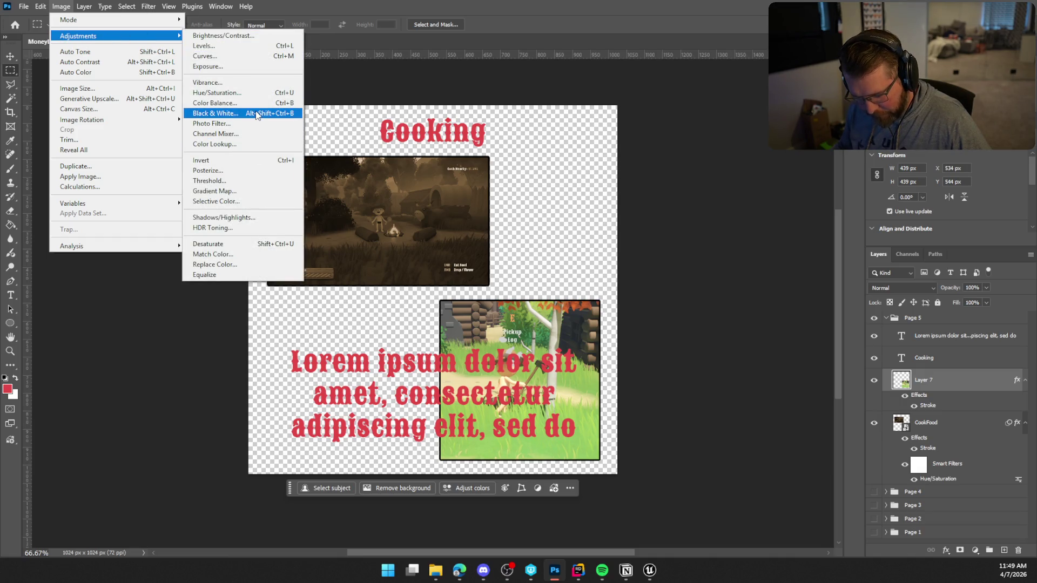
click(256, 93)
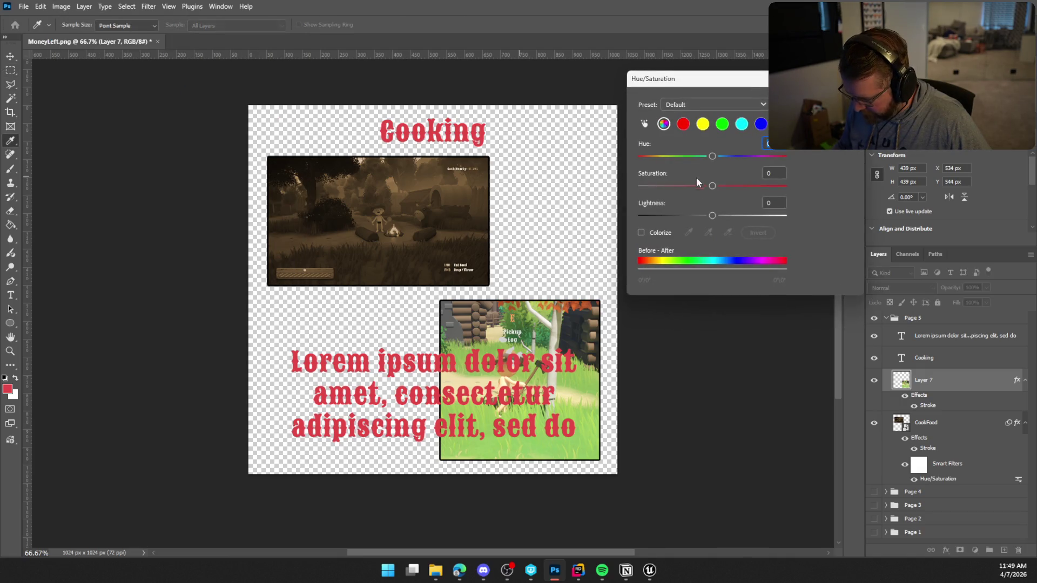
click(731, 105)
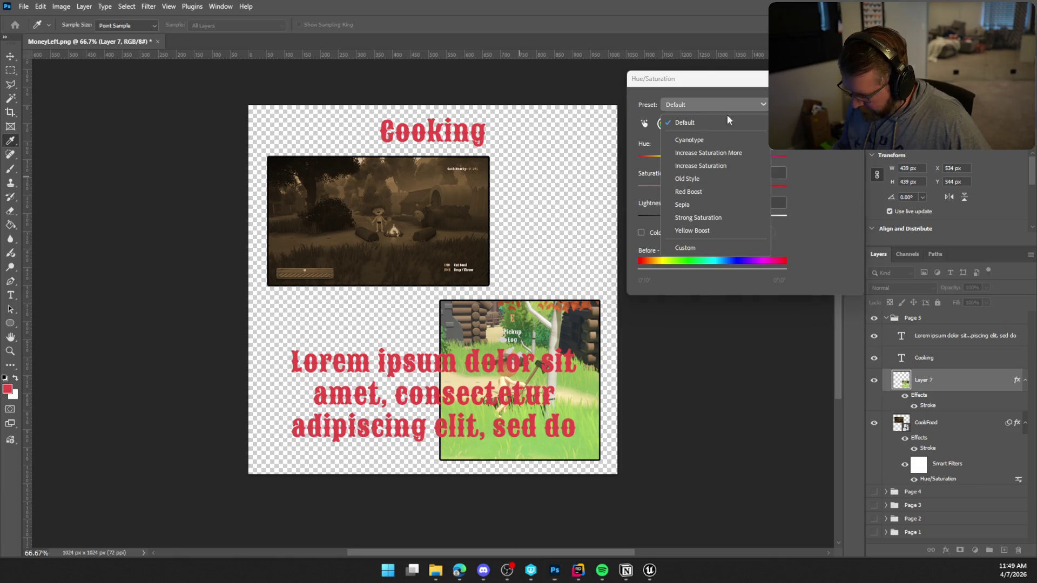
click(704, 205)
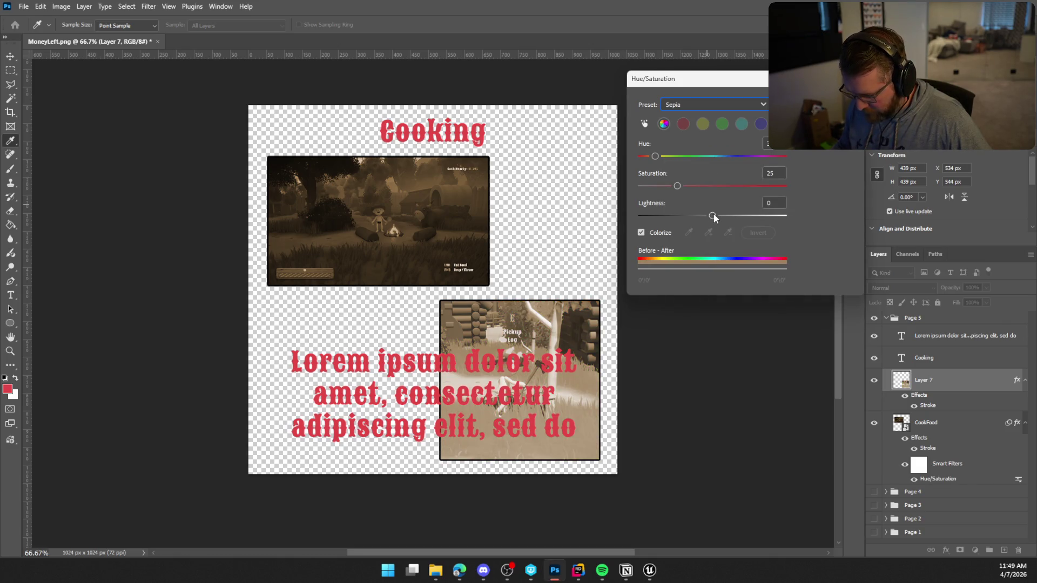
mouse_move(712, 215)
mouse_down()
mouse_move(691, 186)
mouse_move(704, 215)
mouse_move(681, 216)
mouse_up()
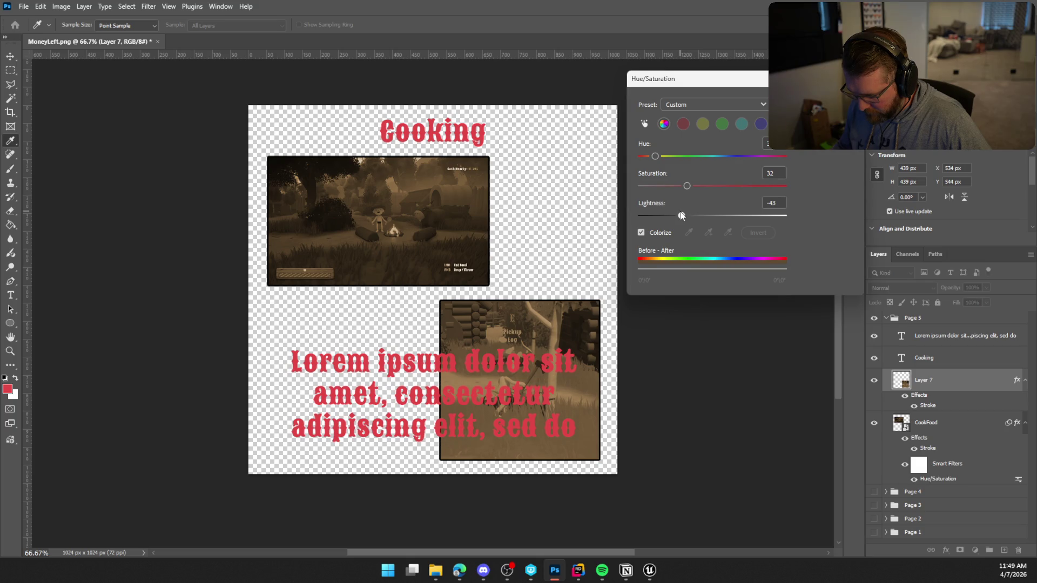
drag(682, 216, 682, 215)
key(Return)
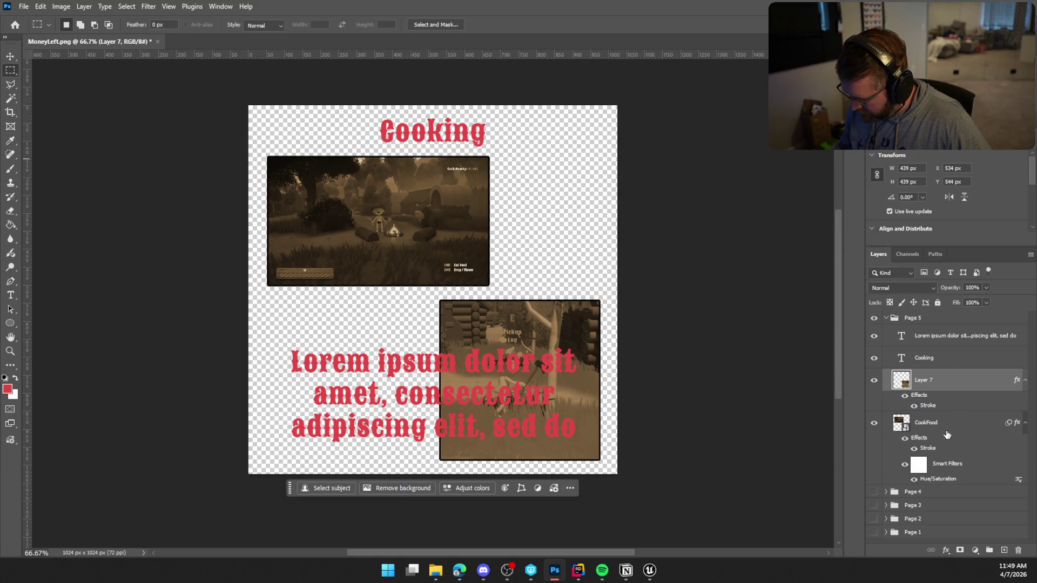
Retune CookFood's Hue/Saturation filter: slightly brighter Lightness, Saturation 34
click(947, 477)
double_click(946, 481)
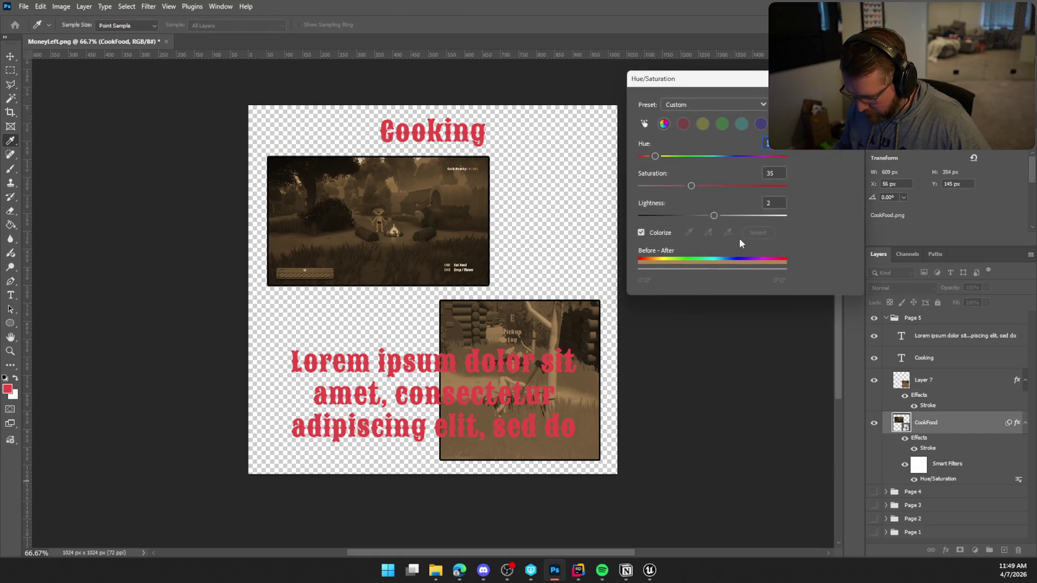
drag(714, 216, 719, 216)
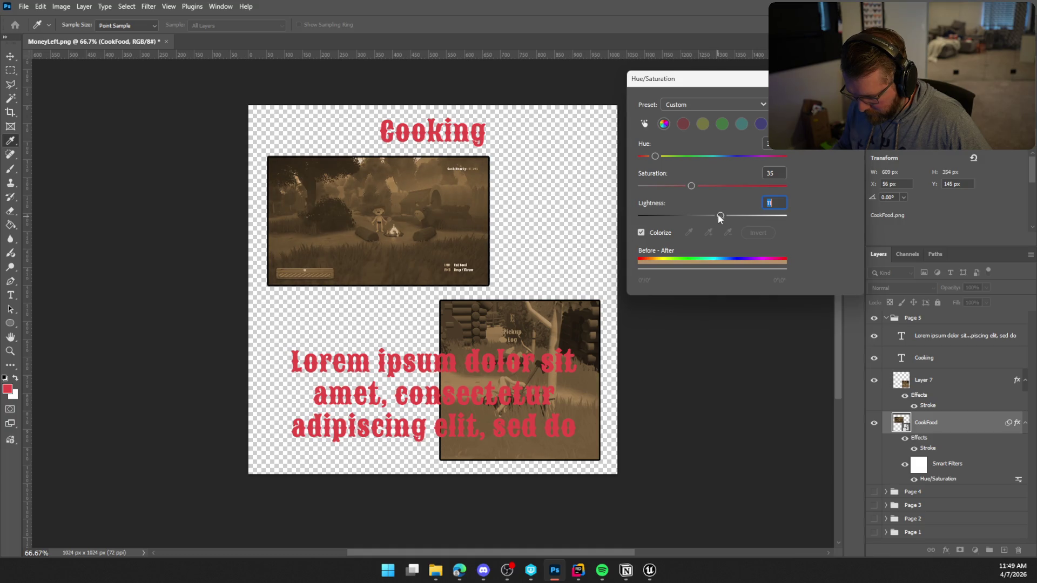
drag(699, 192, 703, 190)
click(698, 189)
drag(699, 186, 694, 188)
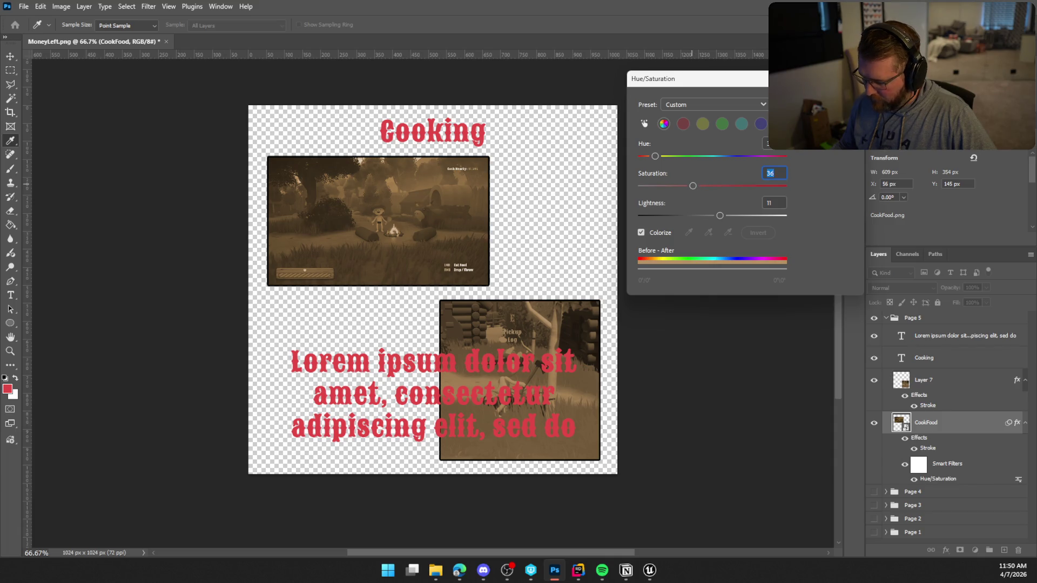
key(Return)
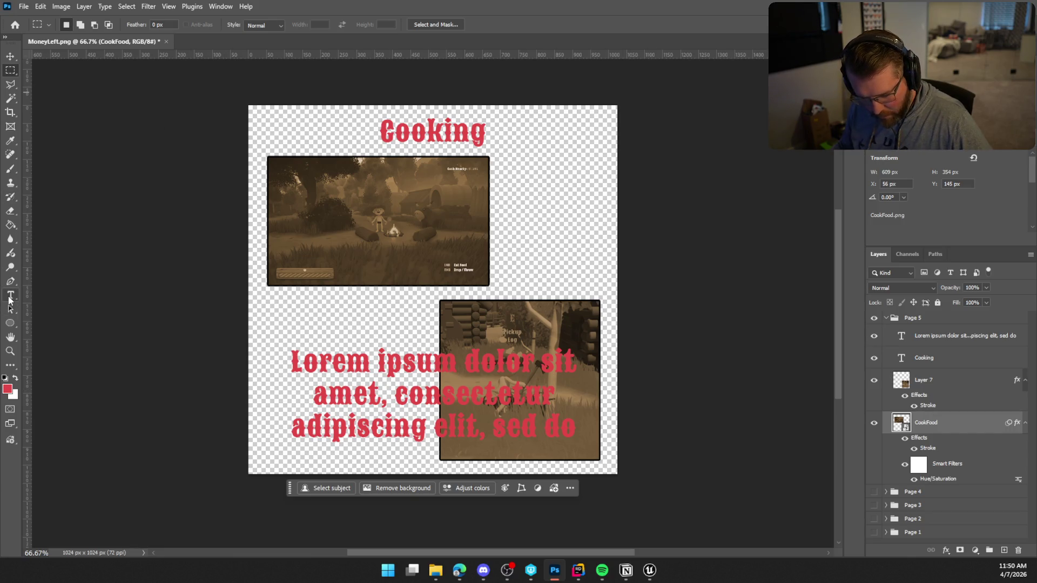
click(10, 296)
double_click(901, 337)
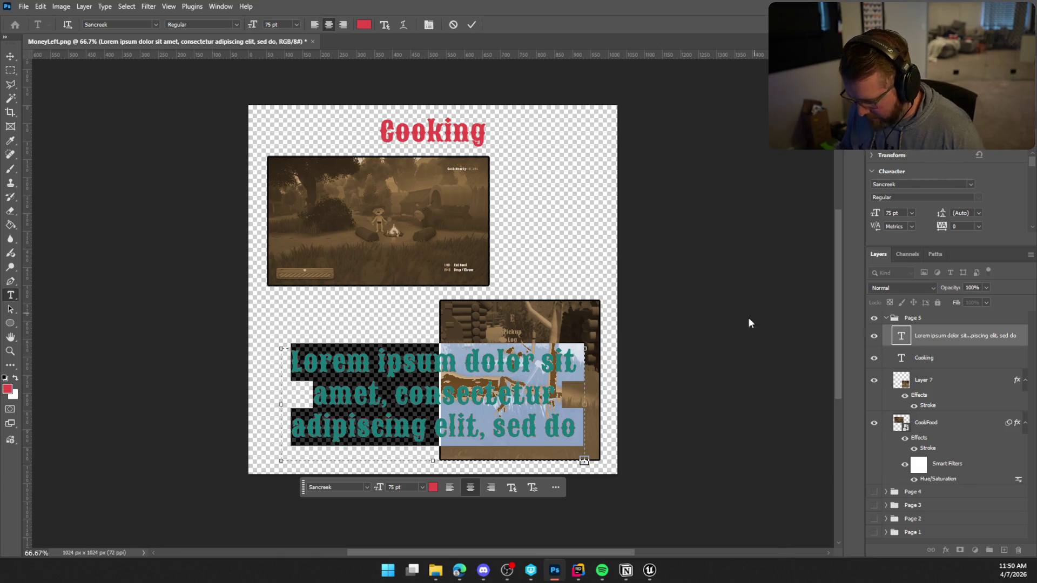
Move the Layer 7 square screenshot up to the top right of the page
click(942, 358)
click(950, 385)
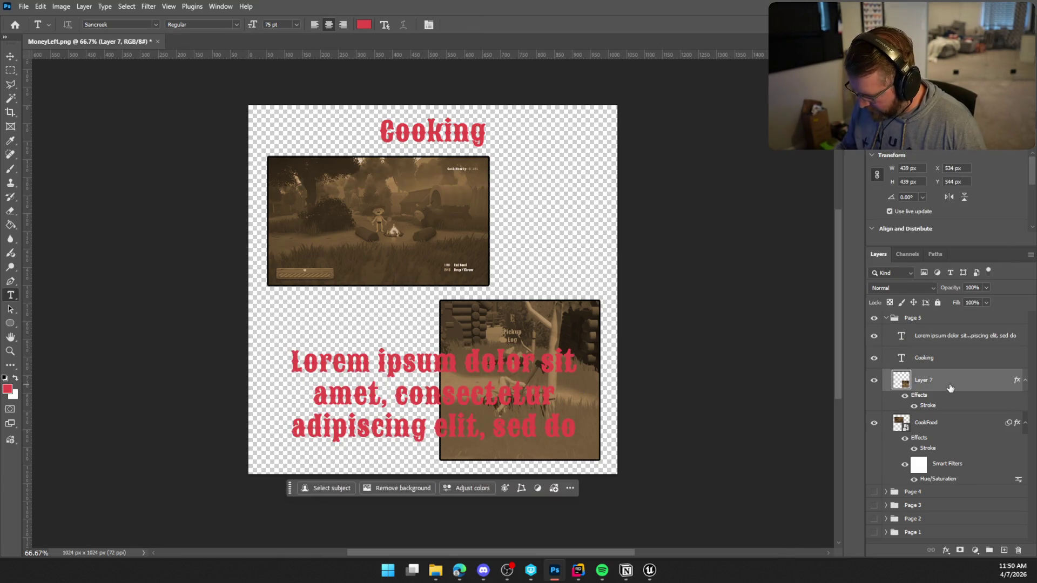
key(ctrl+t)
mouse_move(553, 332)
mouse_down()
mouse_move(542, 290)
mouse_move(548, 182)
mouse_move(538, 187)
mouse_up()
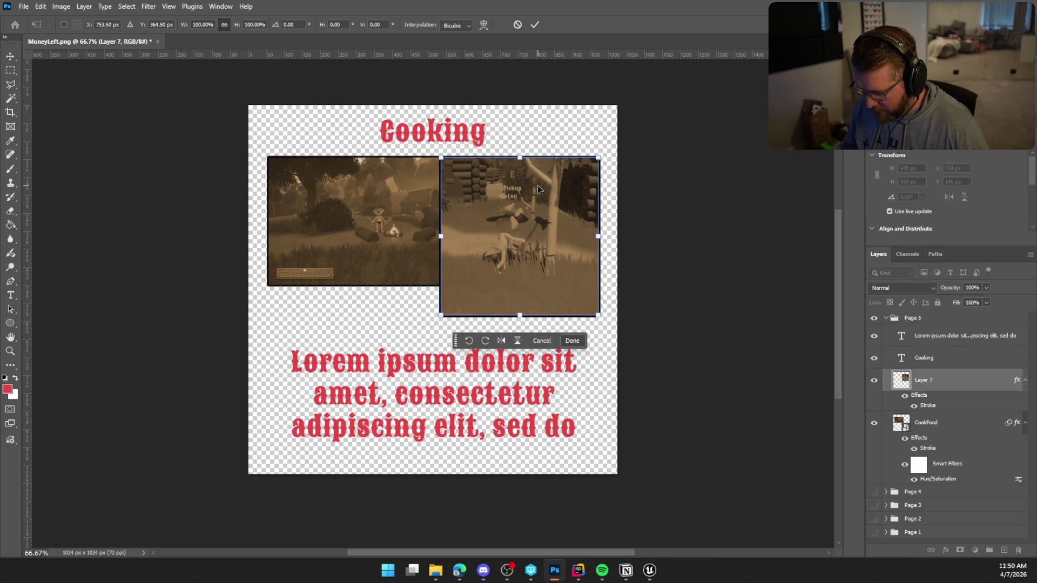
Move the wide CookFood screenshot down to the bottom left under the caption
click(956, 434)
key(ctrl+t)
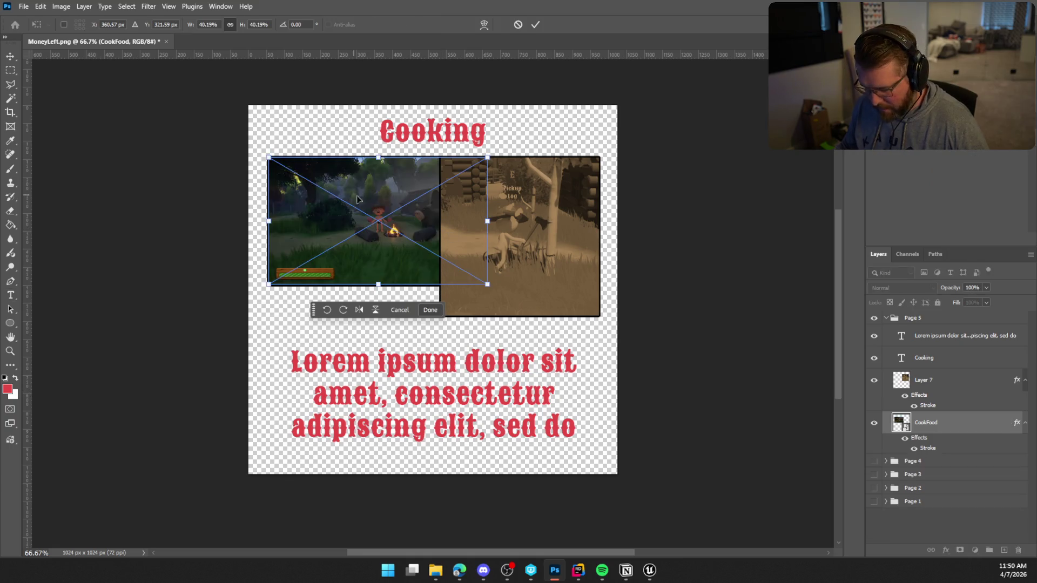
drag(426, 218, 427, 391)
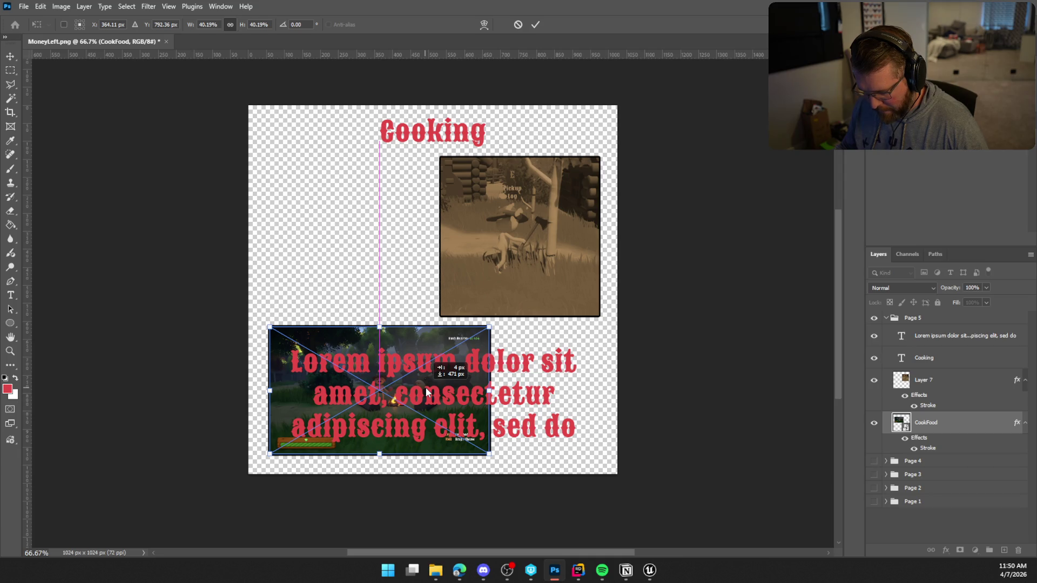
drag(425, 387, 418, 391)
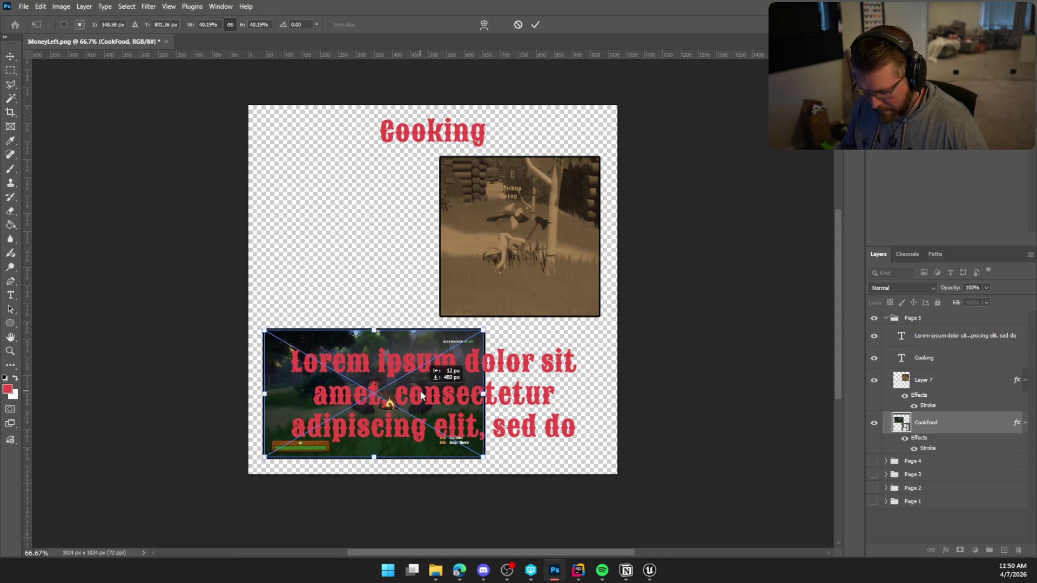
key(Return)
key(t)
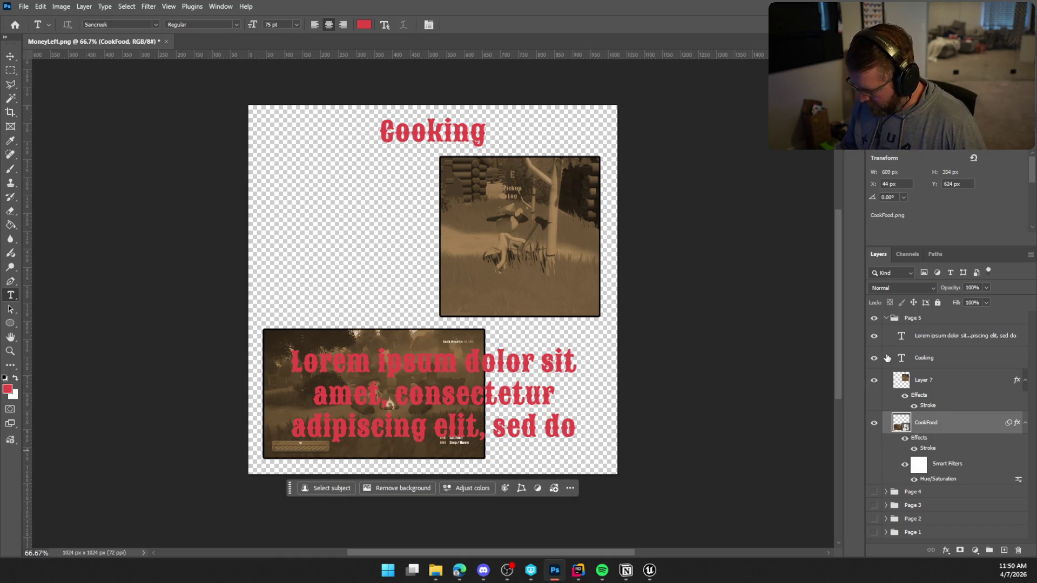
click(901, 338)
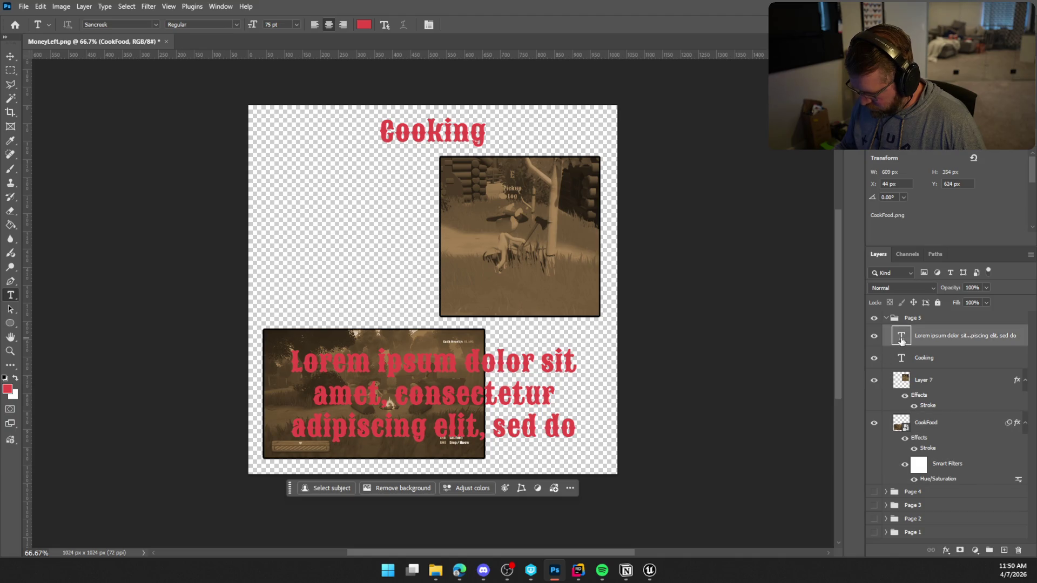
double_click(901, 339)
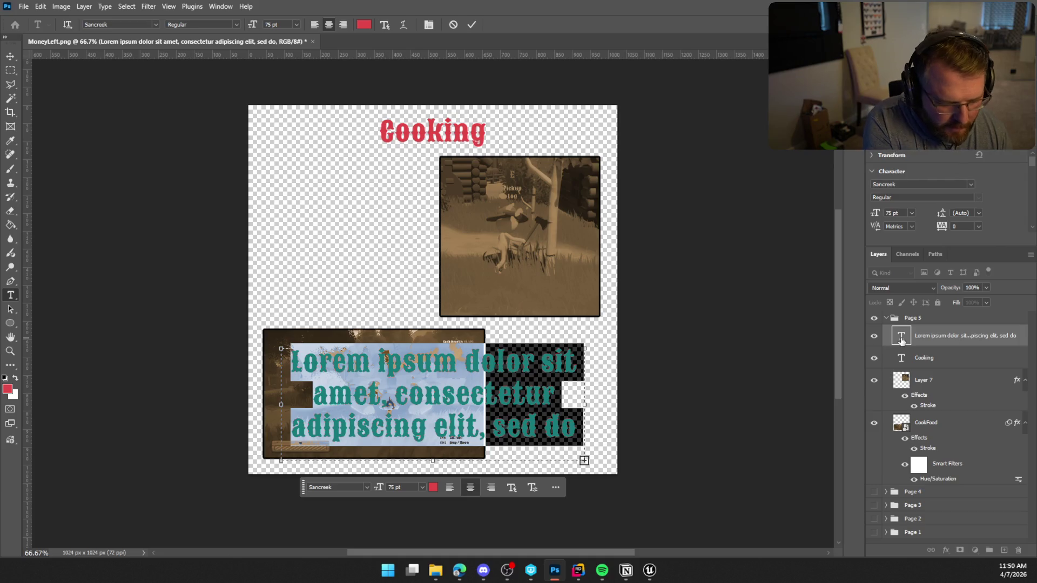
Retype the caption as 'Gather 3 Logs To Build Fire' and block-justify it
text(Gather)
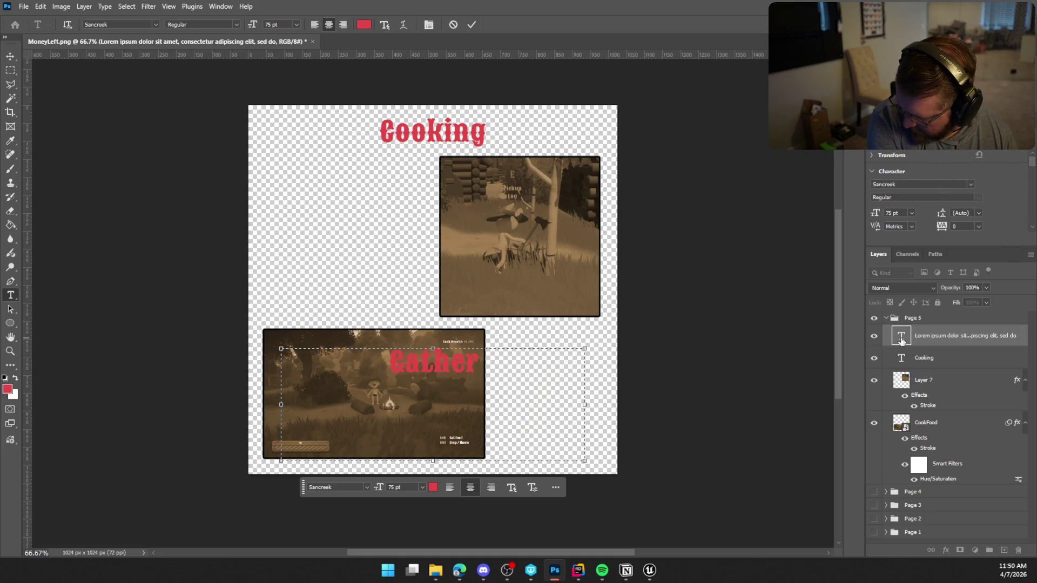
text( 3)
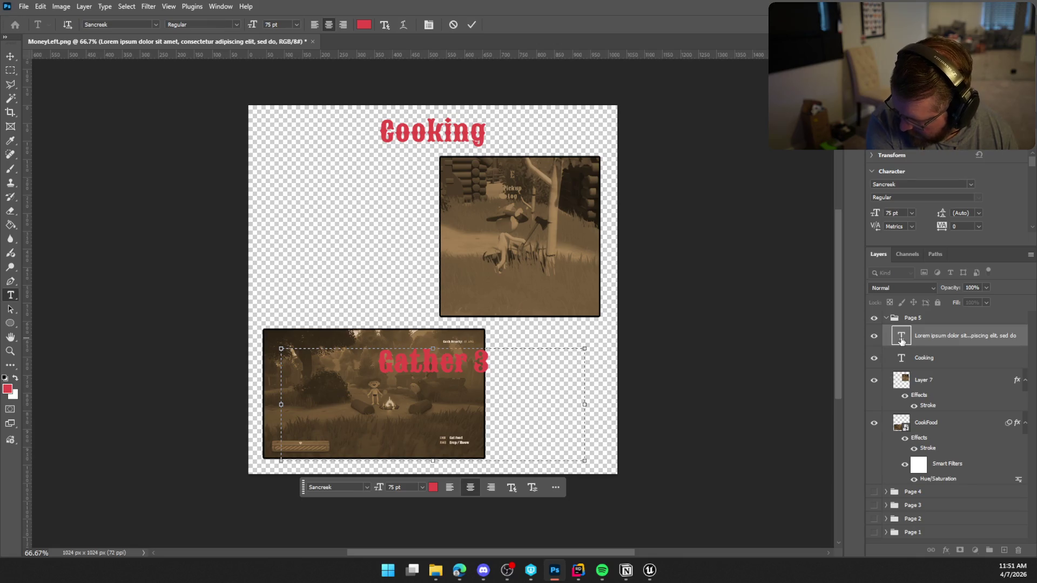
text( Logs To Build Fix)
key(BackSpace)
text(re)
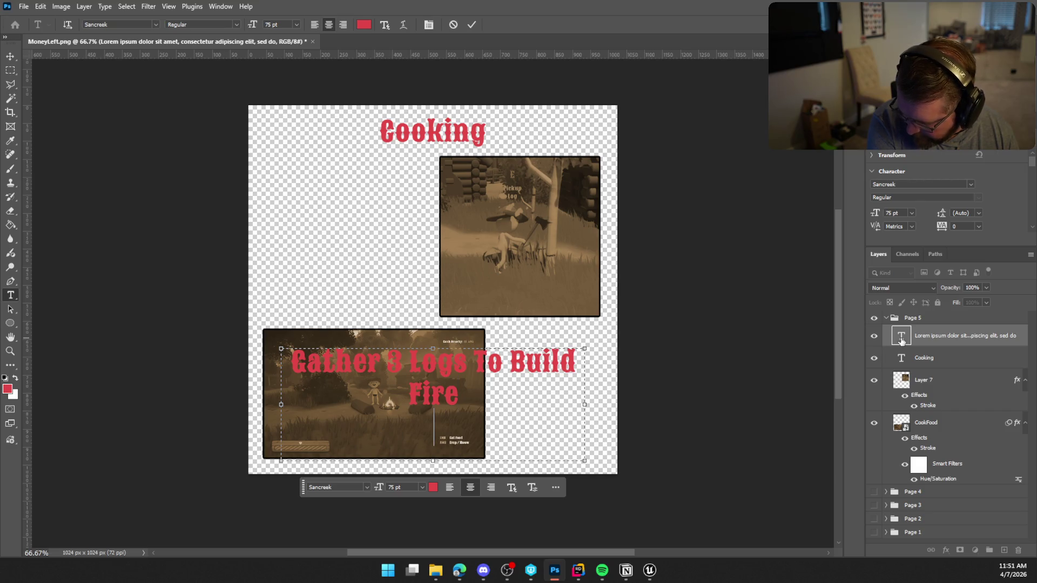
key(ctrl+Return)
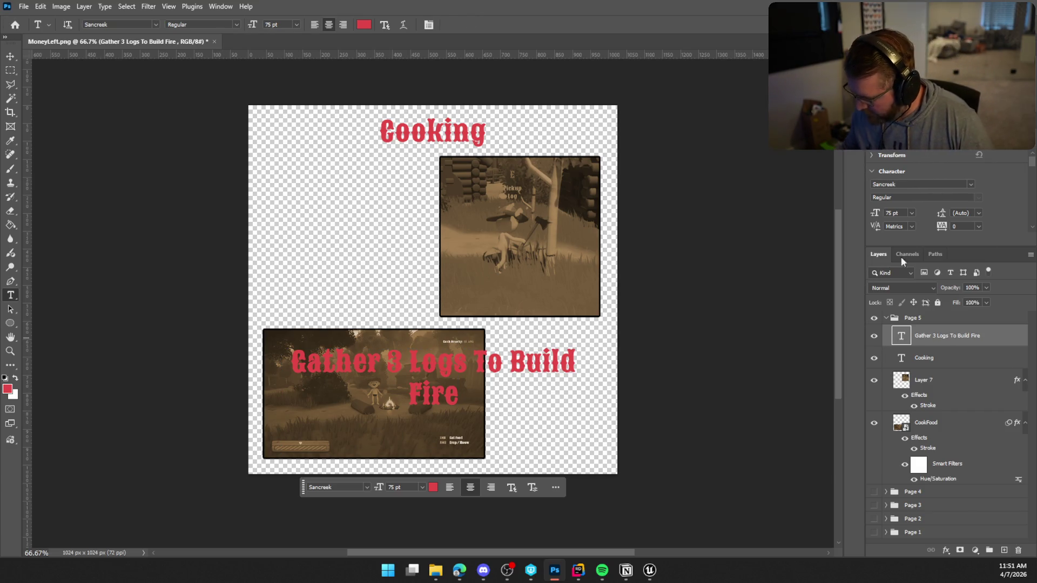
click(511, 487)
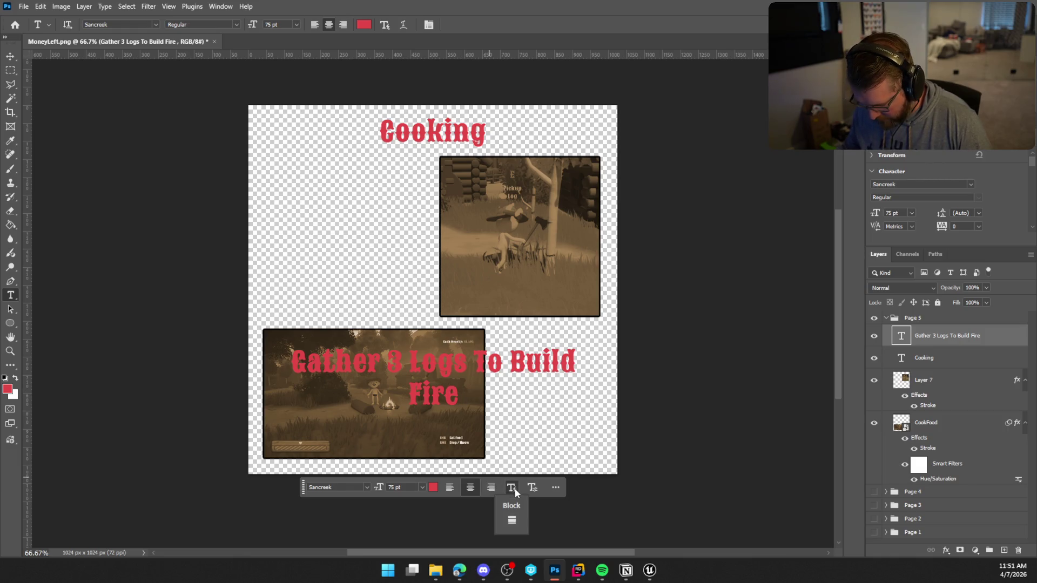
click(511, 524)
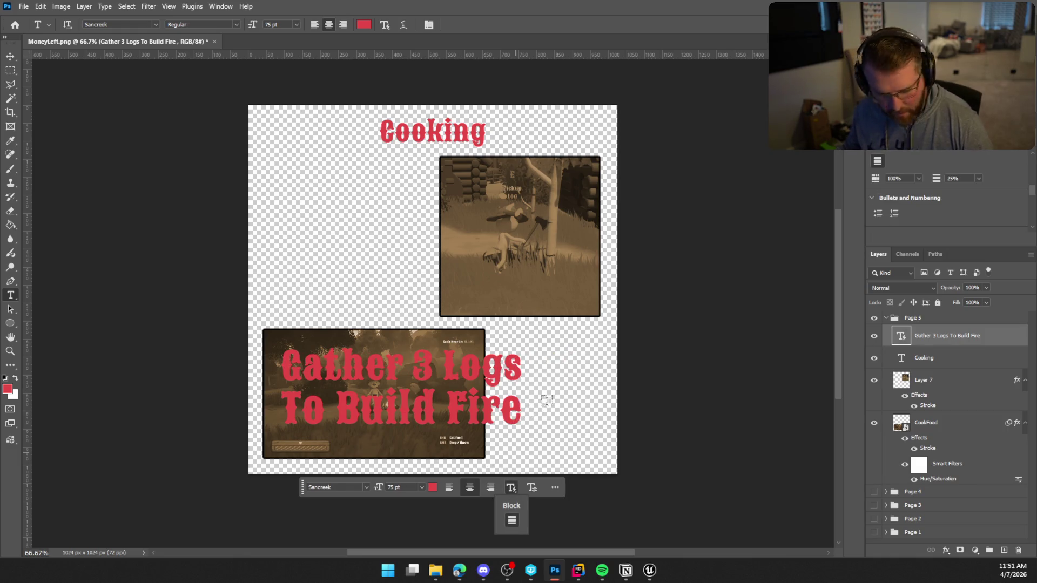
click(912, 338)
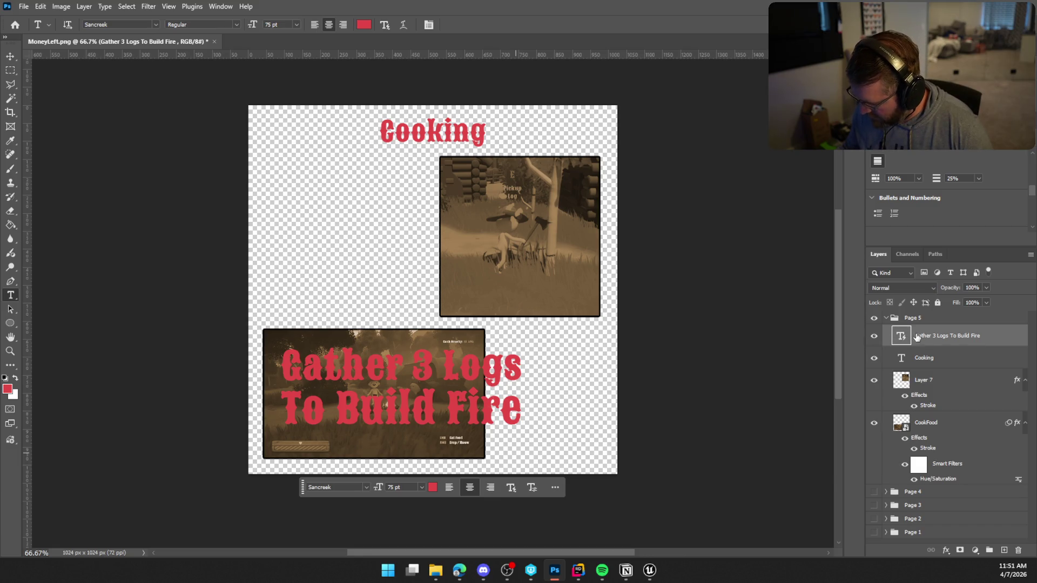
Move the caption to the top left, then delete the caption text layer
key(ctrl+t)
drag(506, 408, 484, 224)
drag(483, 224, 483, 224)
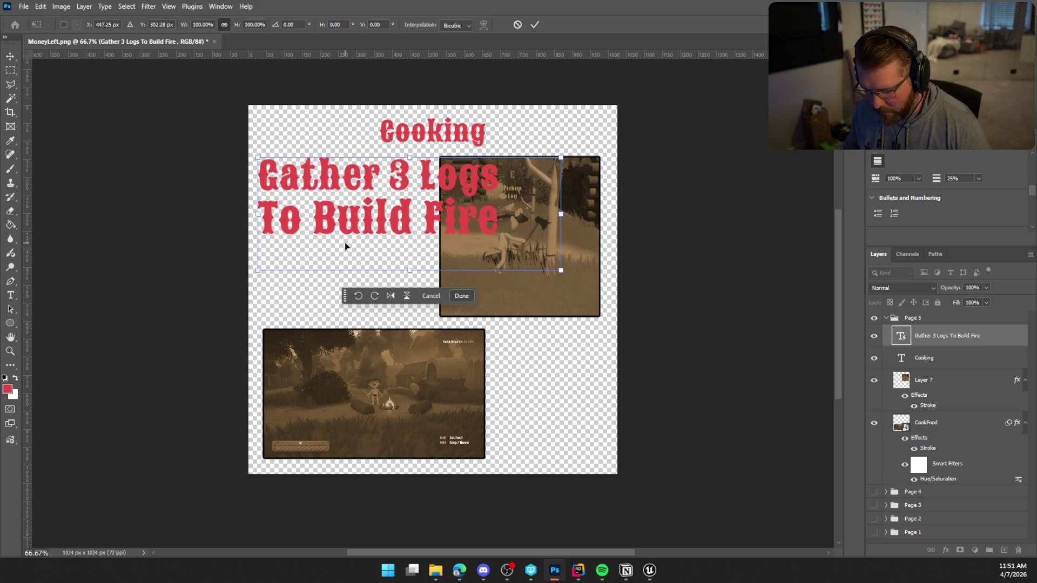
key(Return)
key(t)
click(946, 358)
key(Delete)
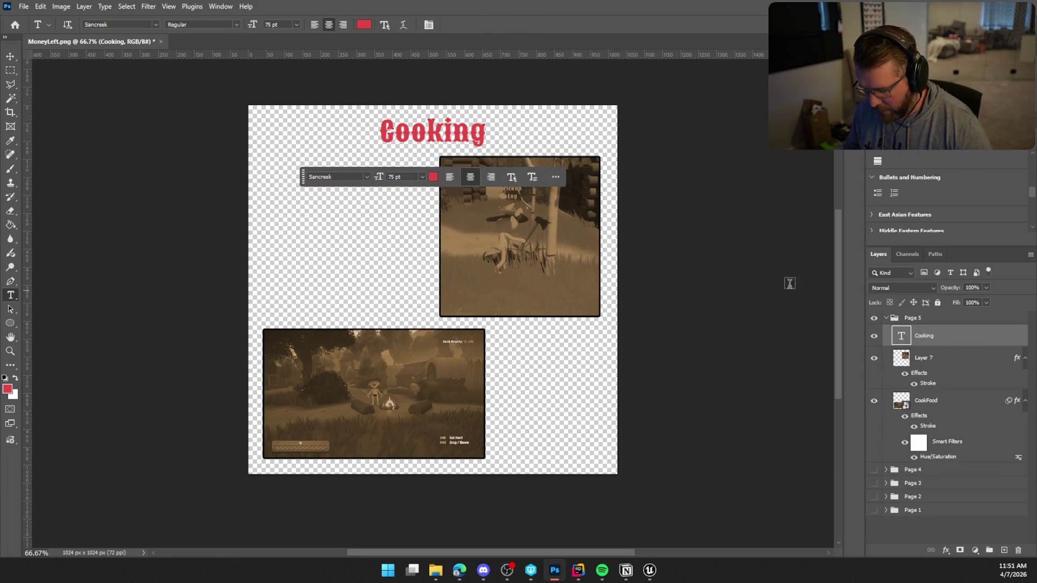
Draw a block-justified text box in the upper left beside the top screenshot
mouse_move(264, 158)
mouse_down()
mouse_move(387, 301)
mouse_move(432, 316)
mouse_up()
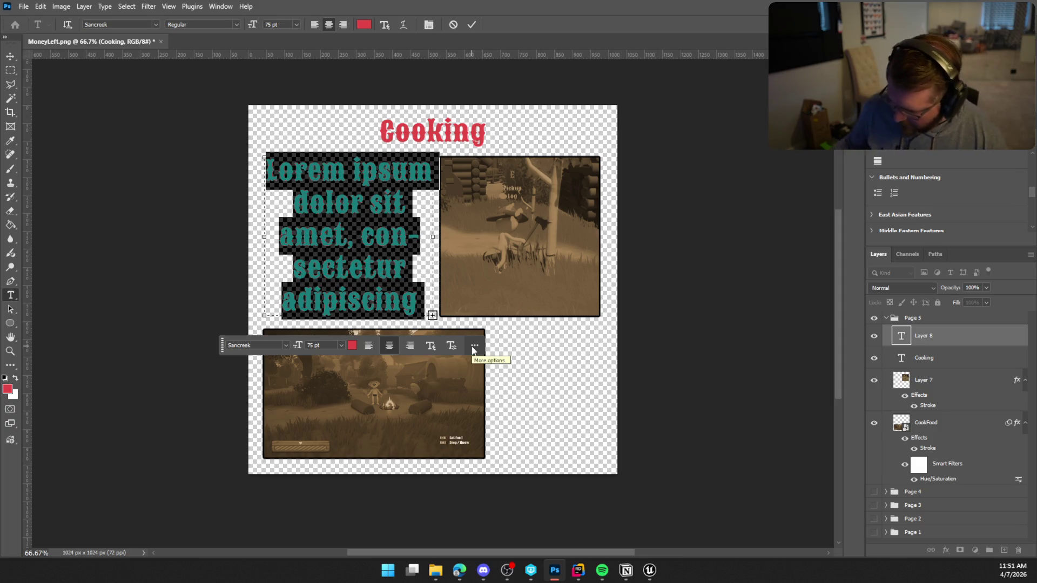
click(430, 345)
click(431, 380)
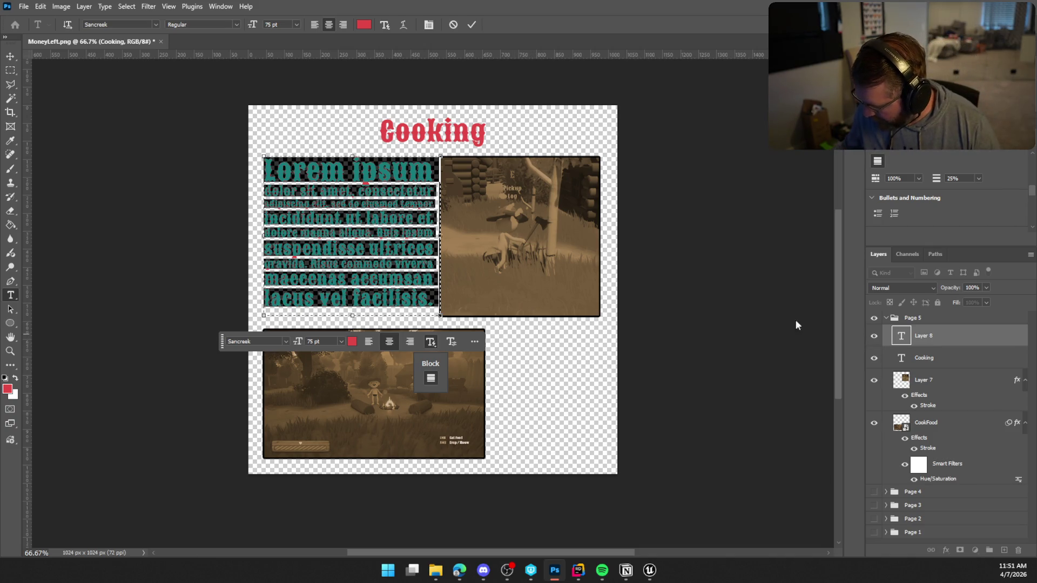
click(352, 212)
Replace the placeholder with the multi-line caption 'Gather 3 Logs To Build Fire At Firepit'
key(ctrl+a)
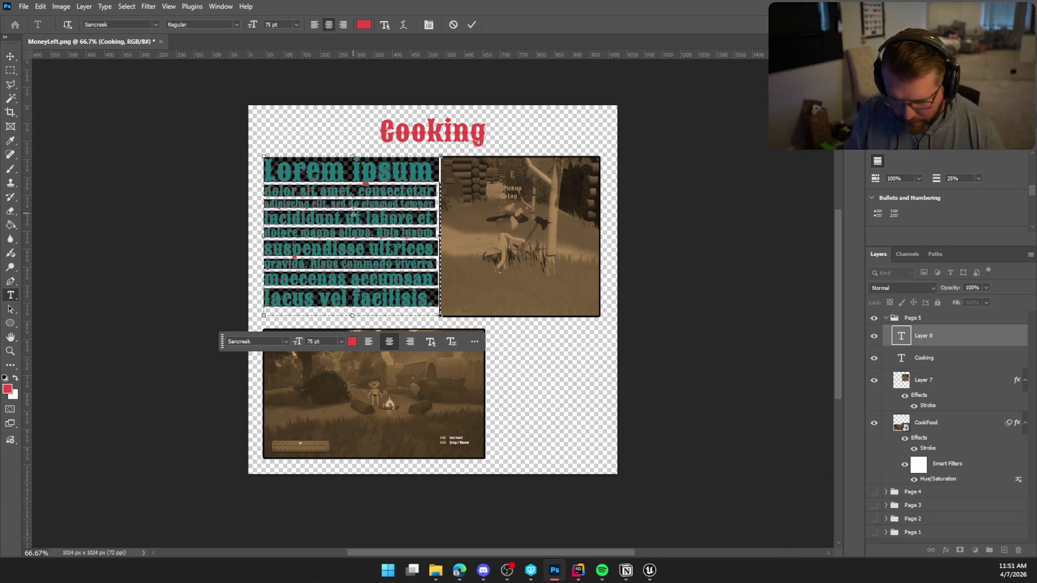
text(Gather)
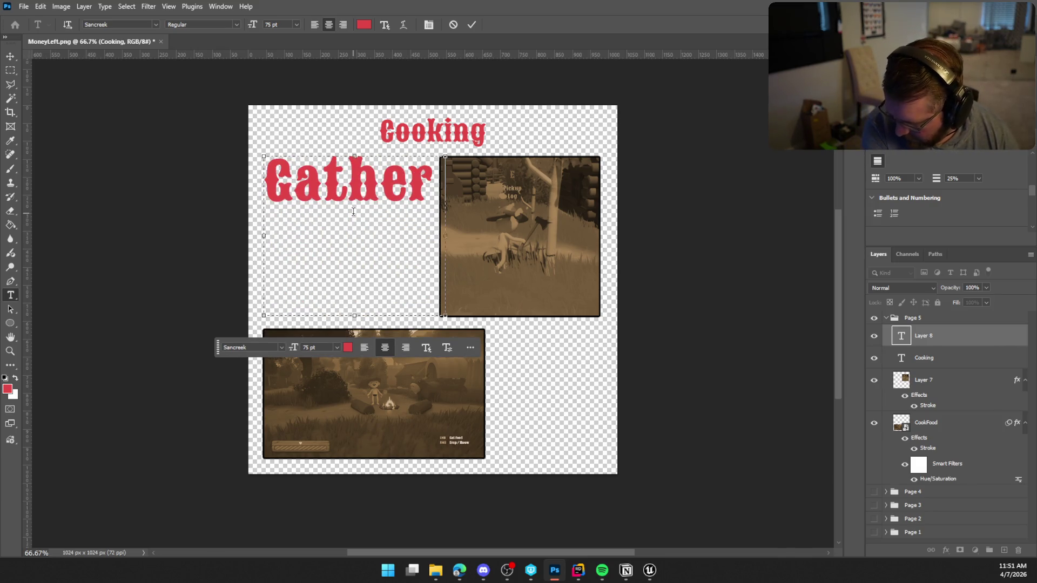
key(Return)
text(3 Logs)
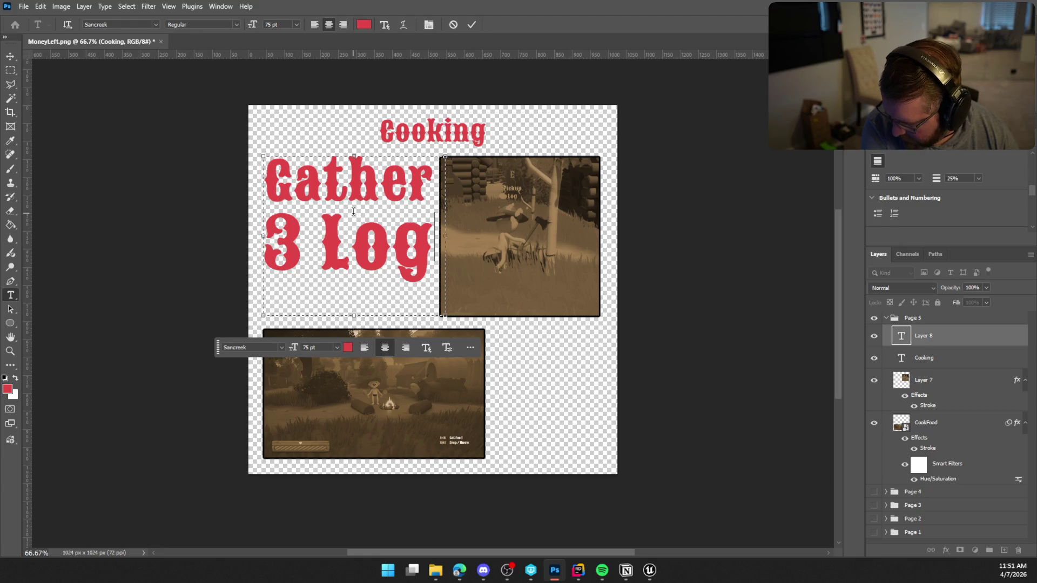
key(Return)
text(To Build)
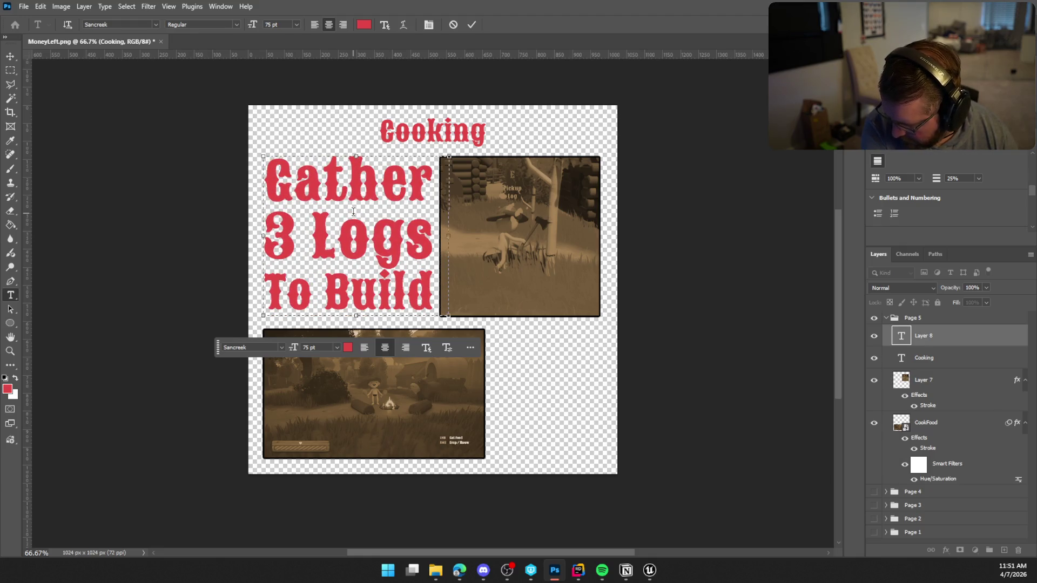
text( Fire)
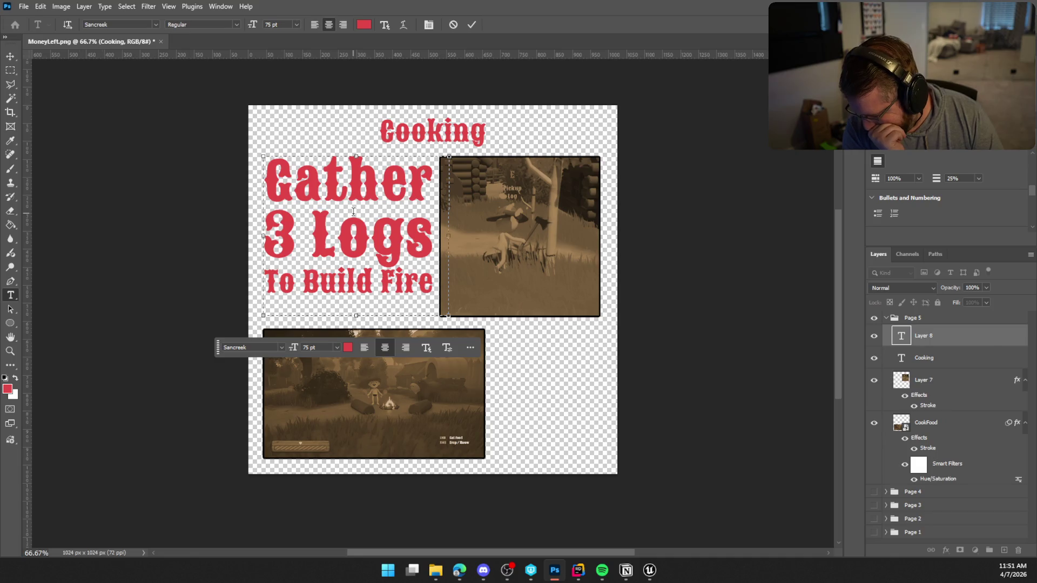
text( At)
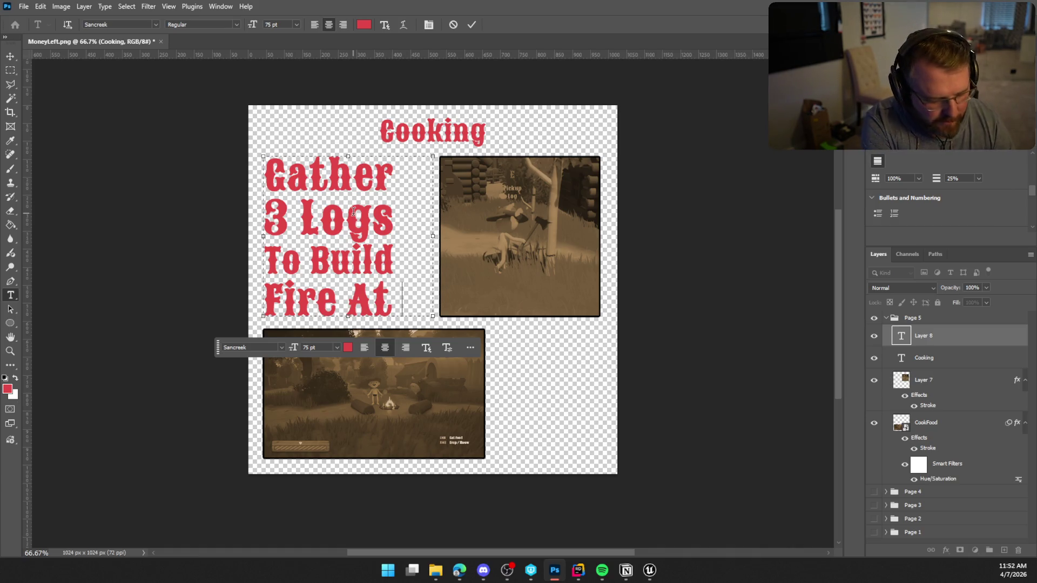
text(FirePit)
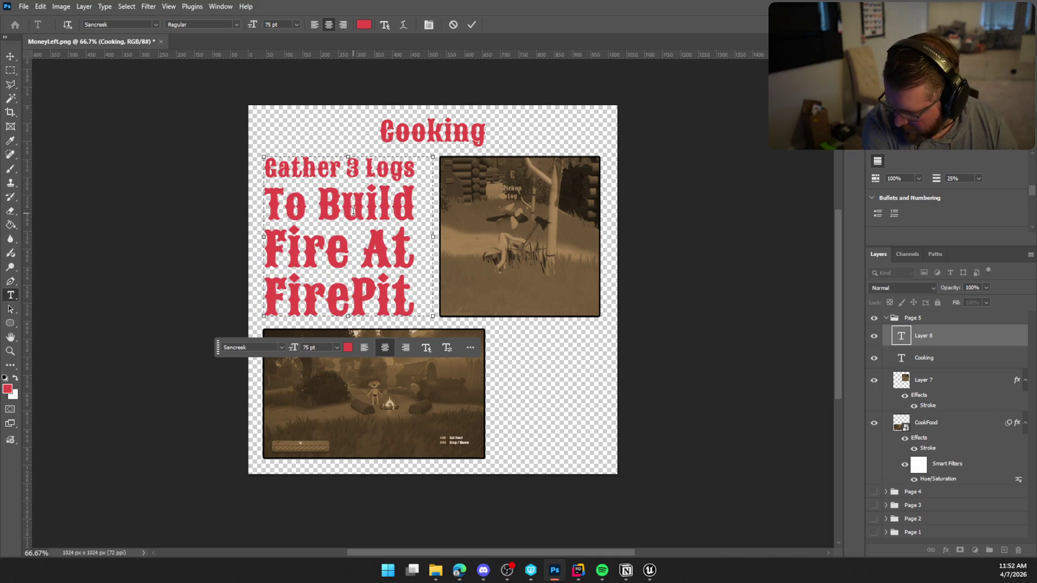
key(BackSpace)
key(BackSpace)
key(BackSpace)
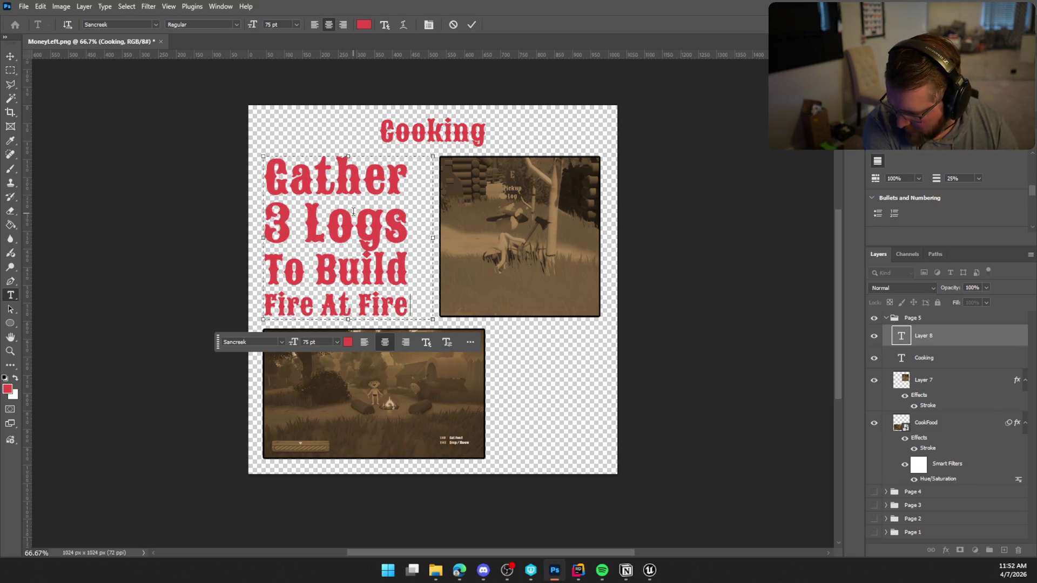
text(pit)
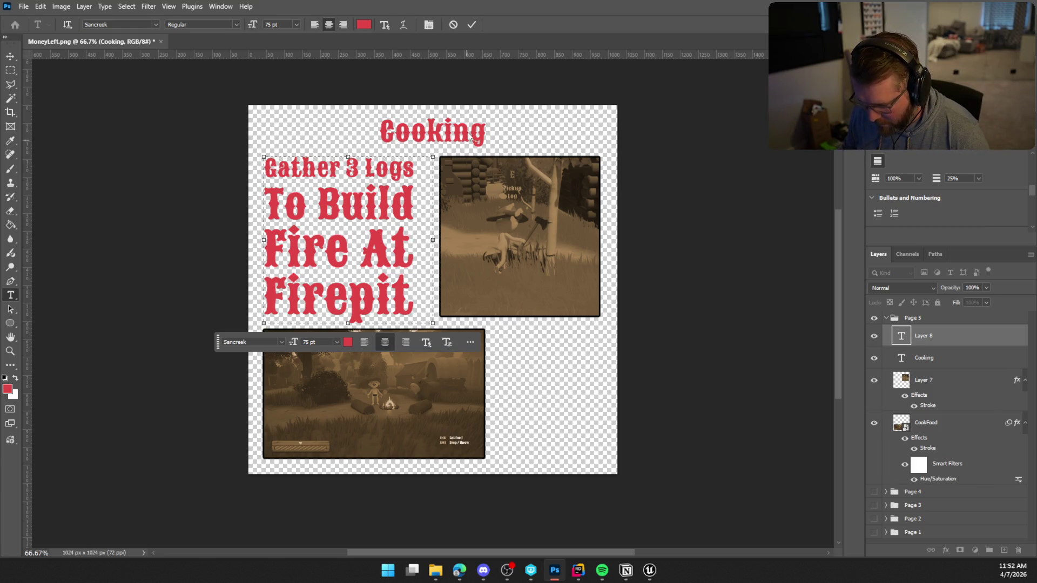
click(471, 25)
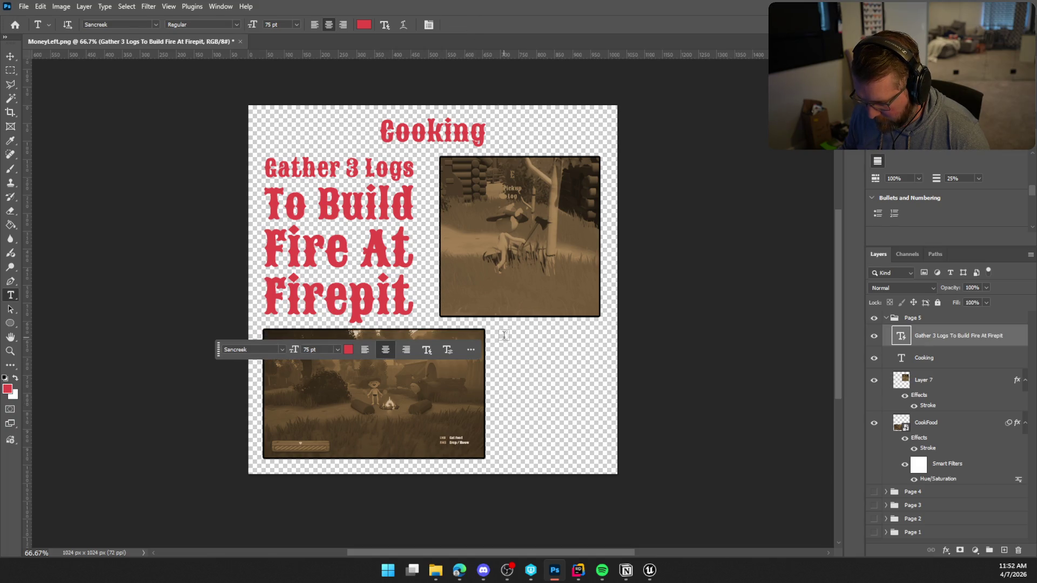
Draw a justify-all text box right of the lower screenshot and type 'Bring Food Near Lit Fire To Cook'
mouse_move(496, 335)
mouse_down()
mouse_move(614, 456)
mouse_move(598, 458)
mouse_up()
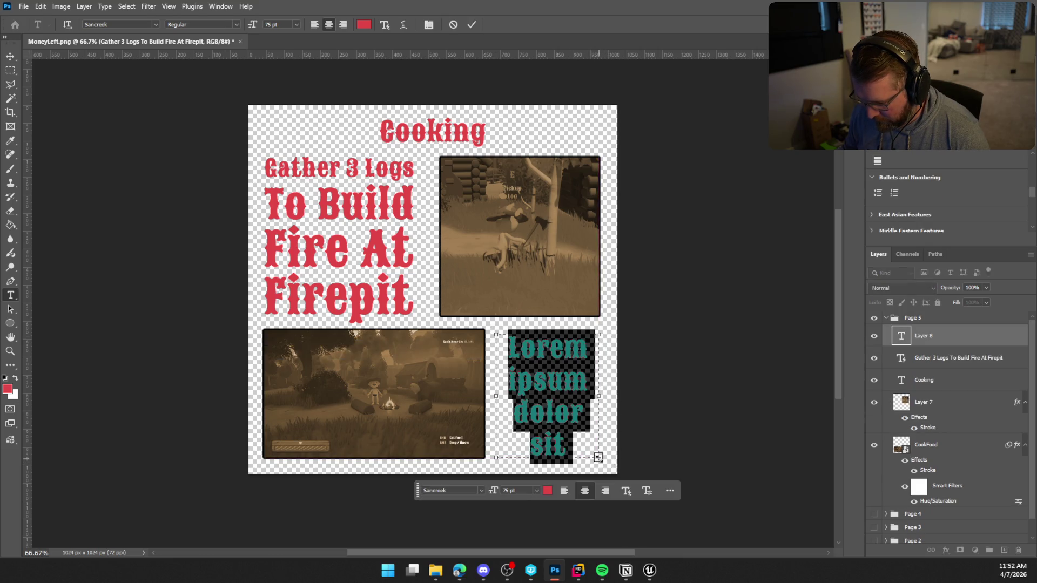
click(625, 491)
click(626, 523)
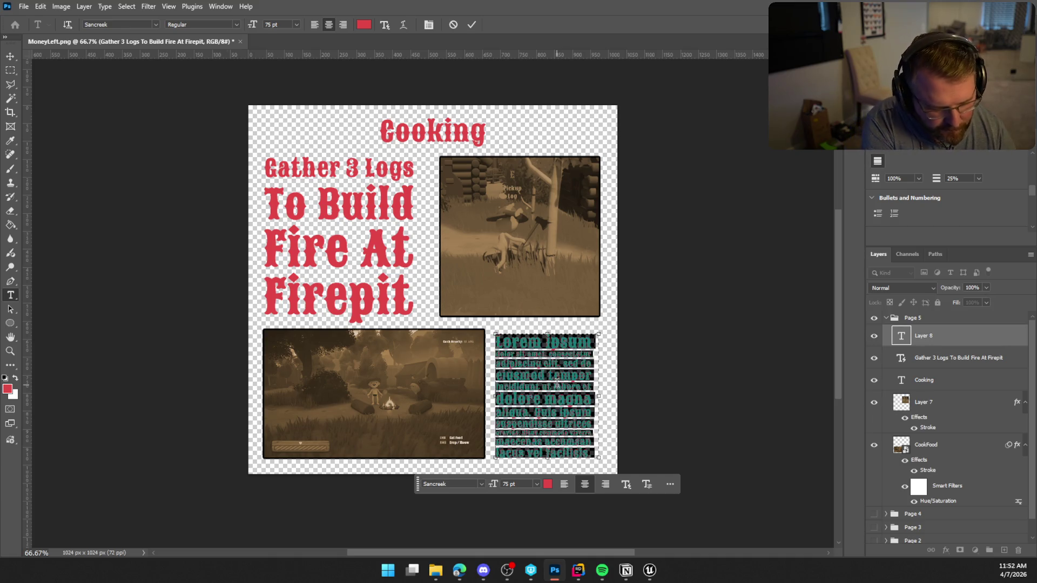
text(B)
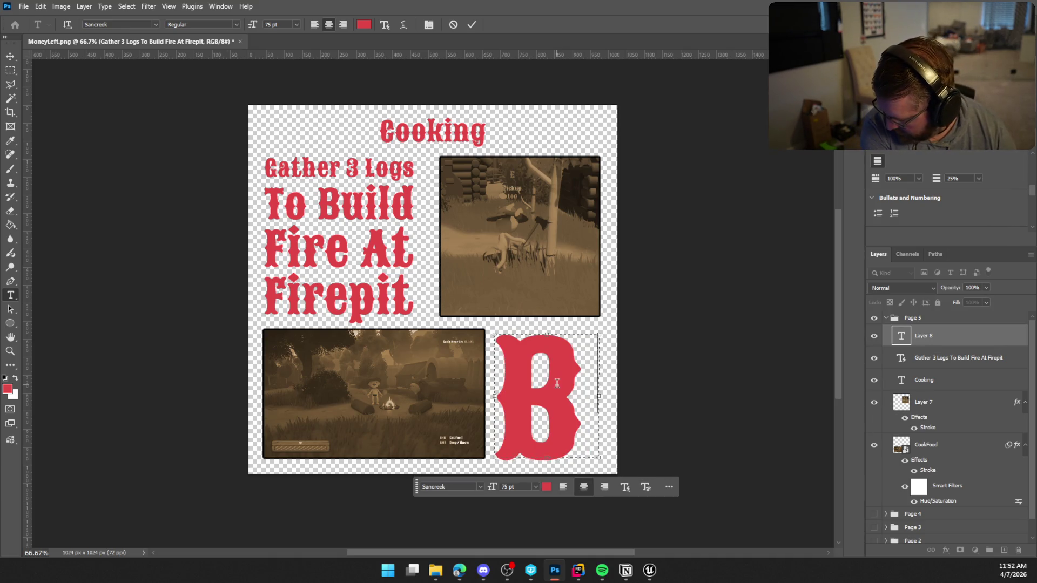
text(rijng)
key(BackSpace)
key(BackSpace)
key(BackSpace)
text(n)
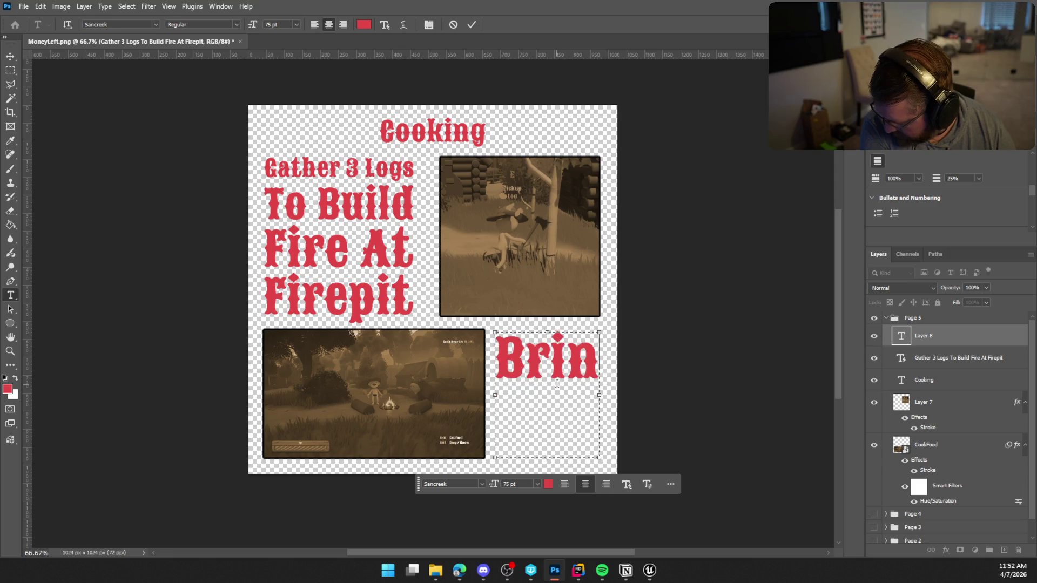
text(g Food Ne)
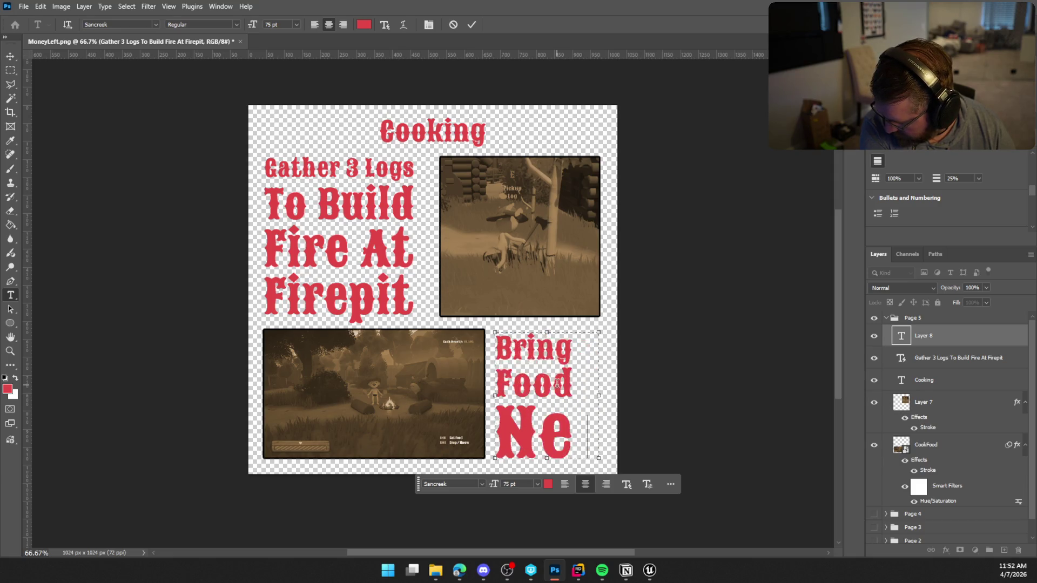
text(ar L)
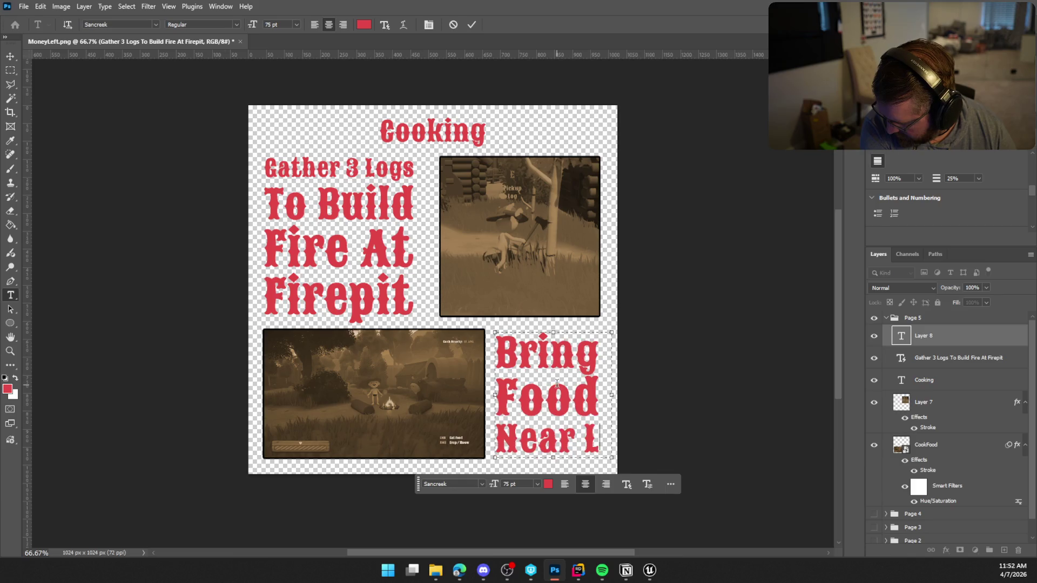
text(it Fire To Cook)
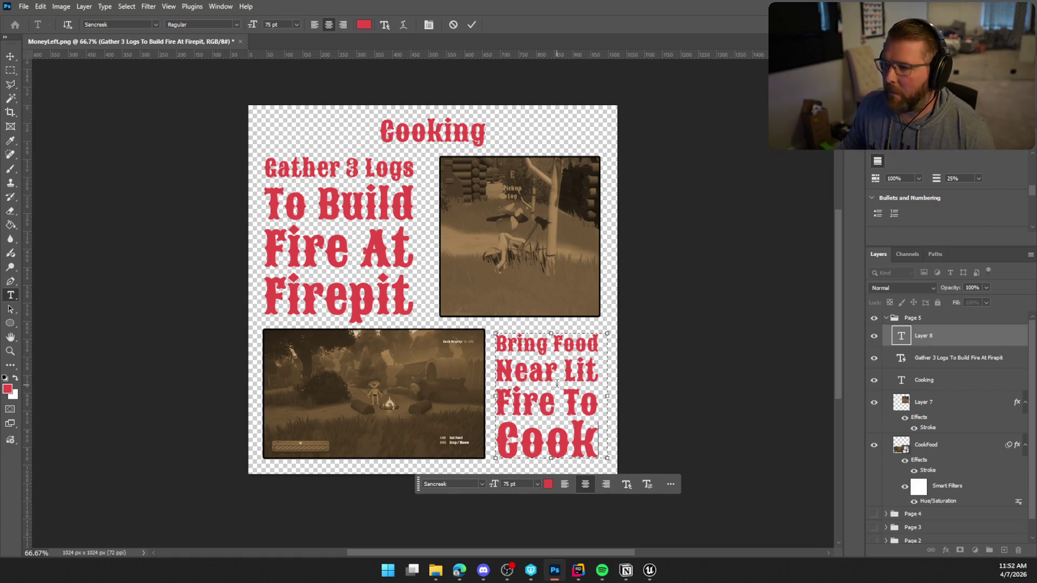
Commit the Bring Food caption and nudge it up against the right edge
click(473, 25)
key(ctrl+t)
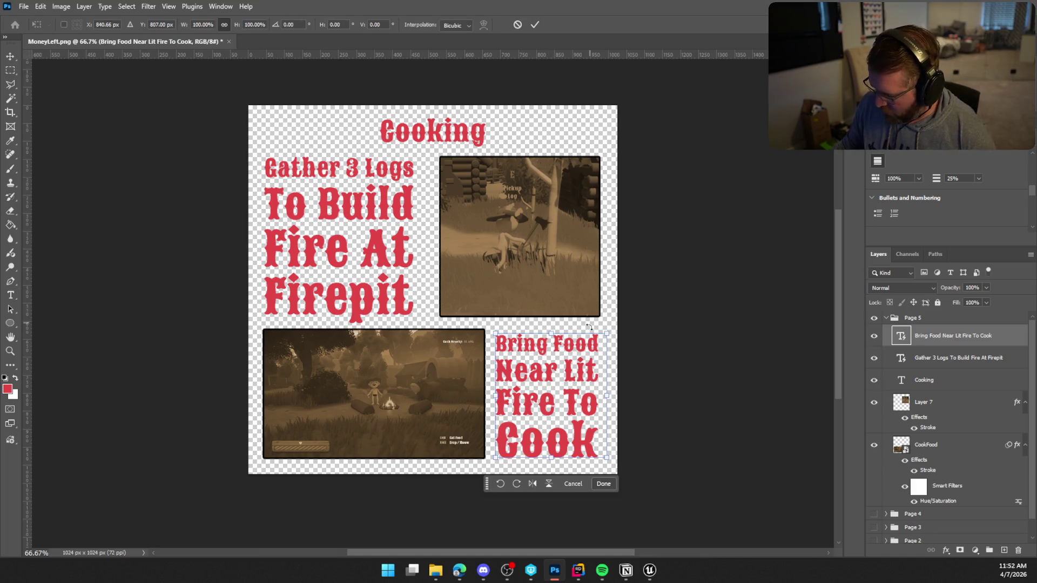
drag(578, 417, 575, 413)
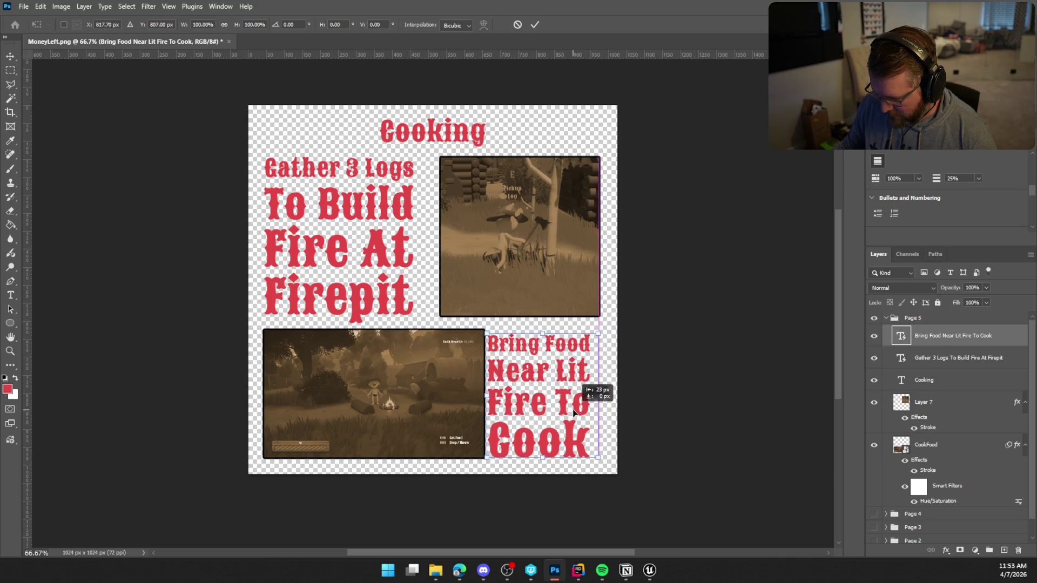
drag(575, 413, 575, 413)
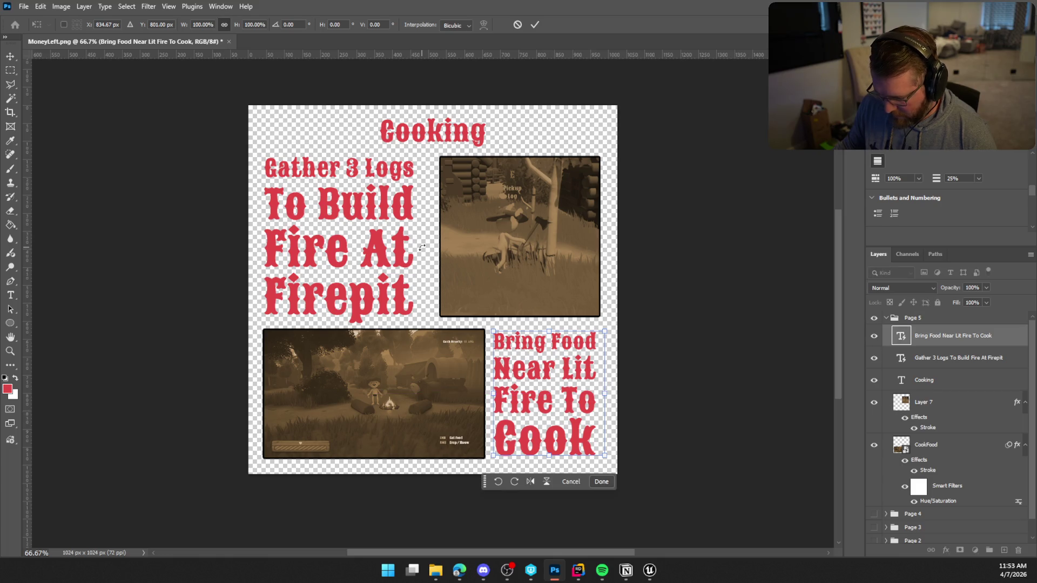
Shift the Gather 3 Logs caption about 22 px right and scale it to 96%
click(923, 359)
key(ctrl+t)
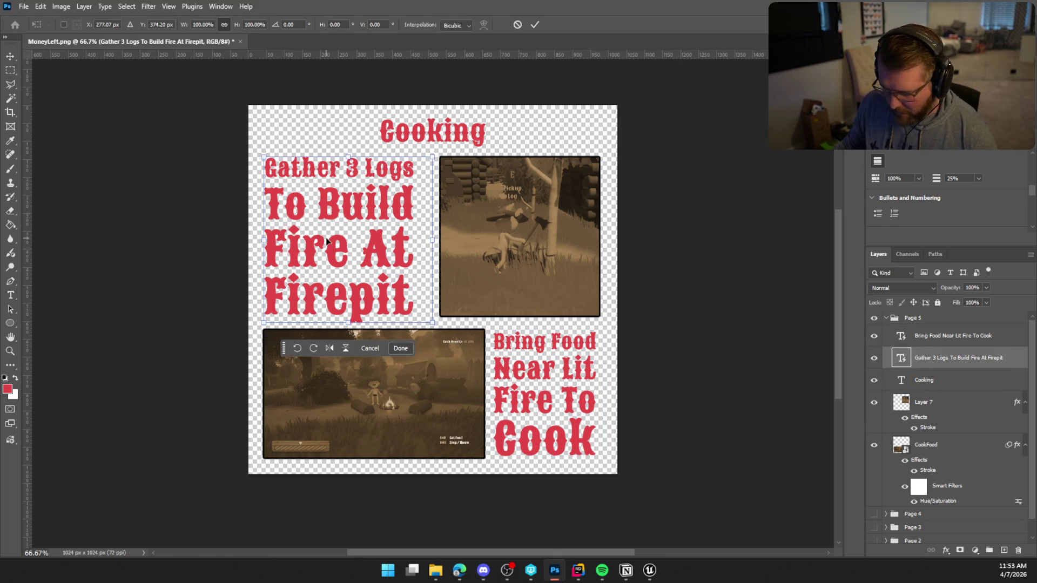
drag(357, 279, 366, 273)
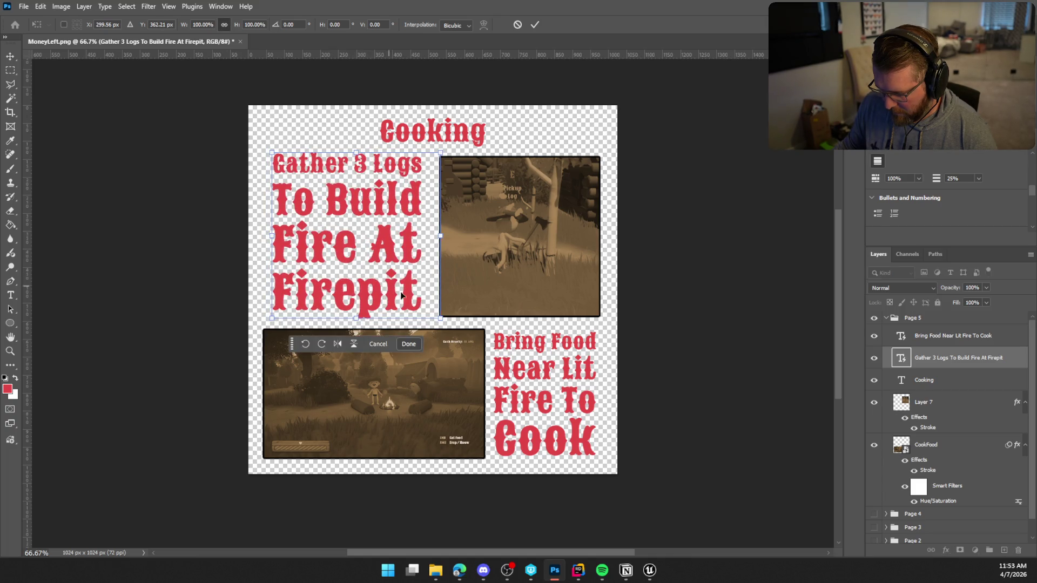
drag(441, 318, 437, 316)
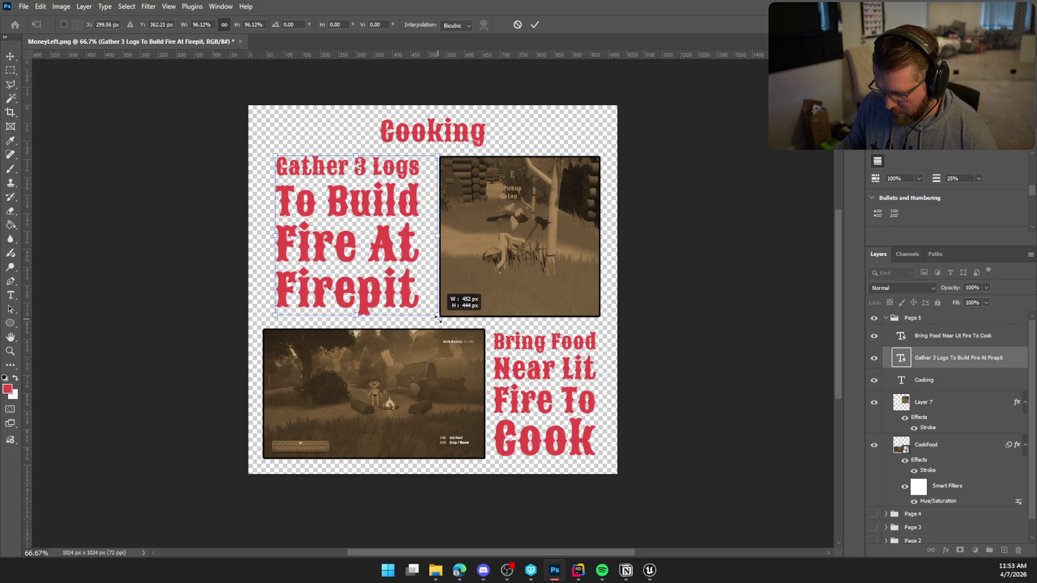
drag(398, 263, 405, 265)
key(Return)
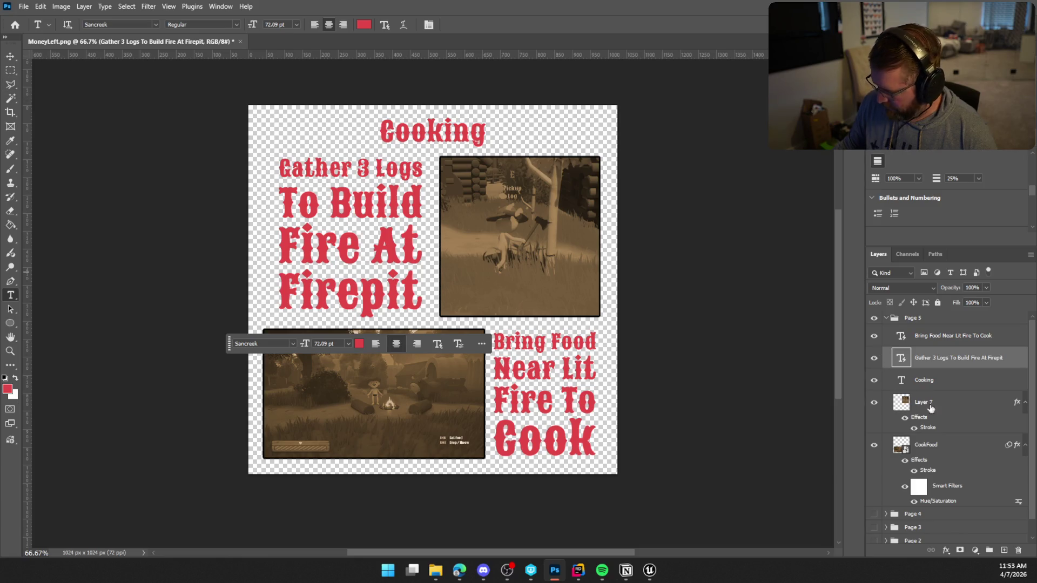
Add a new empty layer above the captions and pick the Brush tool
click(925, 337)
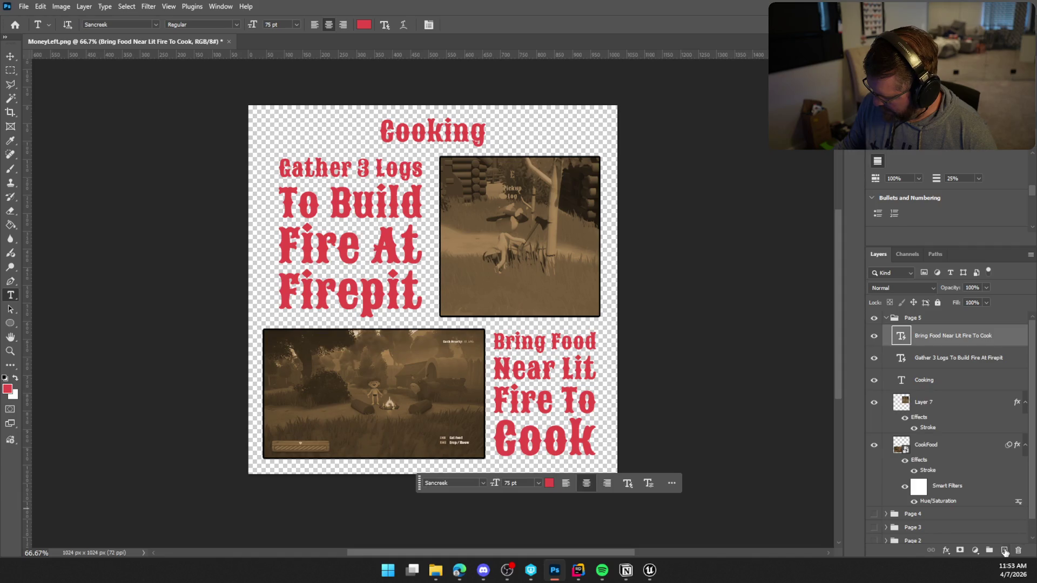
click(1005, 551)
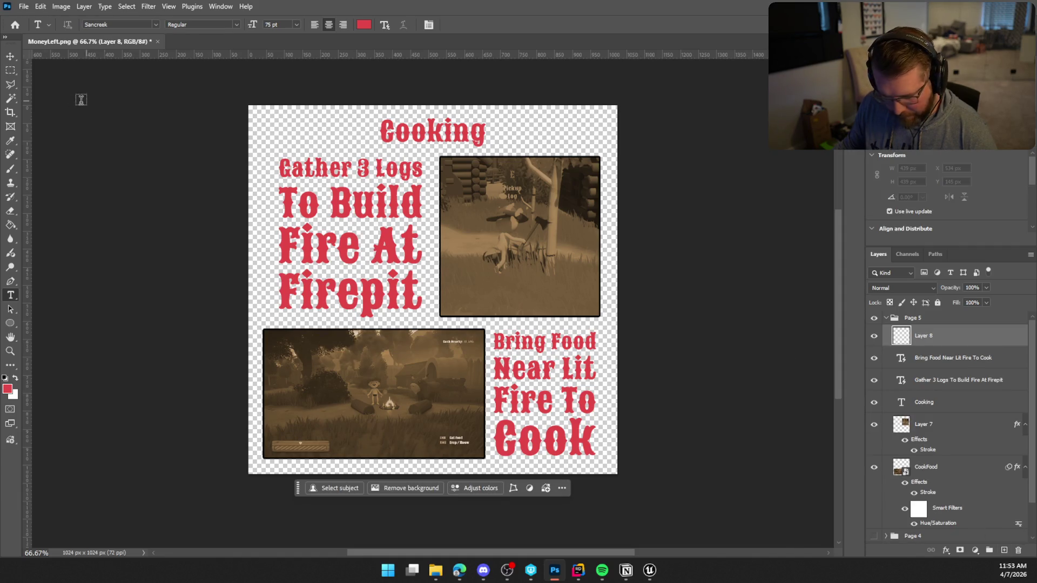
click(10, 169)
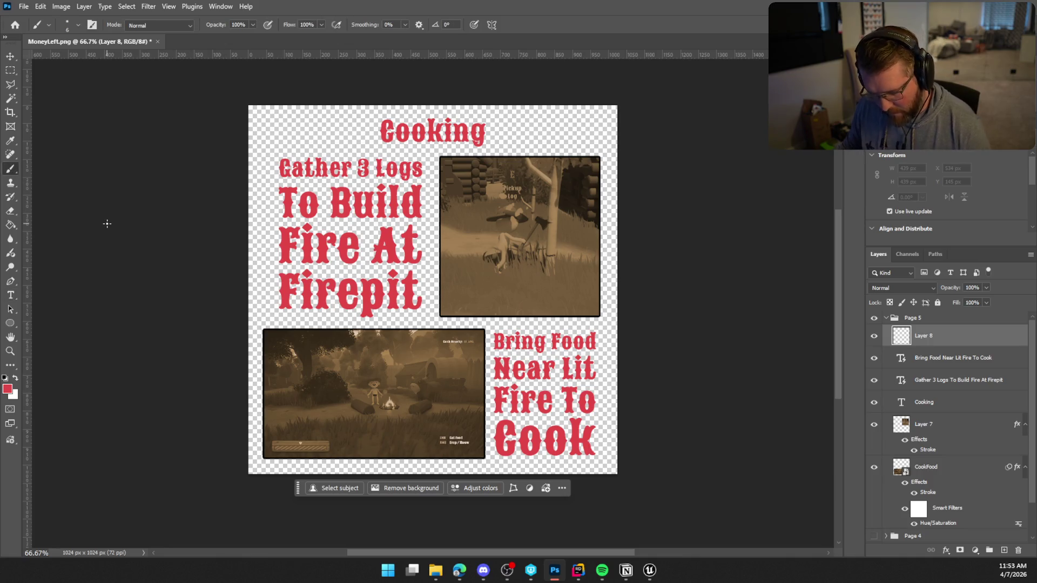
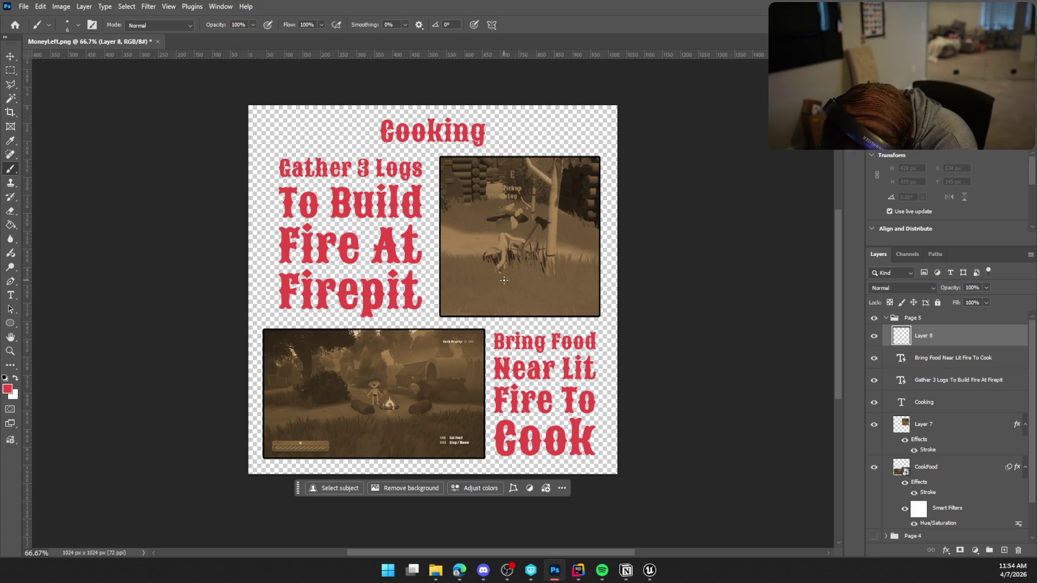
Hand-letter a red "Chop!" over the log screenshot and draw a red arrow to the campfire
mouse_move(503, 274)
mouse_down()
mouse_move(518, 298)
mouse_move(558, 264)
mouse_up()
drag(567, 229, 561, 253)
click(572, 265)
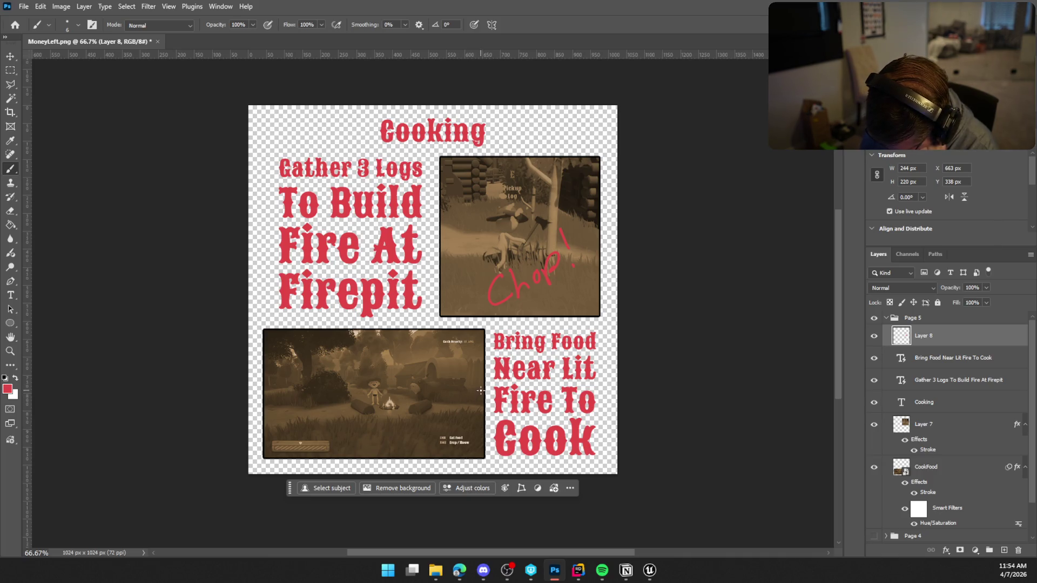
drag(488, 381, 397, 402)
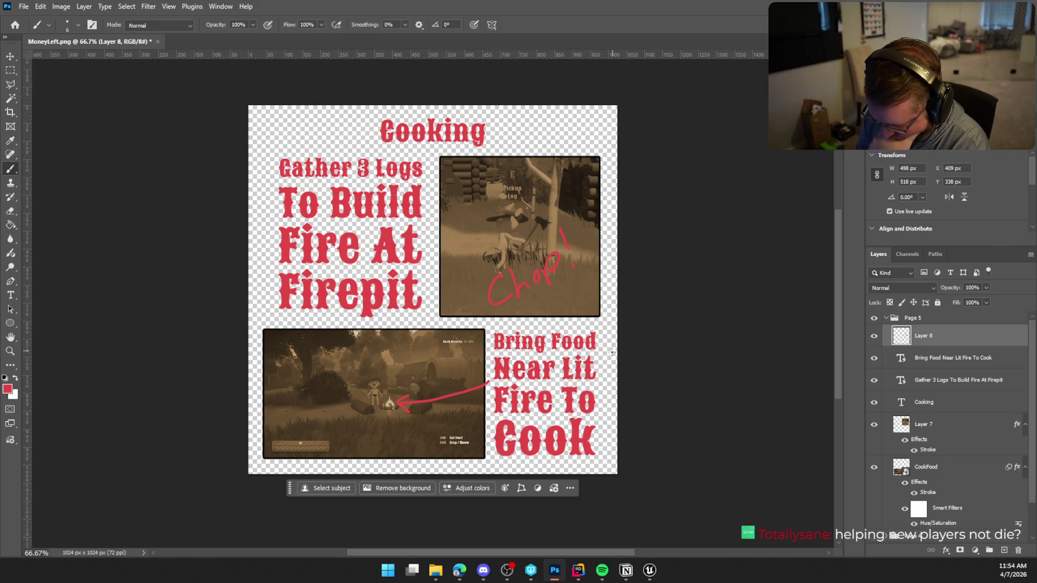
Open Layer Style for Layer 8 and enable Drop Shadow
double_click(947, 341)
mouse_move(669, 193)
mouse_down()
mouse_move(714, 194)
mouse_move(864, 100)
mouse_up()
click(625, 318)
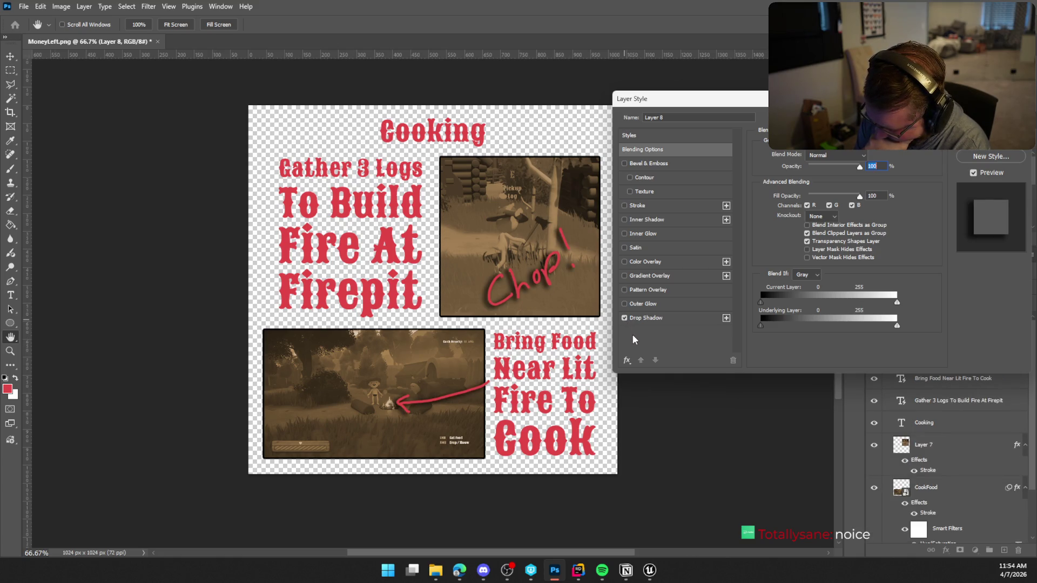
Tune Layer 8's drop shadow to 7% spread, 7 px distance and 46% opacity, then apply
click(654, 319)
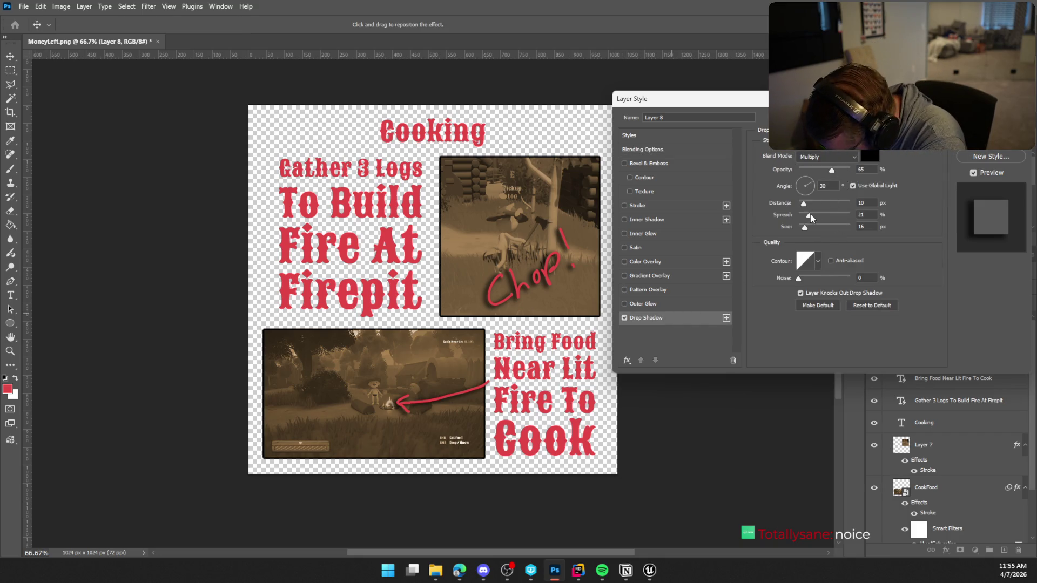
drag(807, 217, 805, 227)
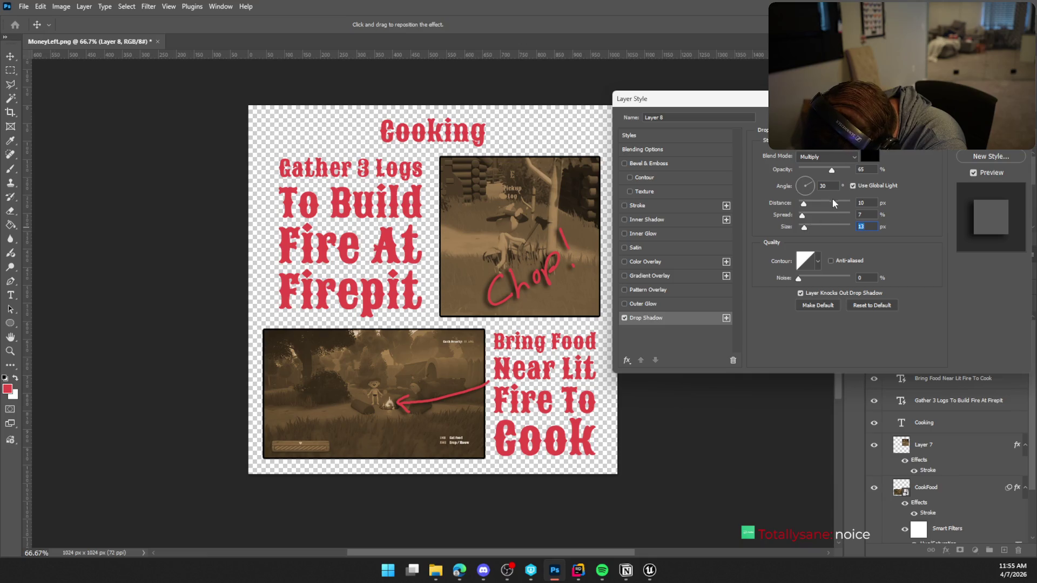
drag(804, 206, 802, 205)
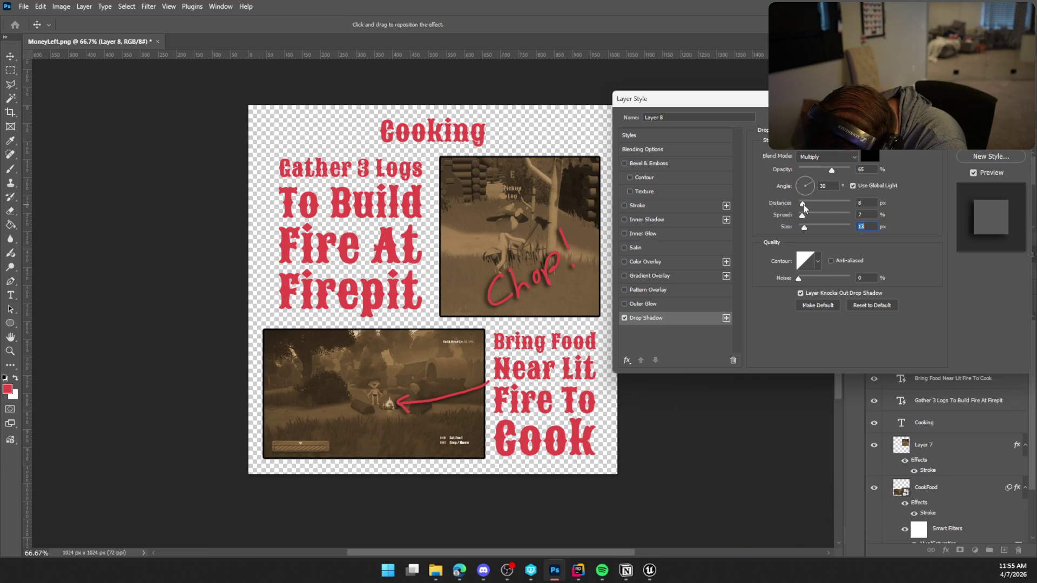
click(803, 208)
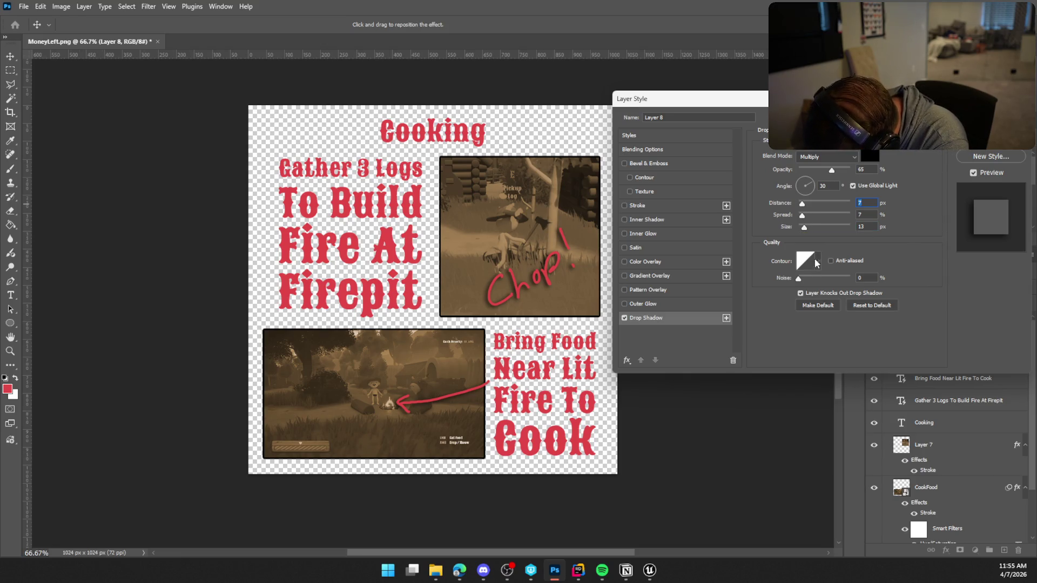
drag(831, 171, 824, 174)
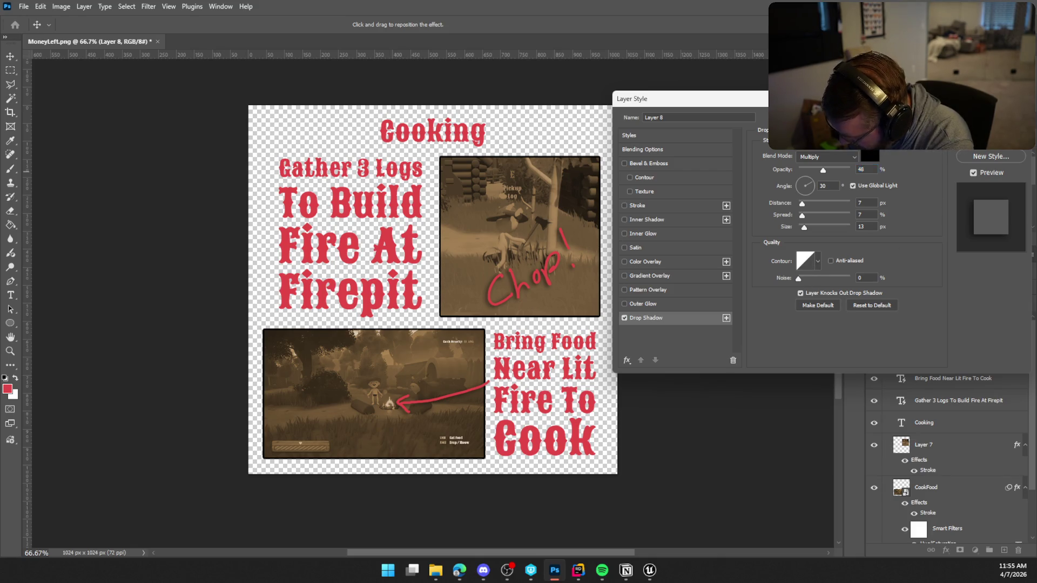
key(Return)
key(b)
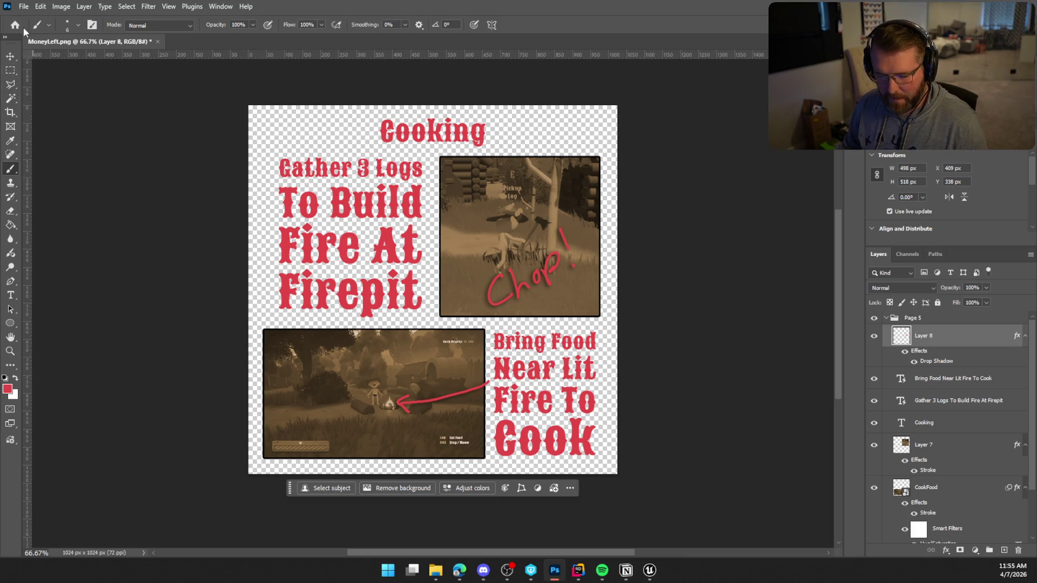
Export the page as a PNG named CookingPage into the Tutorial Pages folder
click(23, 7)
mouse_move(70, 199)
click(181, 198)
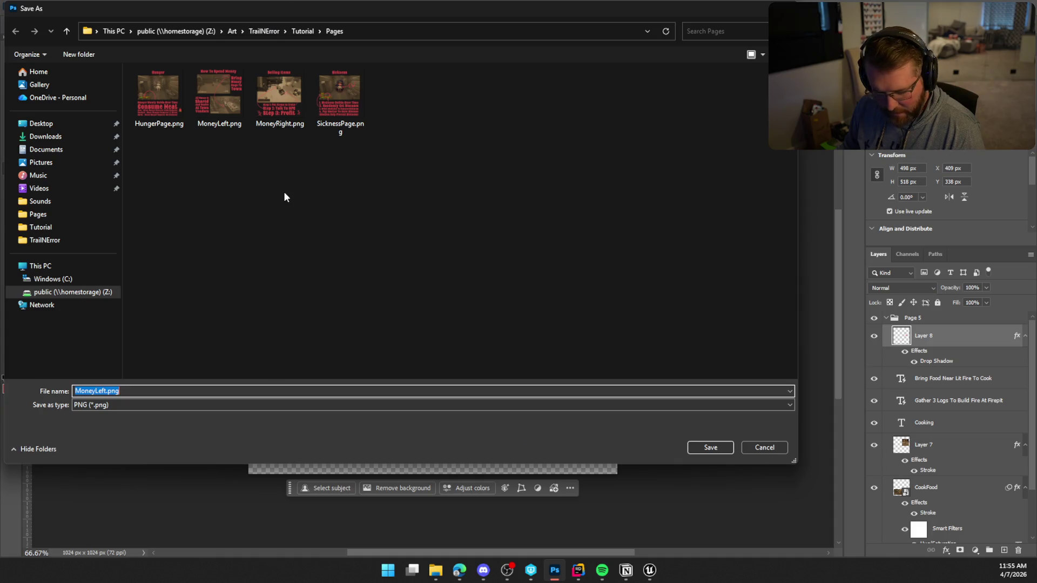
text(CookingPage)
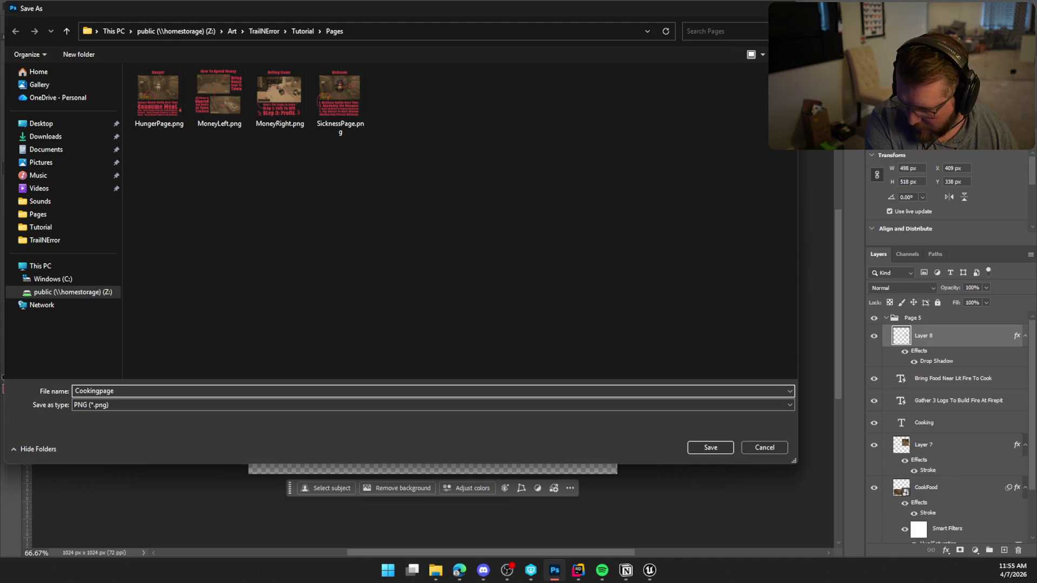
key(Return)
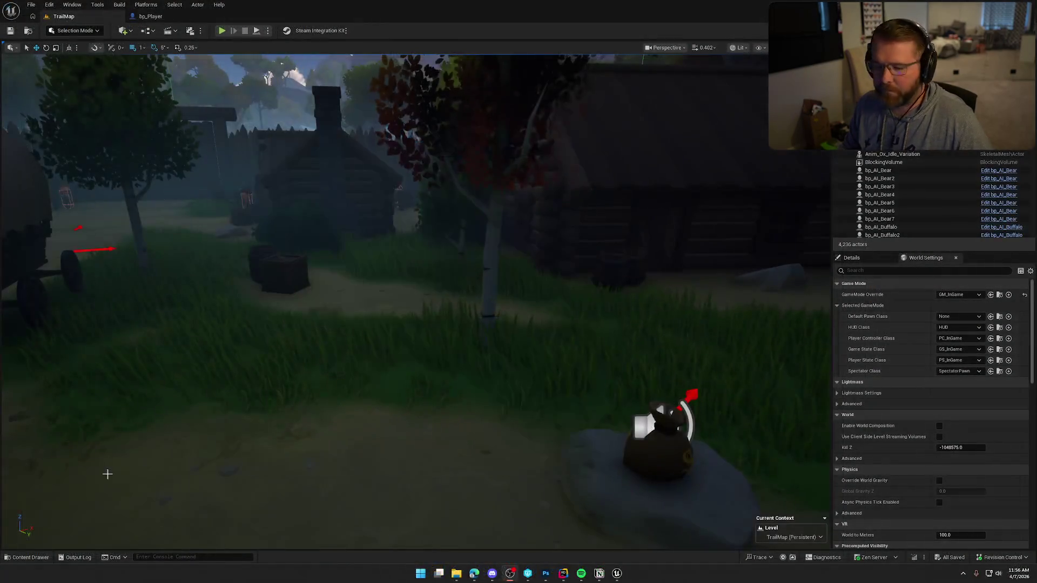
Show the Tutorial textures folder in the Content Drawer and the Pages folder in File Explorer
click(31, 557)
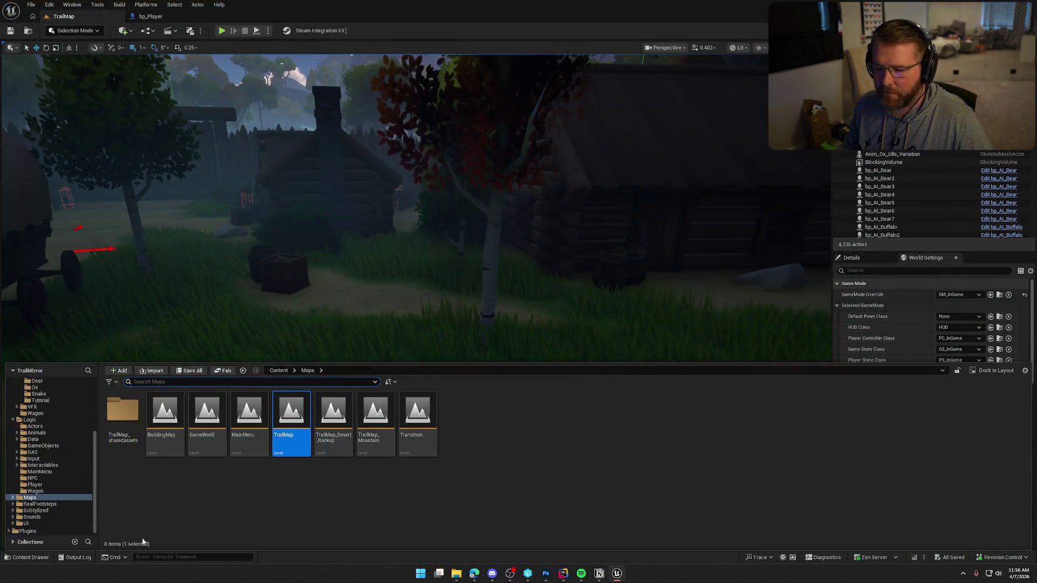
click(45, 400)
click(326, 466)
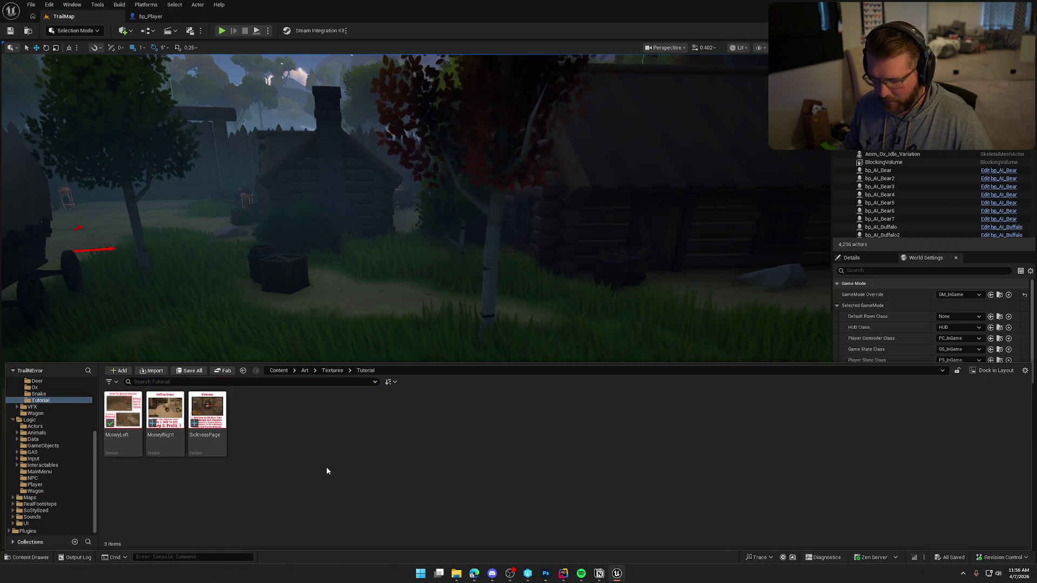
click(457, 574)
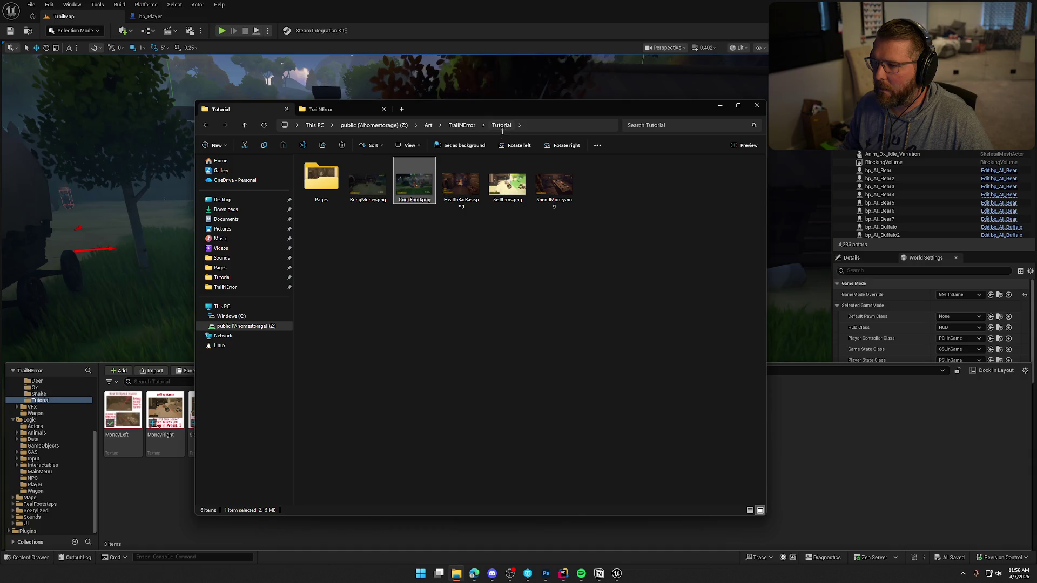
double_click(331, 187)
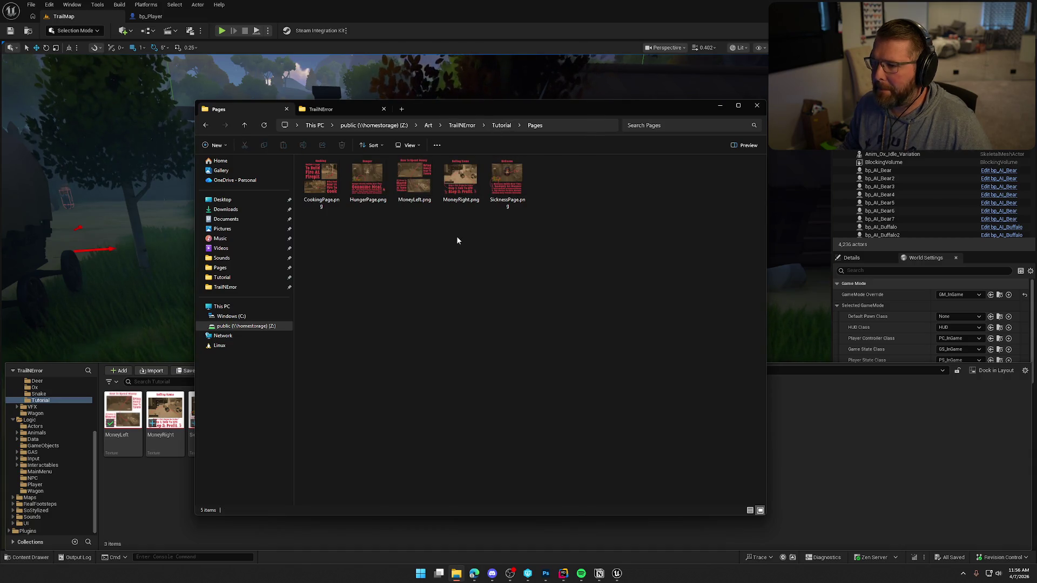
click(506, 181)
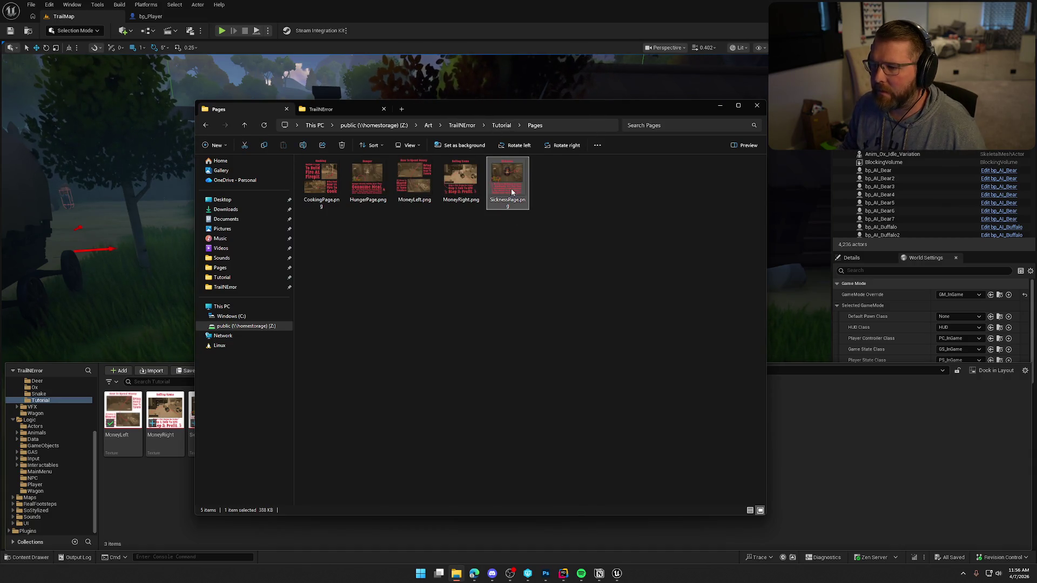
Import HungerPage.png and CookingPage.png into Tutorial textures, then switch to bp_Player
drag(452, 106, 535, 97)
click(454, 168)
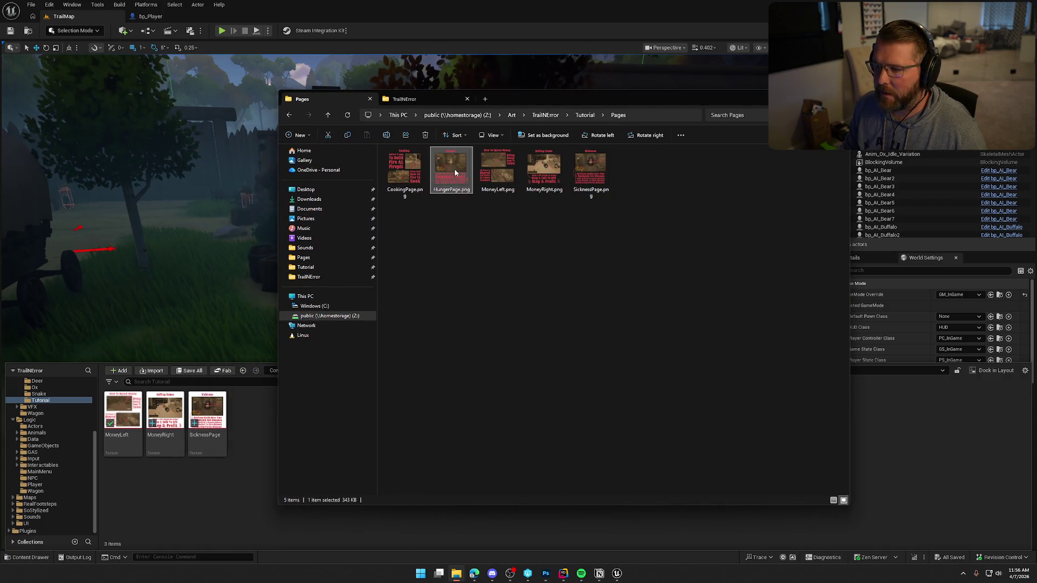
mouse_move(455, 253)
mouse_down()
mouse_move(410, 181)
mouse_move(289, 418)
mouse_up()
click(218, 510)
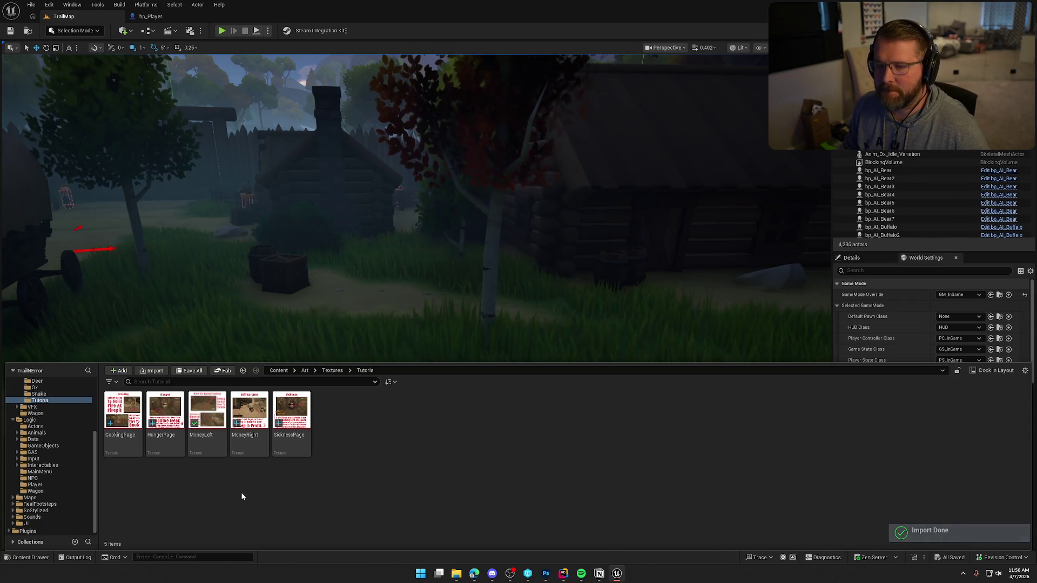
click(145, 16)
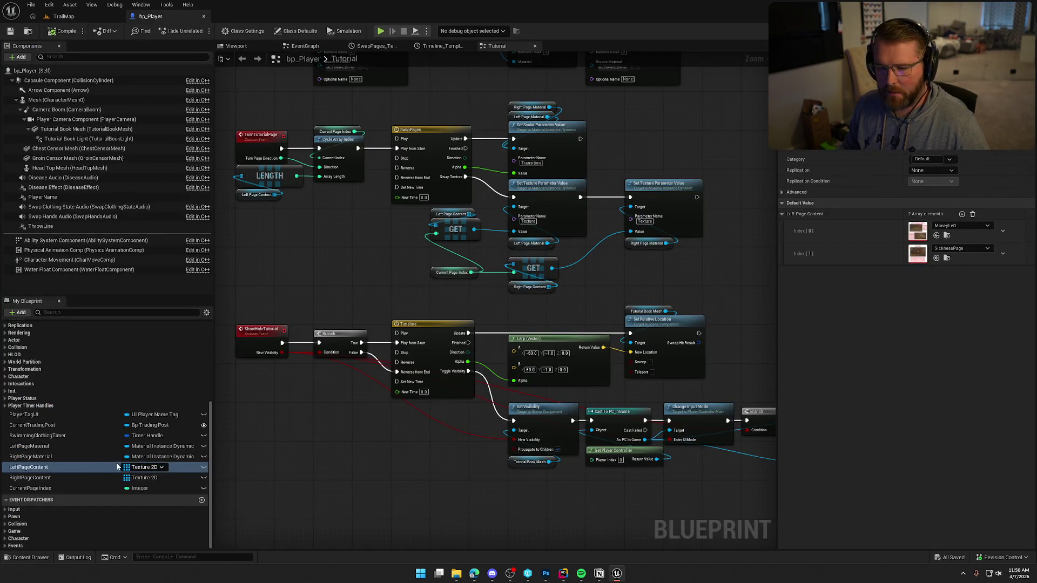
Set bp_Player's second RightPageContent entry to the HungerPage texture
click(62, 481)
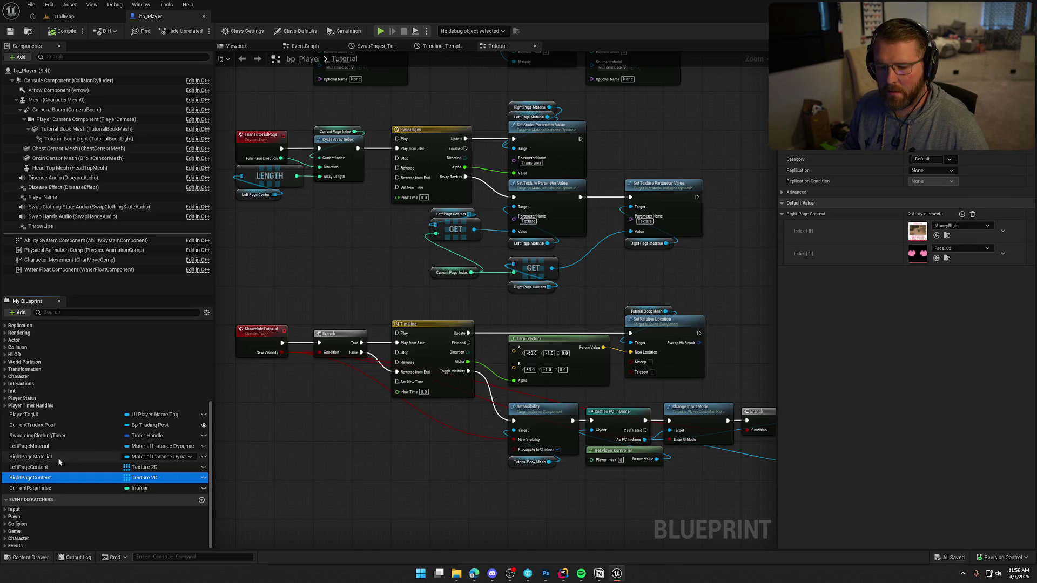
click(38, 474)
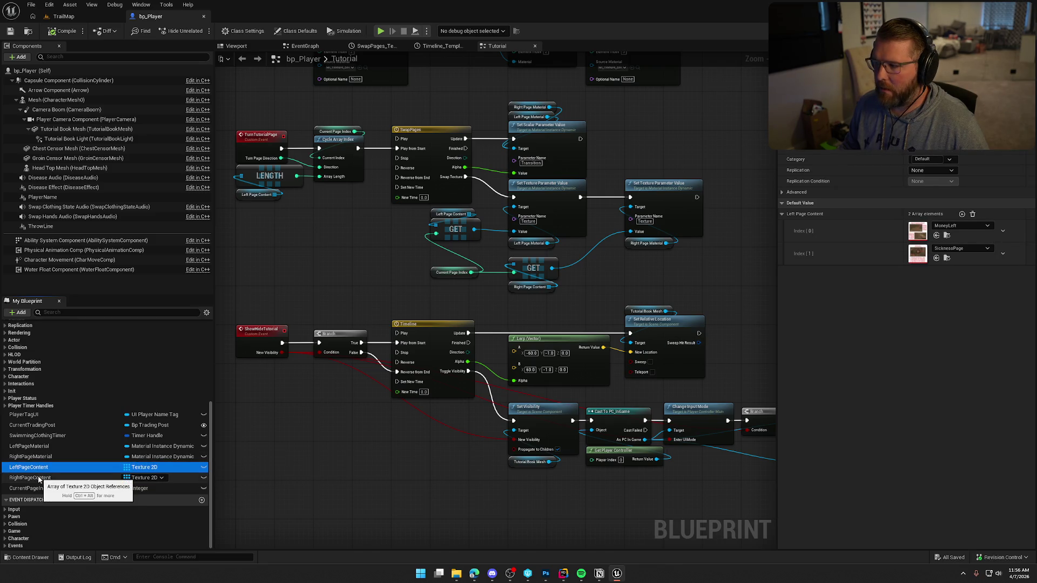
click(39, 478)
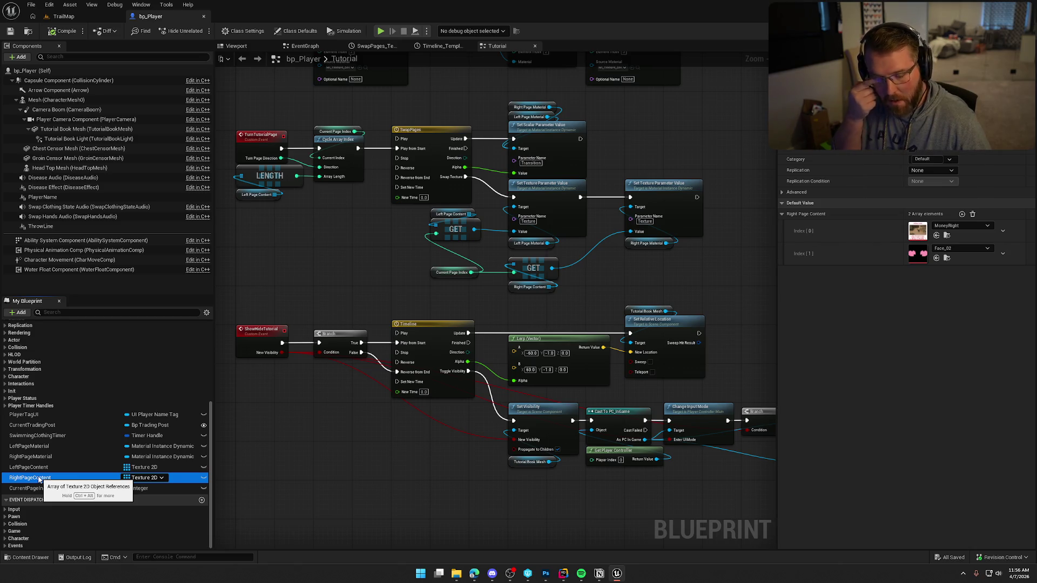
key(ctrl+space)
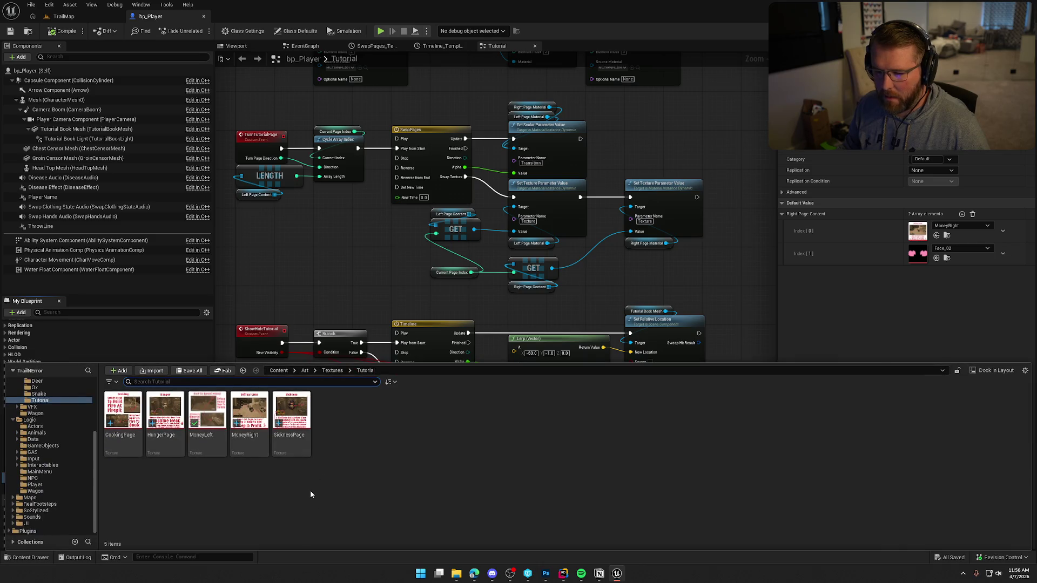
drag(164, 411, 913, 255)
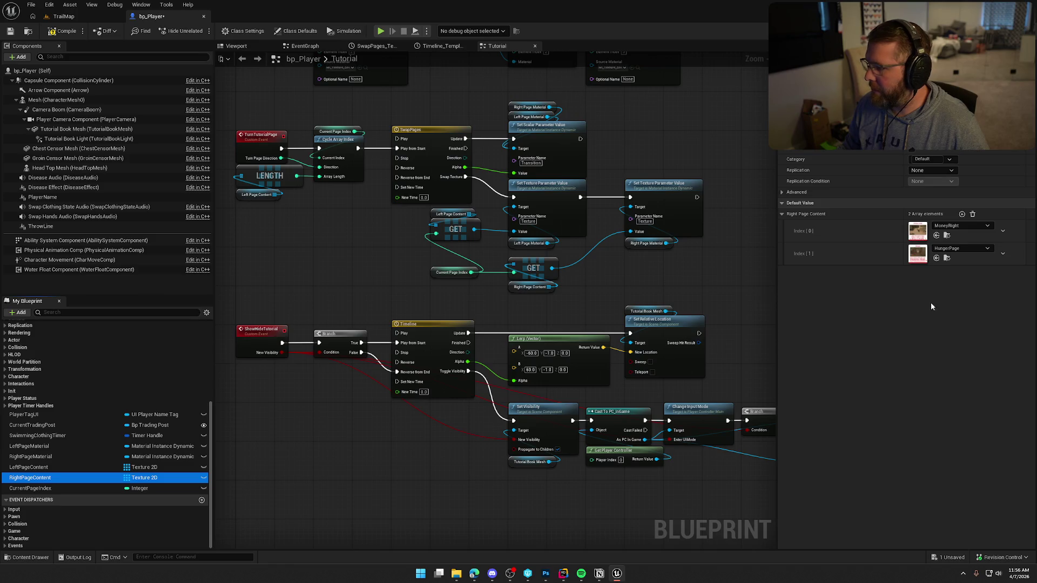
Add a third LeftPageContent entry holding CookingPage
click(28, 467)
click(962, 214)
key(ctrl+space)
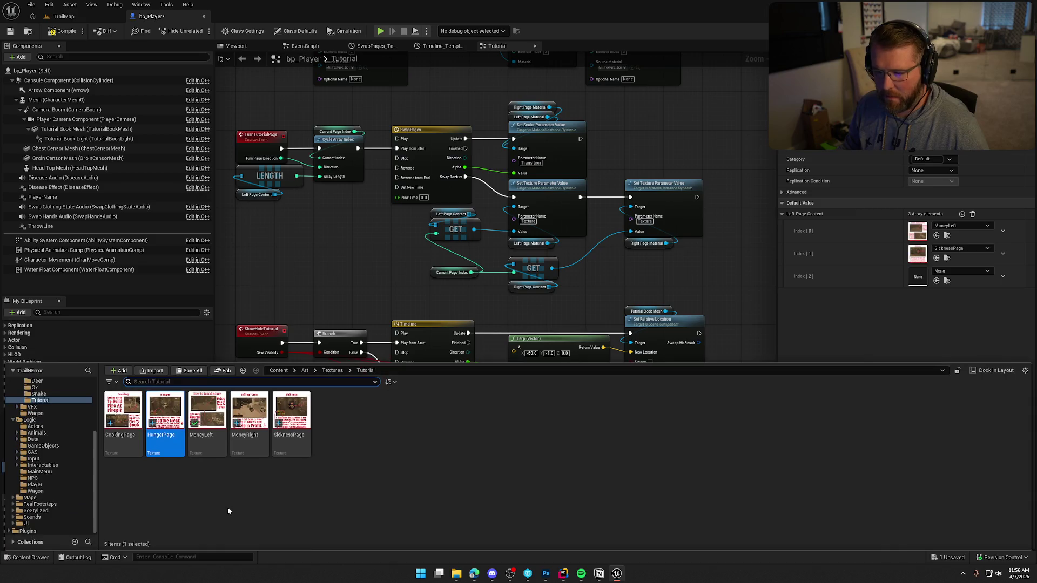
mouse_move(123, 425)
mouse_down()
mouse_move(458, 302)
mouse_move(925, 282)
mouse_up()
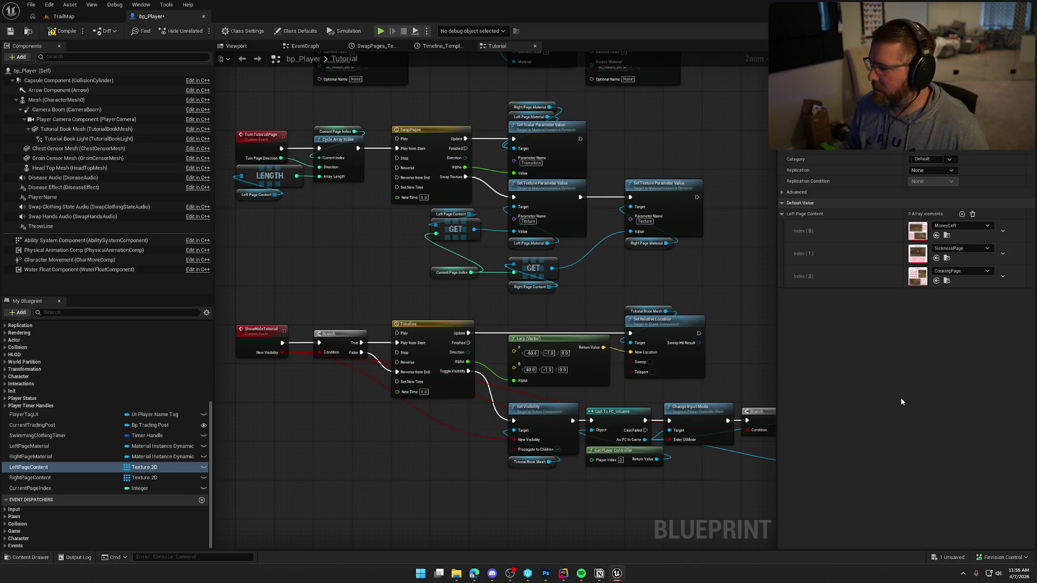
Add a third RightPageContent entry set to AnimalAttack, save all, and return to TrailMap
click(30, 478)
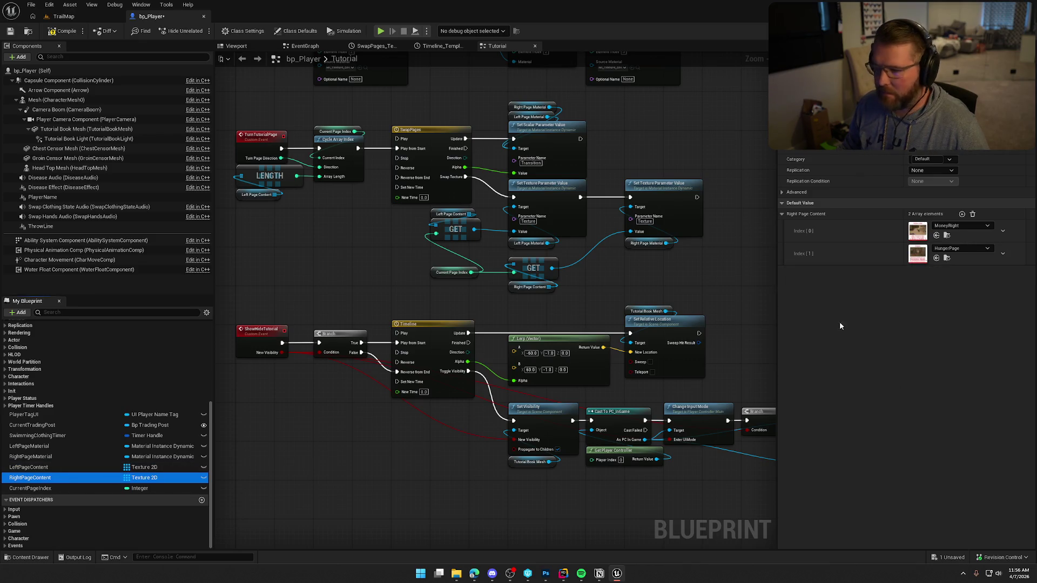
click(961, 213)
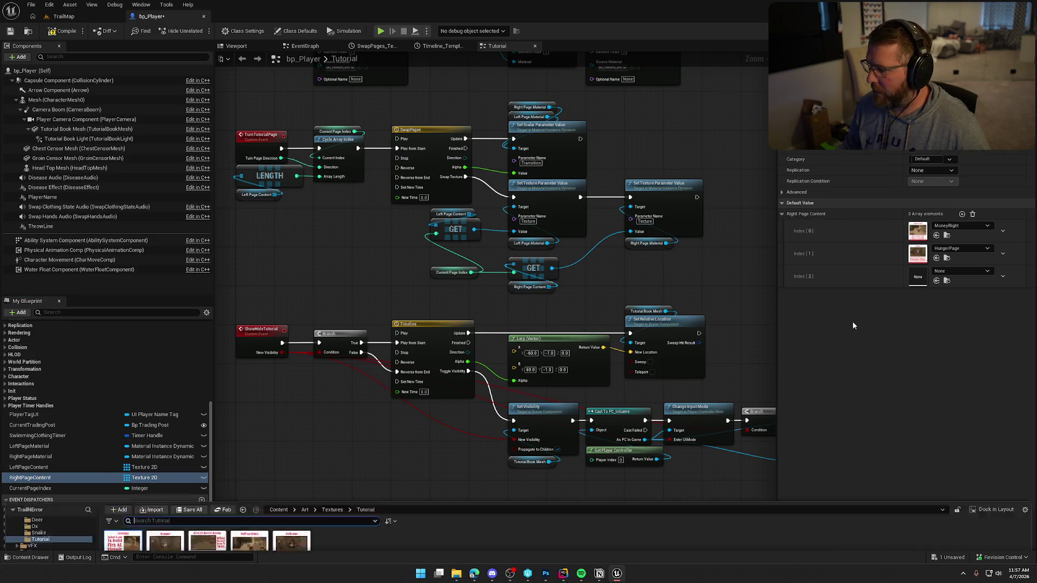
key(ctrl+space)
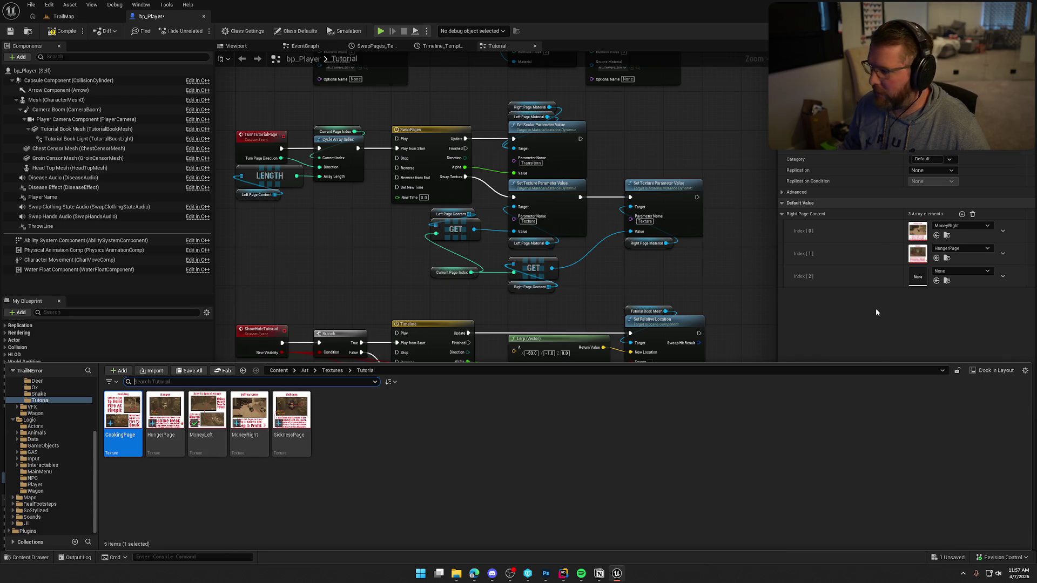
click(962, 271)
click(975, 375)
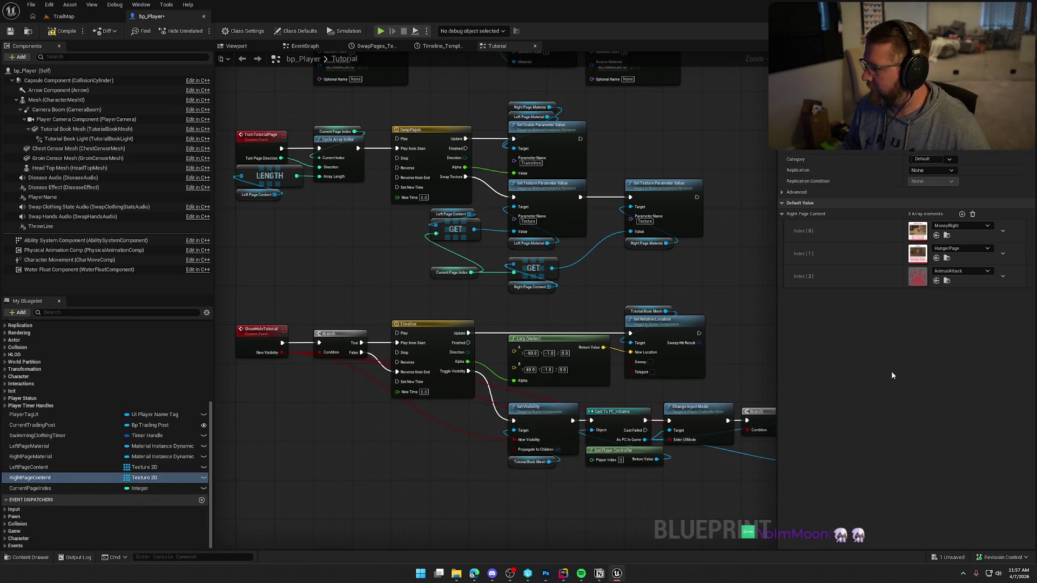
click(10, 30)
click(61, 16)
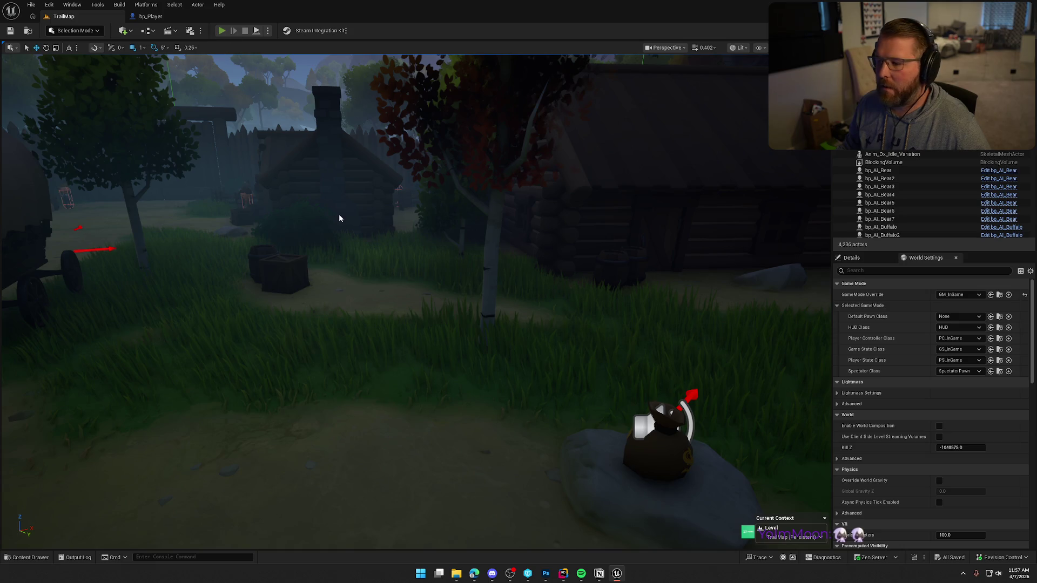
Play the level, open the tutorial book, flip through Sickness, Hunger and Cooking pages, then stop
key(alt+p)
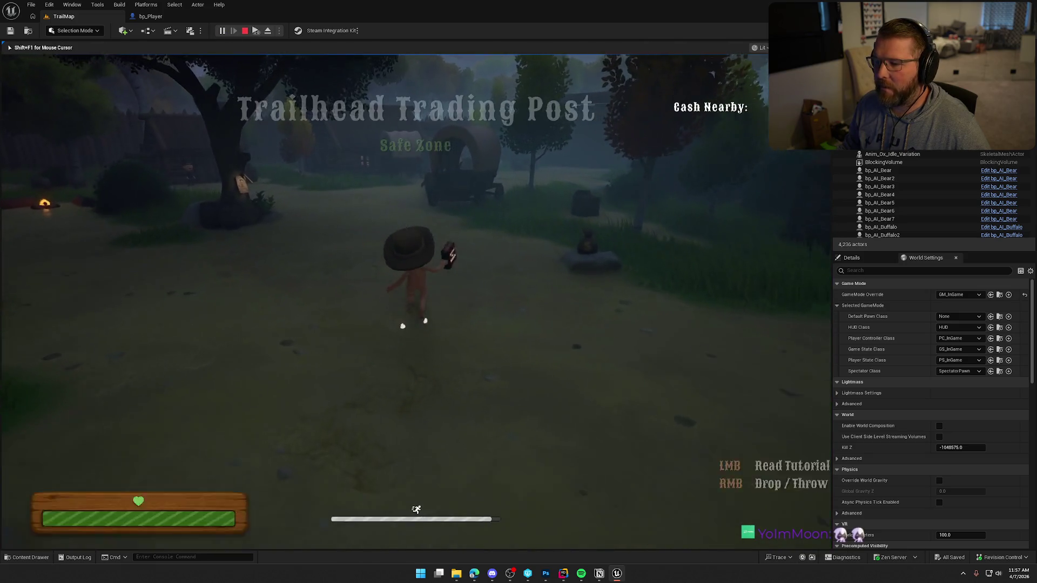
click(659, 318)
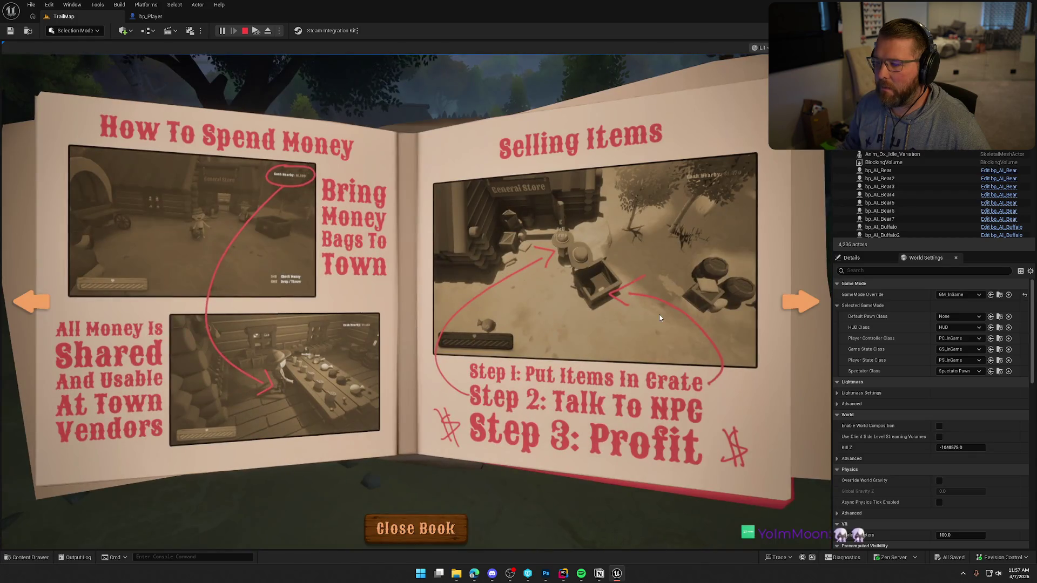
click(798, 304)
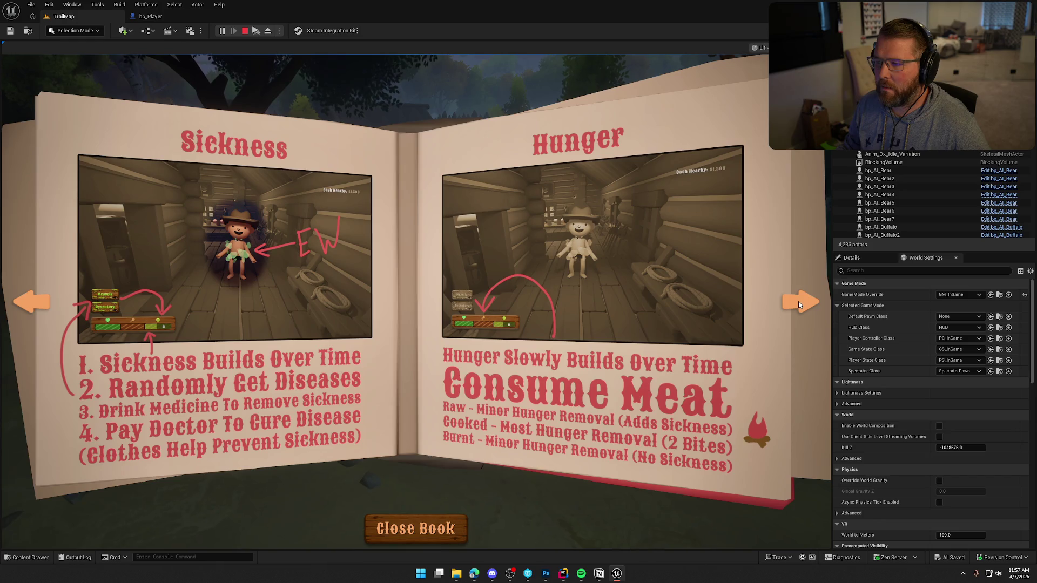
click(799, 305)
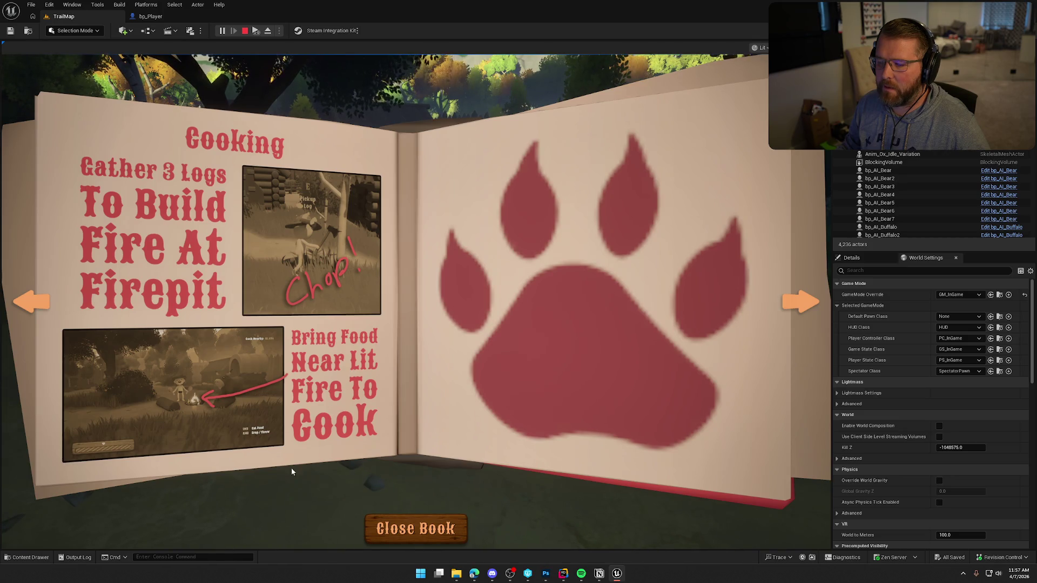
click(800, 303)
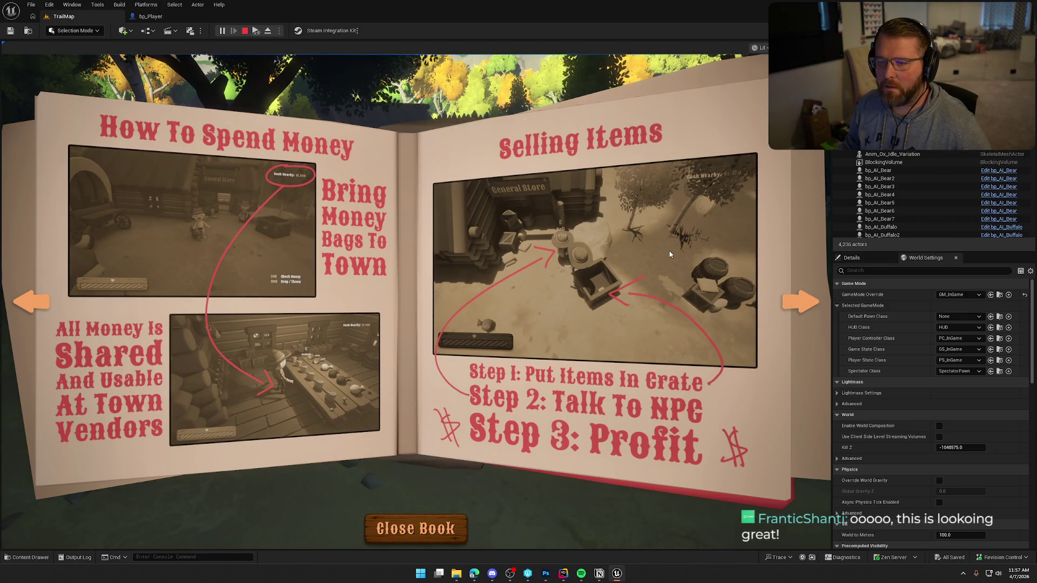
key(Escape)
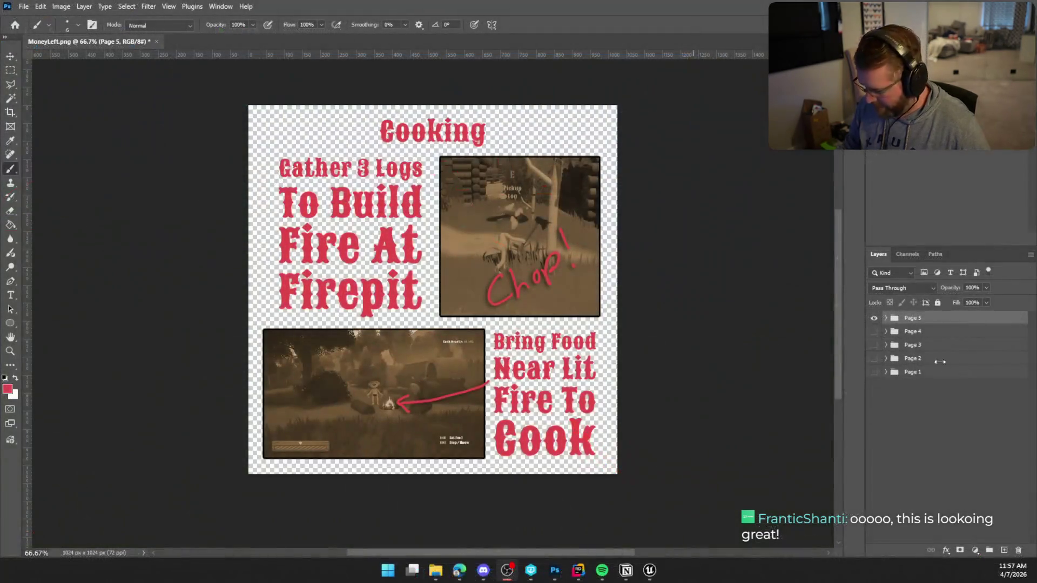
click(874, 318)
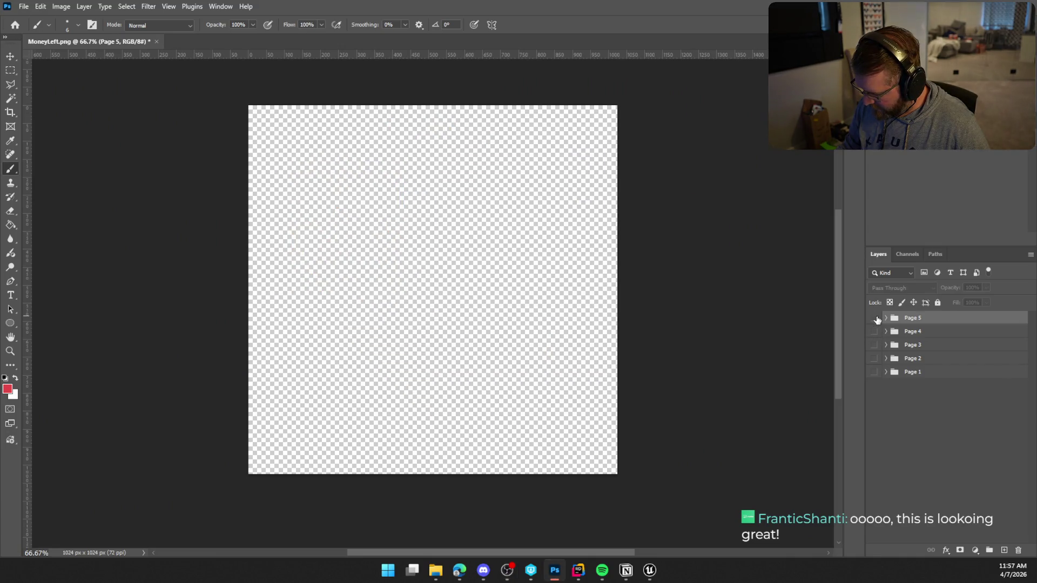
click(873, 372)
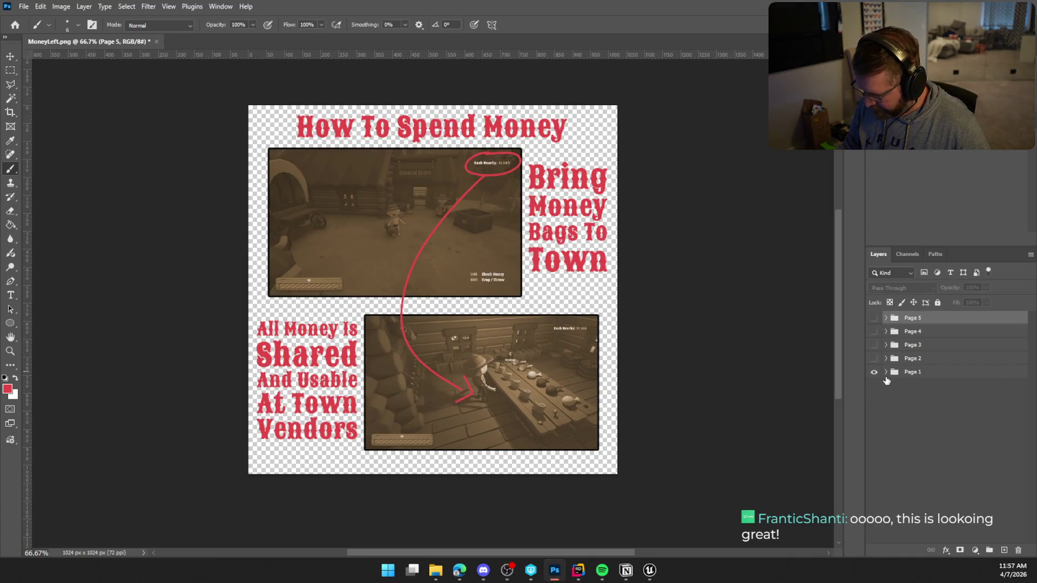
click(874, 318)
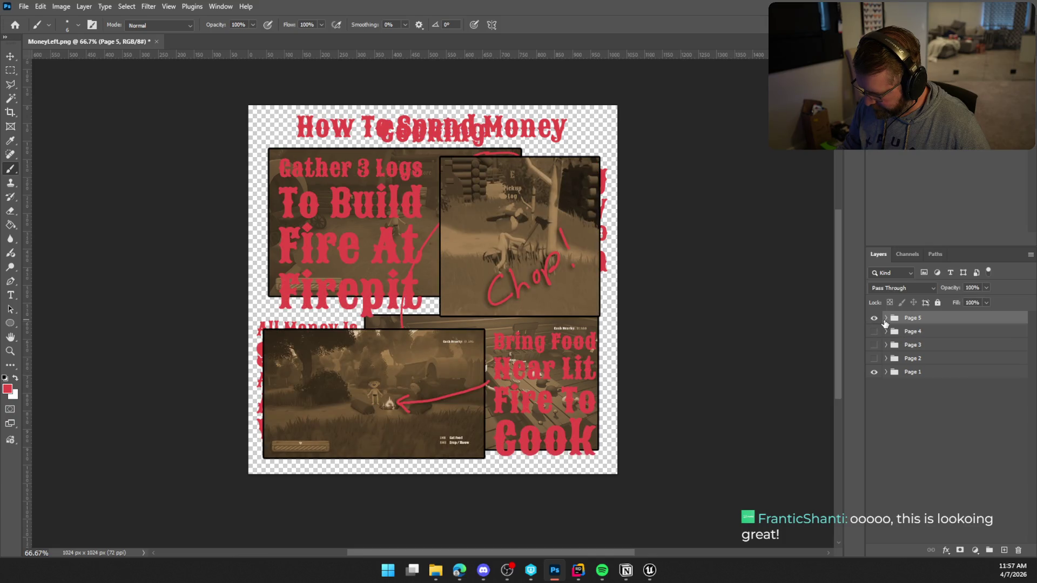
click(873, 372)
click(886, 318)
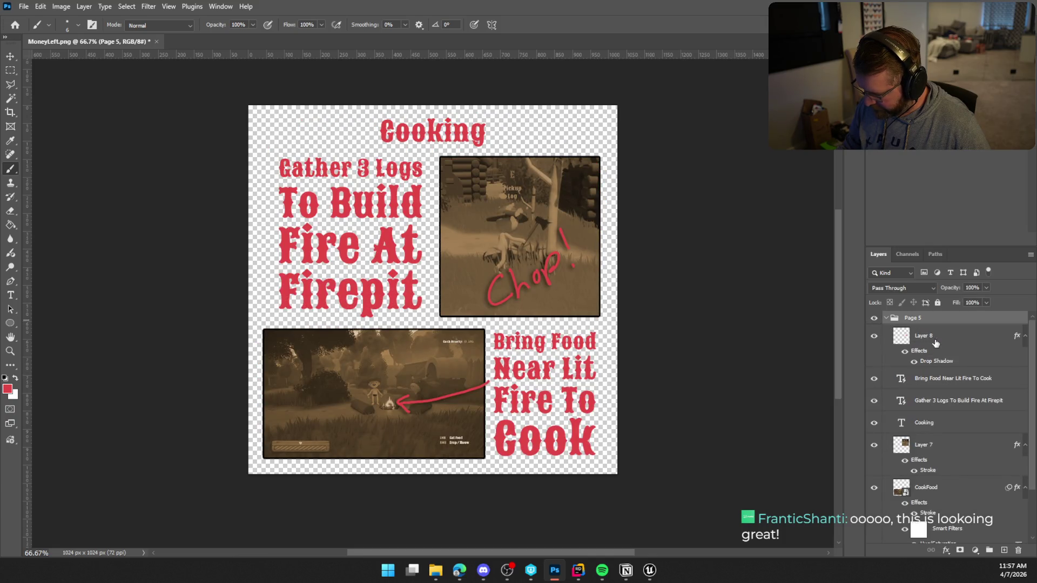
click(951, 342)
right_click(950, 340)
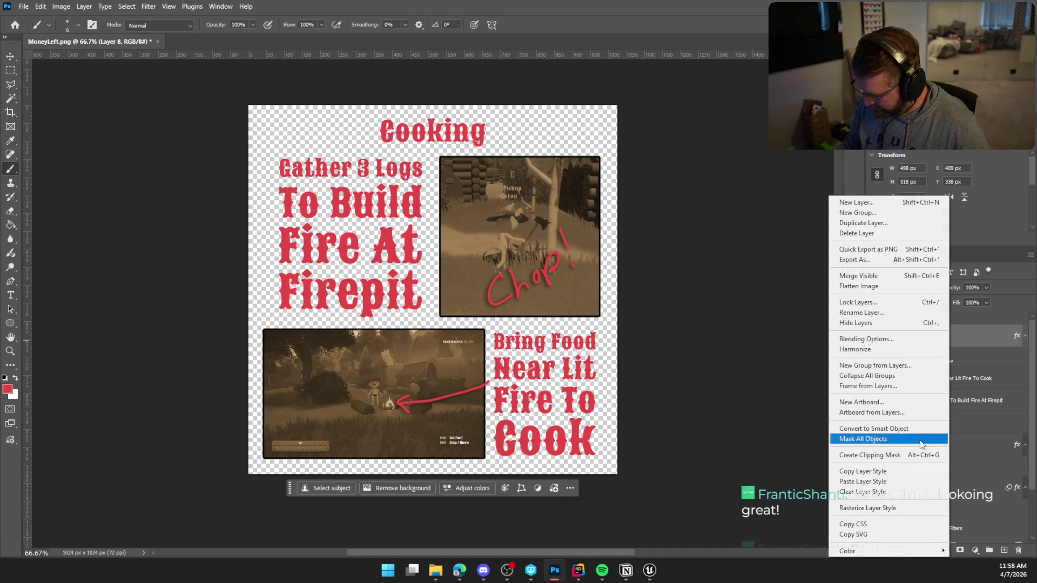
click(903, 471)
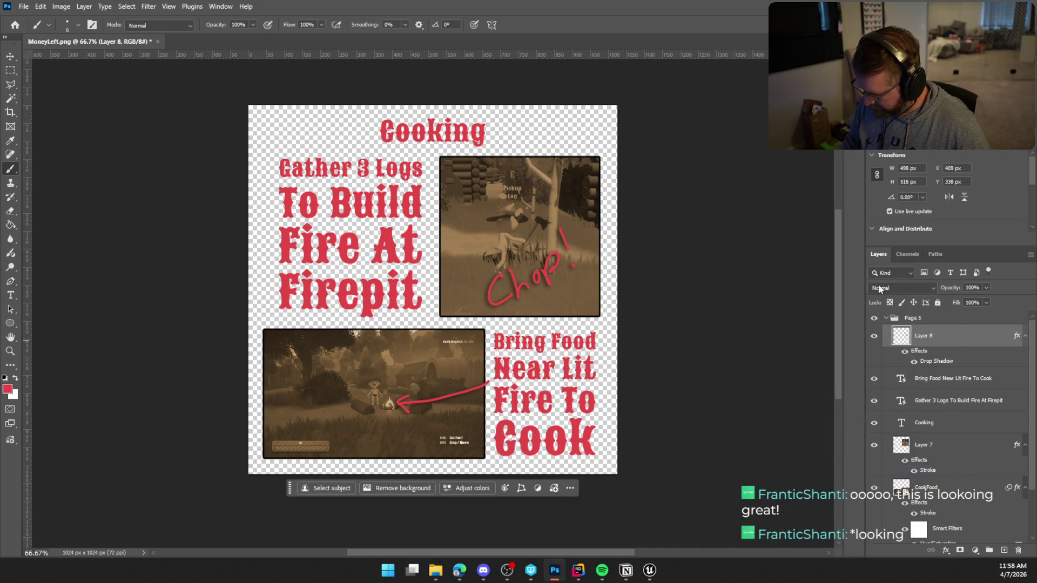
click(884, 318)
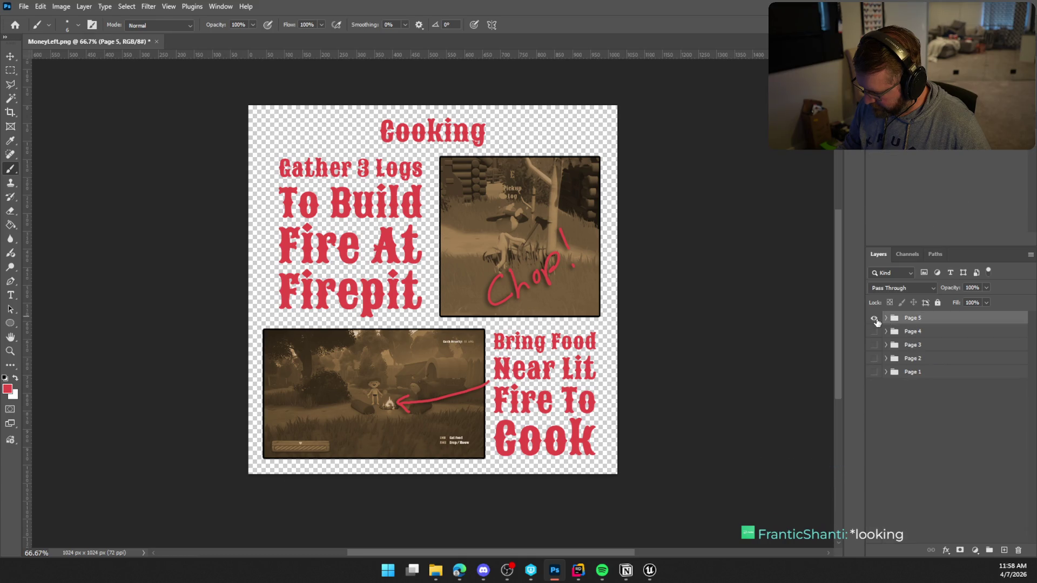
Show Page 1 and paste the drop shadow style onto its Layer 2
click(873, 318)
click(873, 372)
click(885, 372)
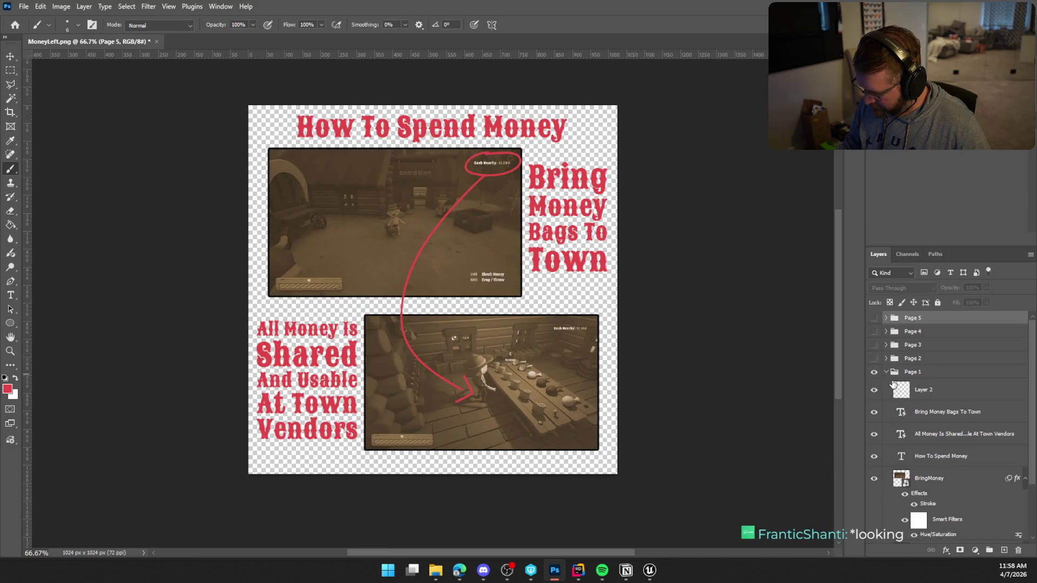
click(951, 391)
right_click(950, 391)
click(948, 344)
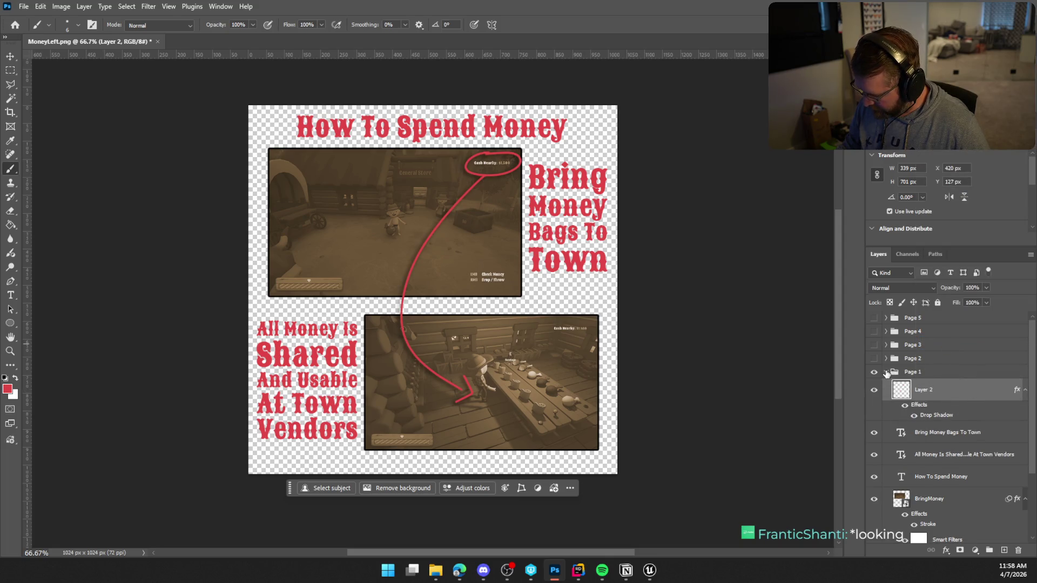
click(886, 372)
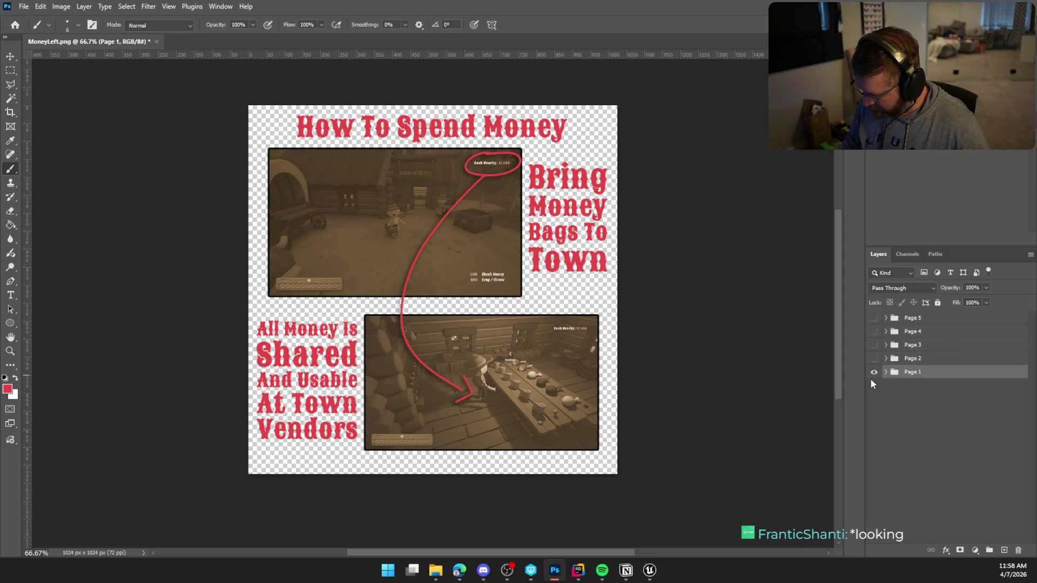
Quick Export Page 1 as PNG, overwriting MoneyLeft.png
click(23, 6)
mouse_move(108, 196)
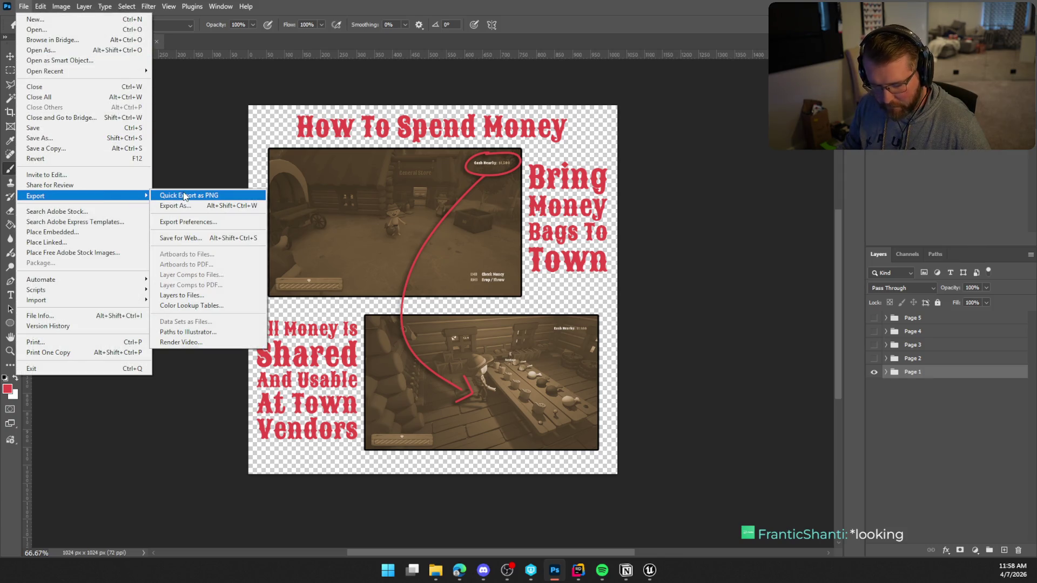
click(185, 196)
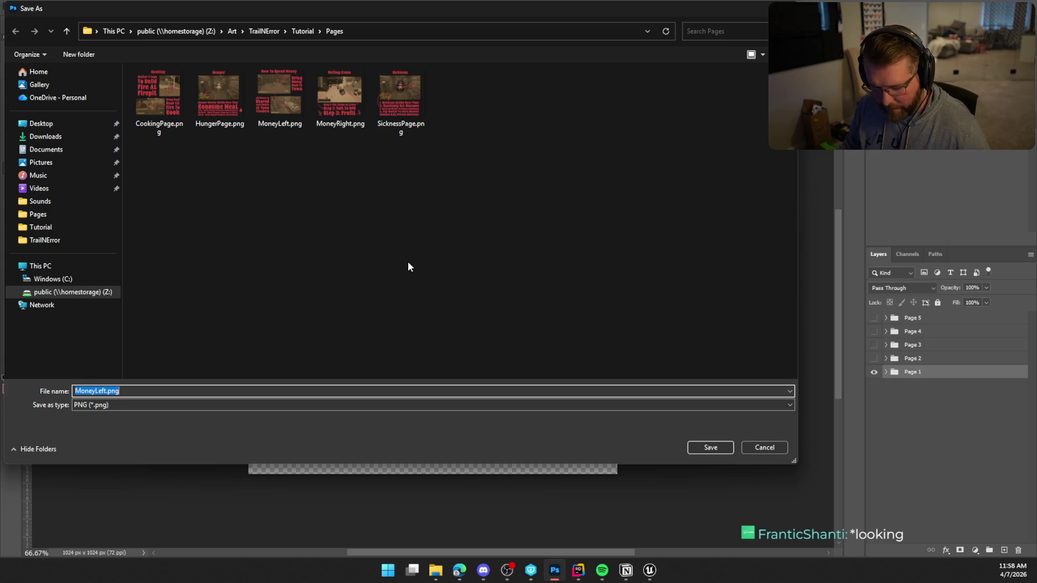
mouse_move(443, 8)
mouse_down()
mouse_move(536, 387)
mouse_move(542, 470)
mouse_move(520, 80)
mouse_up()
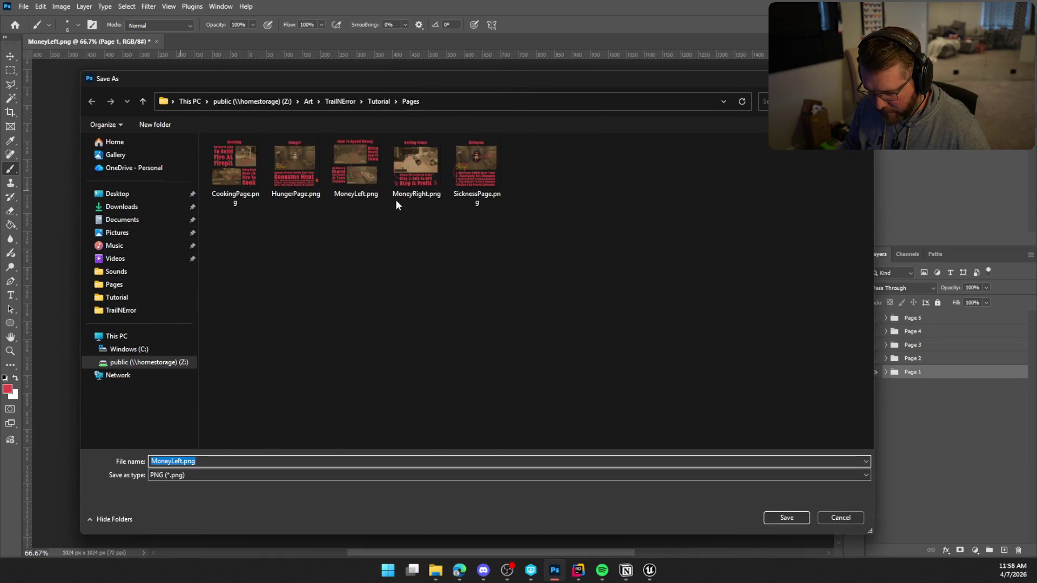
click(345, 163)
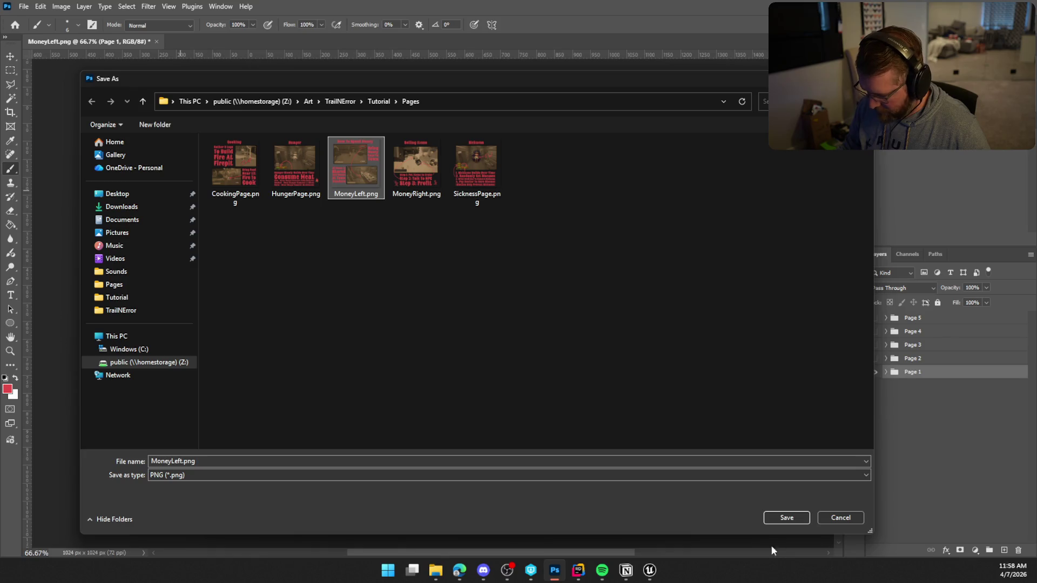
click(776, 516)
click(537, 283)
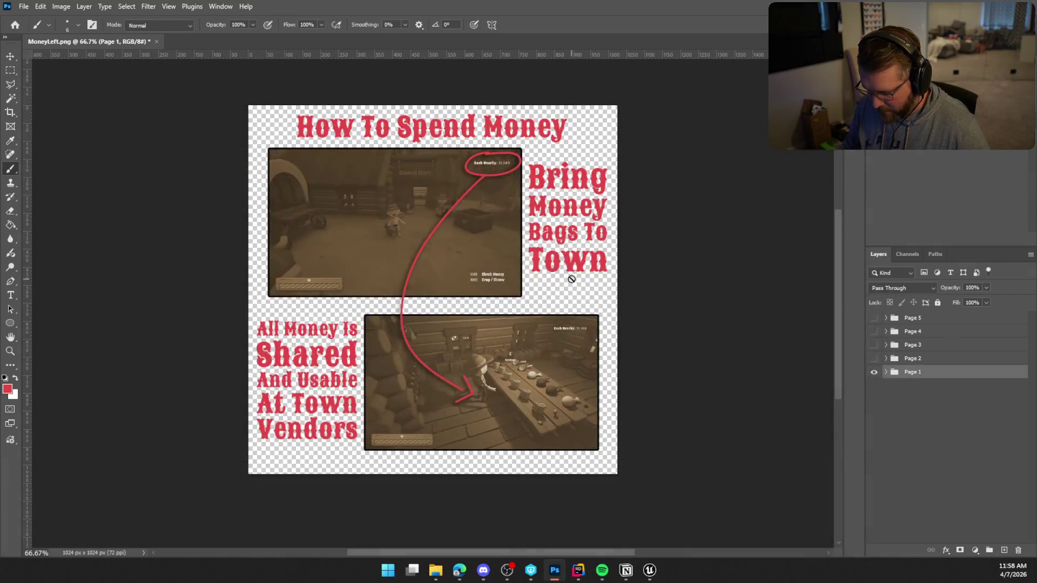
Switch to the Page 2 Selling Items artwork and paste the drop shadow onto Layer 3
click(874, 372)
click(875, 358)
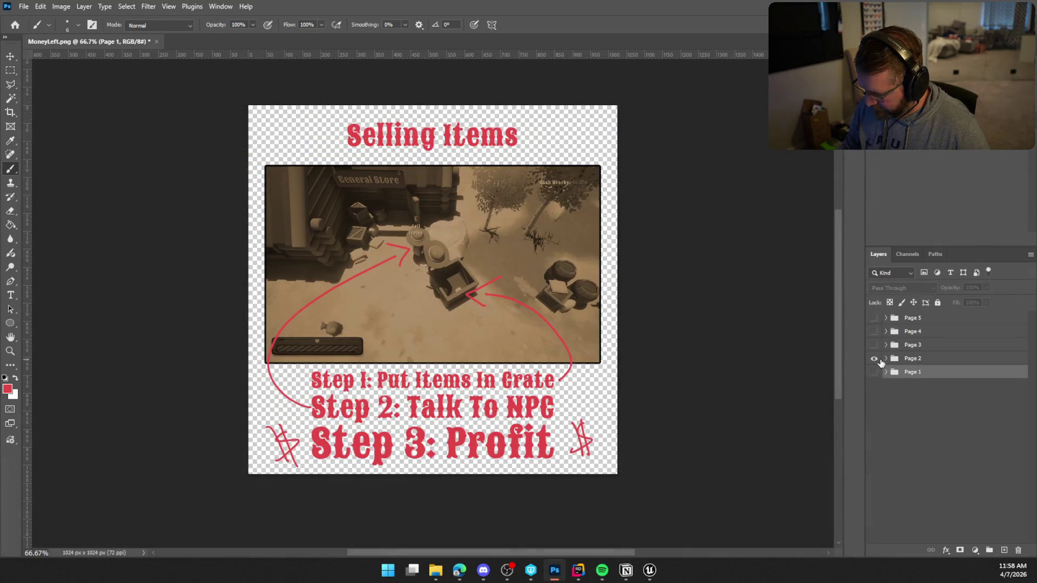
click(885, 359)
right_click(945, 380)
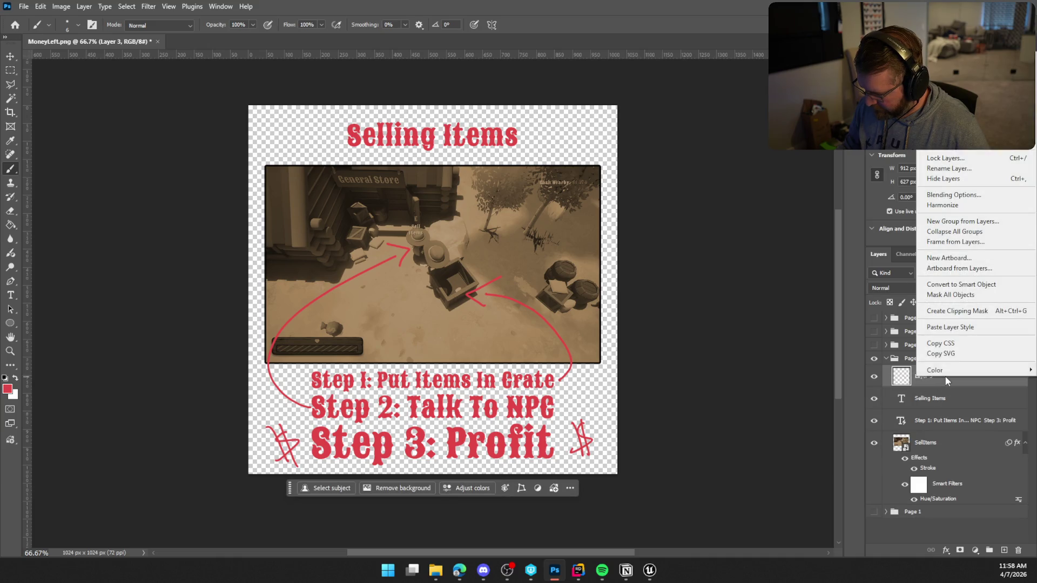
click(964, 328)
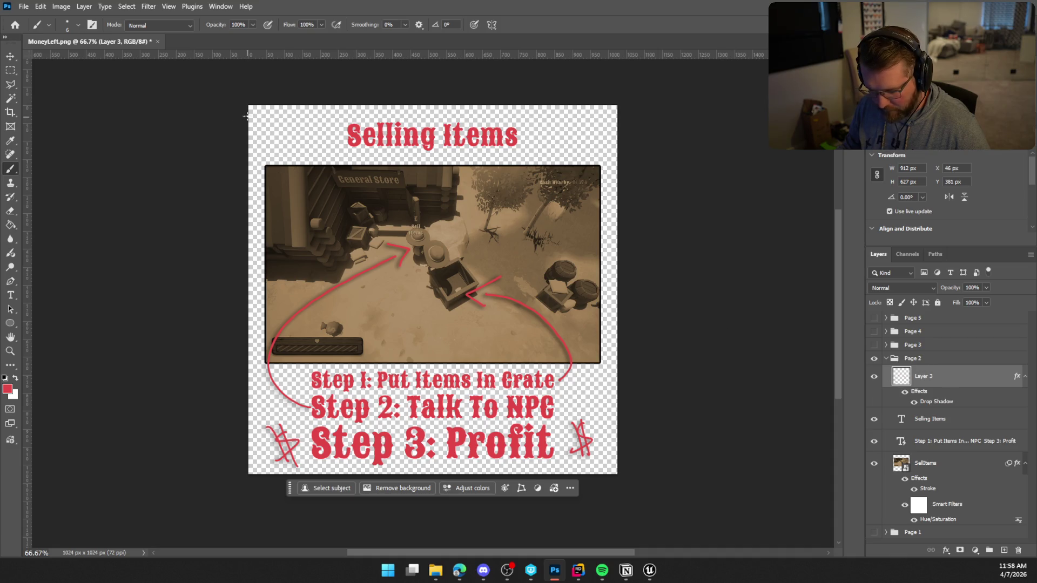
Quick Export Page 2 as PNG over MoneyRight.png, then hide Page 2
click(24, 7)
mouse_move(78, 200)
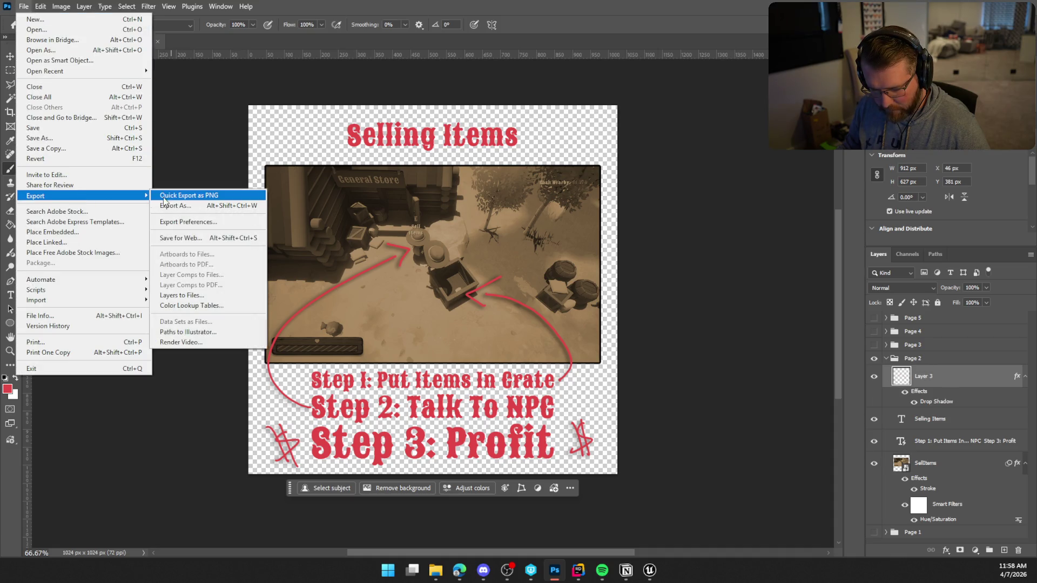
click(160, 195)
click(410, 176)
click(806, 517)
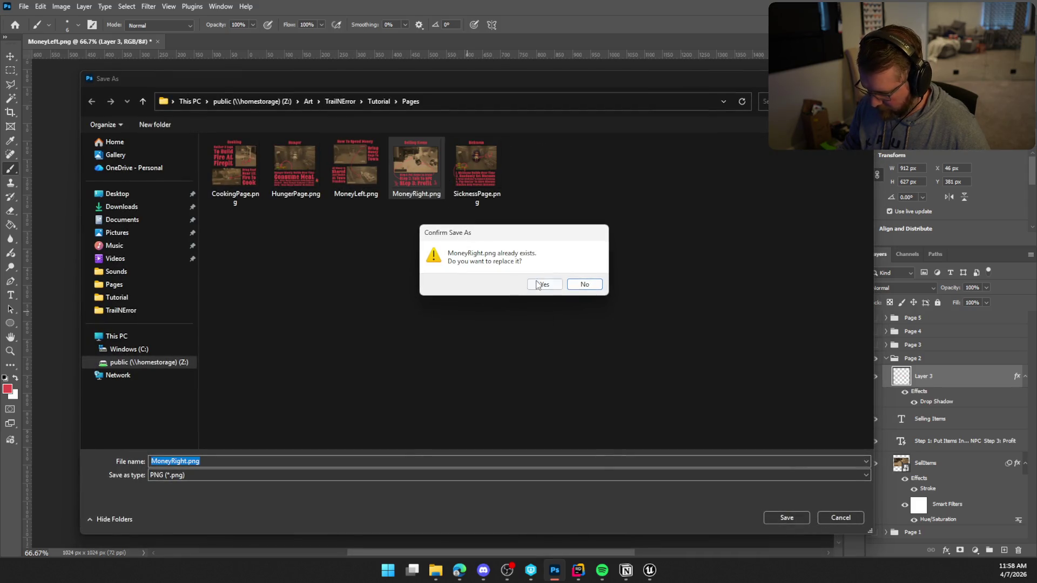
click(540, 285)
click(886, 359)
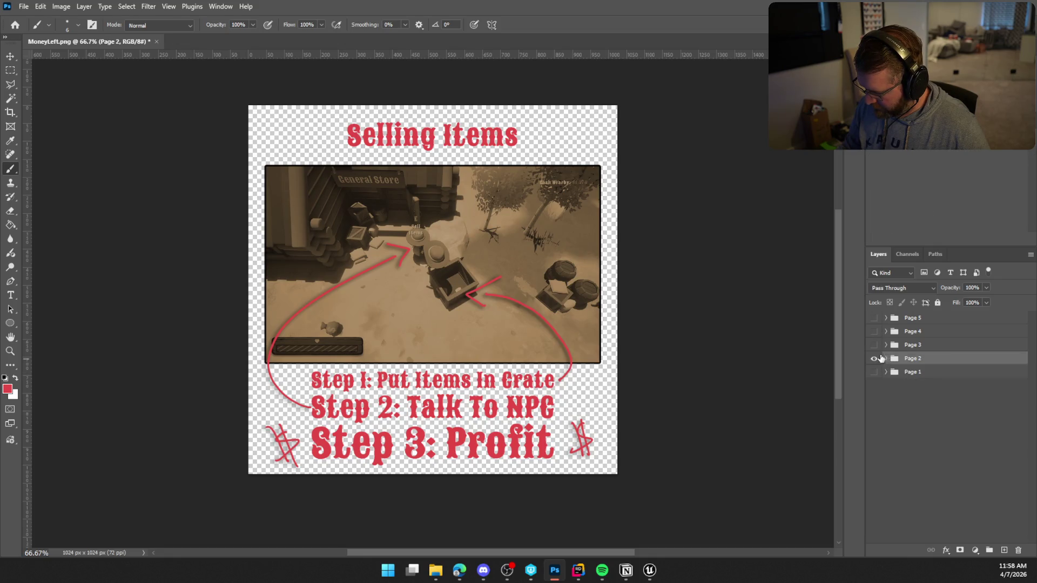
click(874, 359)
Show the Page 3 Sickness artwork and paste the drop shadow onto Layer 4
click(873, 345)
click(886, 345)
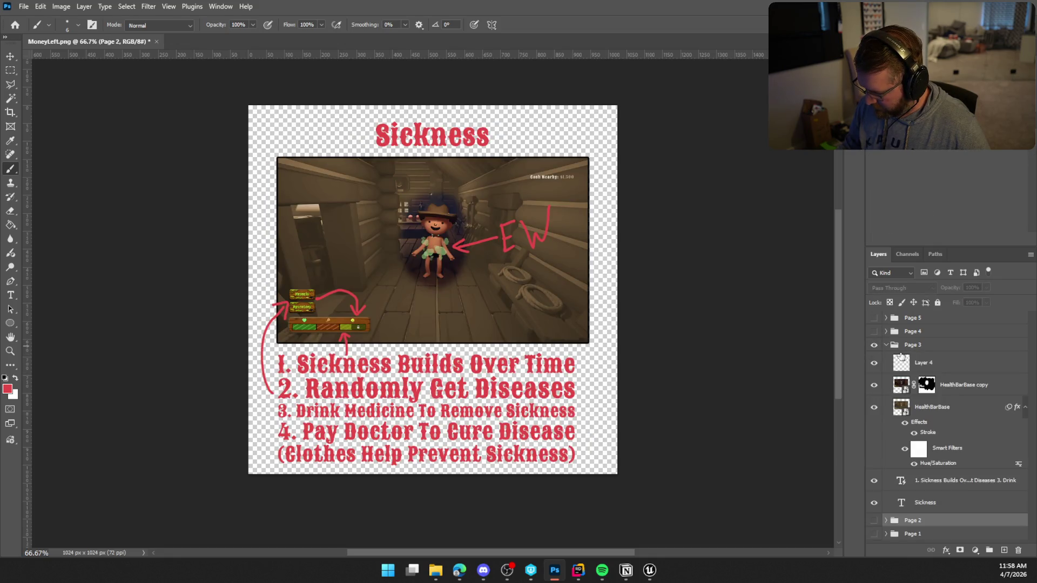
right_click(953, 366)
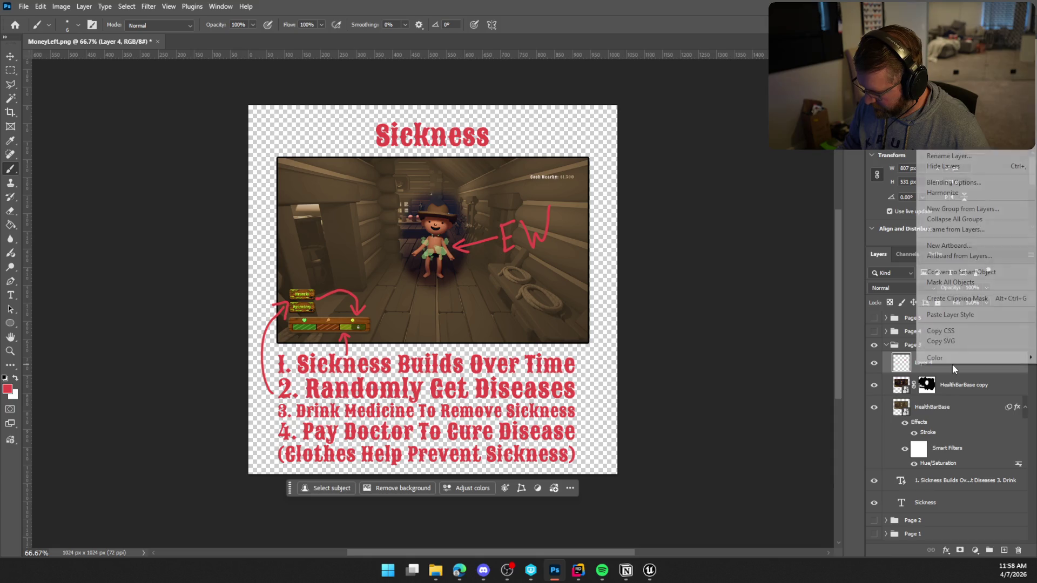
click(982, 317)
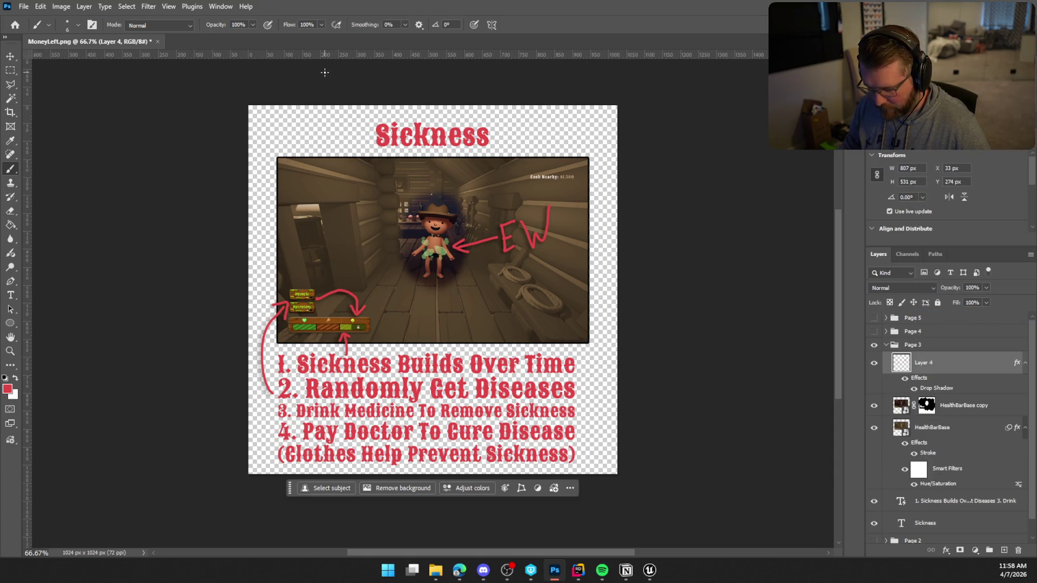
Quick Export the Sickness page as PNG over SicknessPage.png, then hide Page 3
click(24, 7)
mouse_move(81, 196)
click(187, 197)
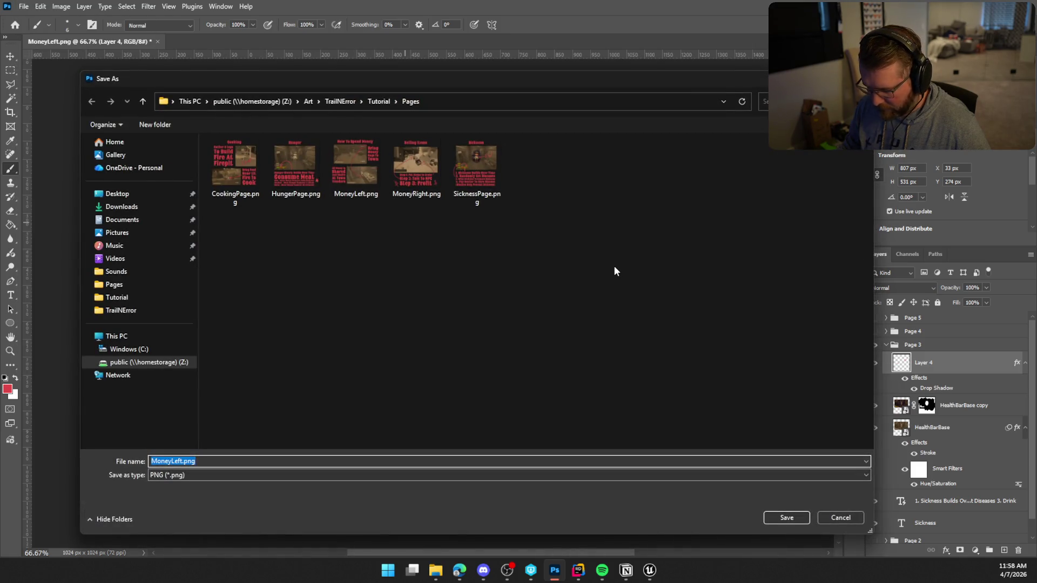
click(468, 163)
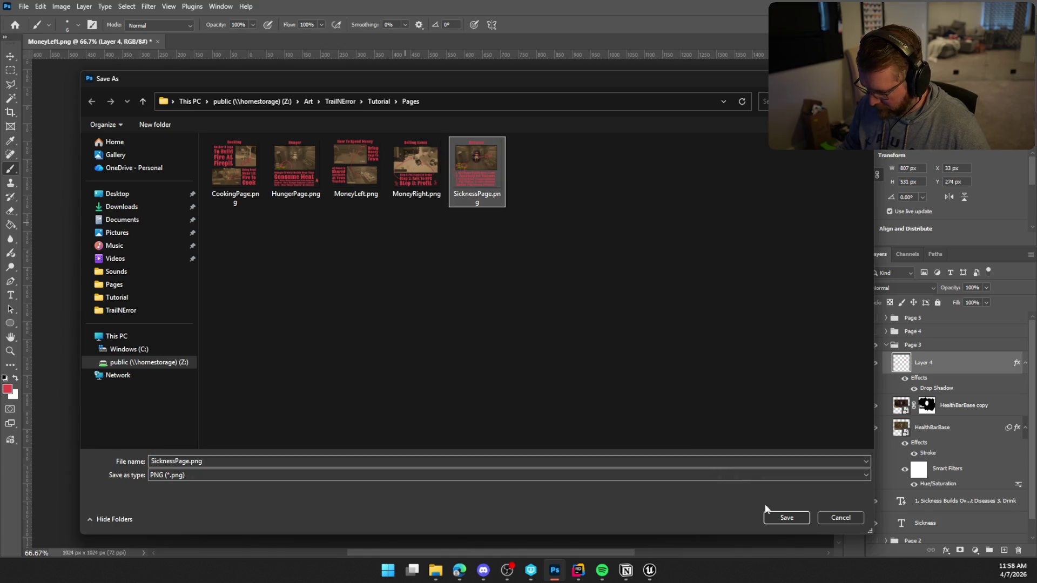
click(786, 517)
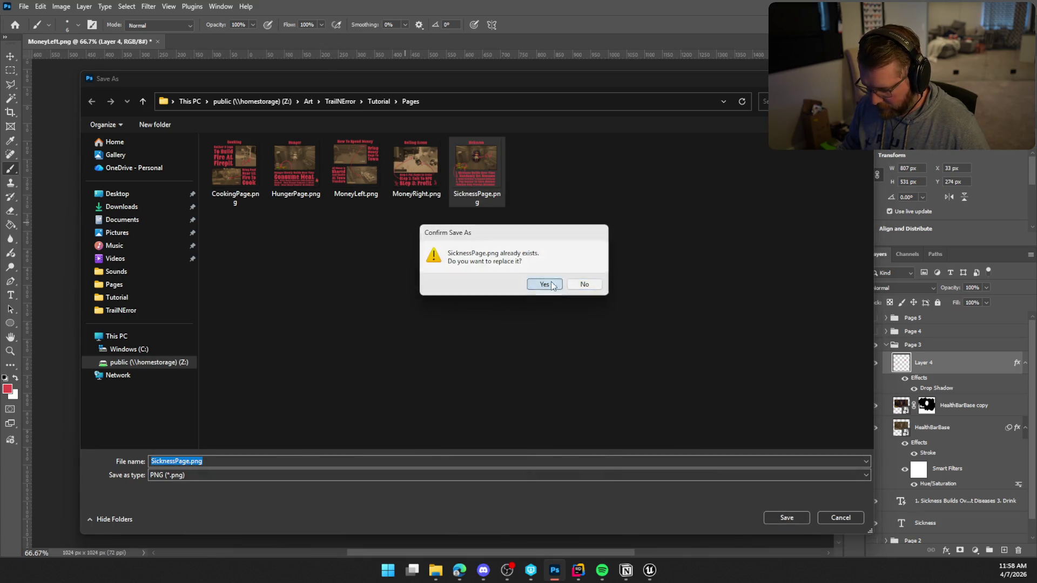
click(542, 285)
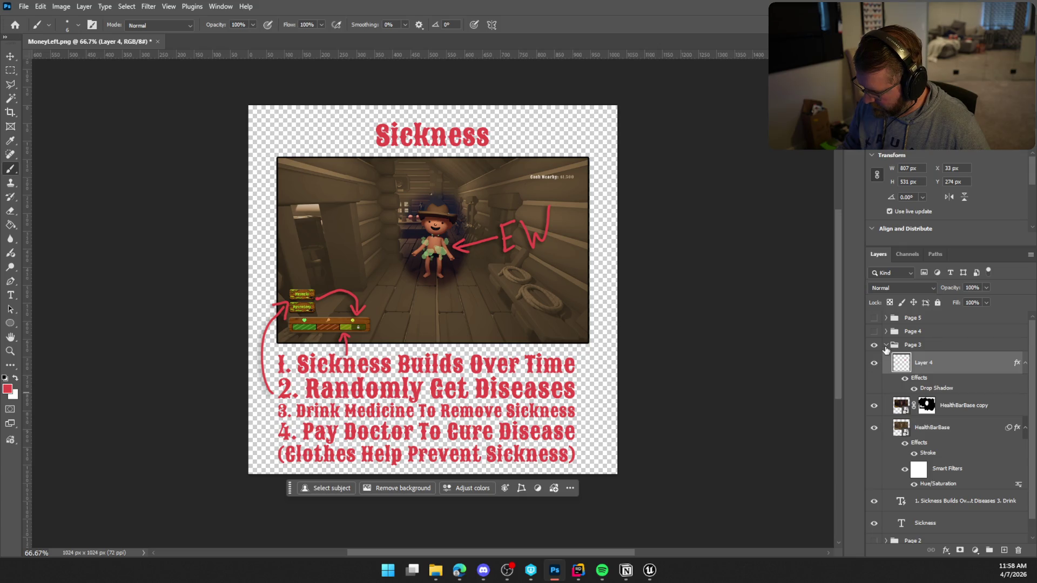
click(886, 345)
click(874, 344)
Show the Page 4 Hunger page and paste the drop shadow onto Layer 5
click(886, 331)
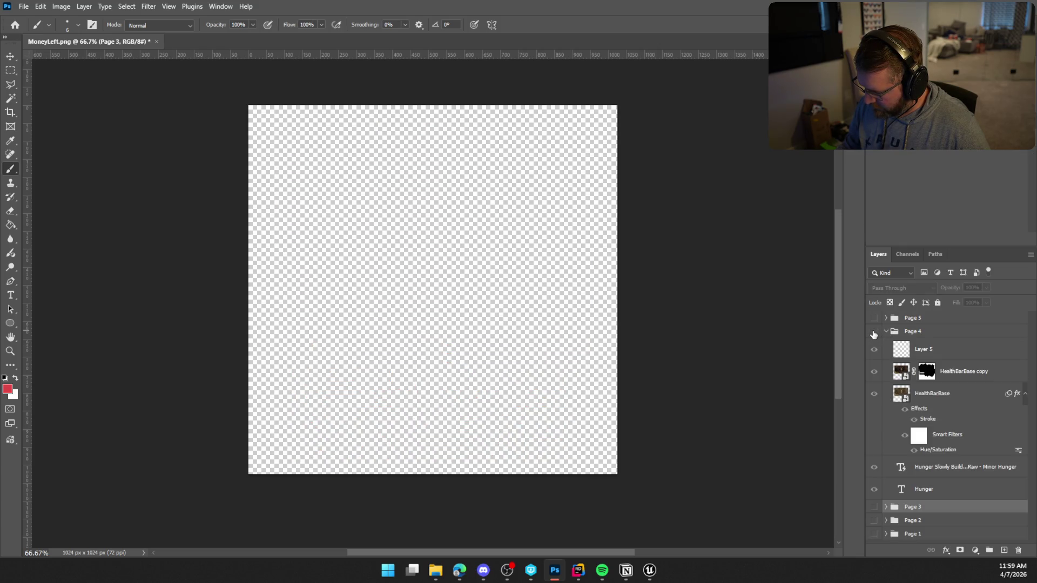
click(874, 331)
right_click(947, 355)
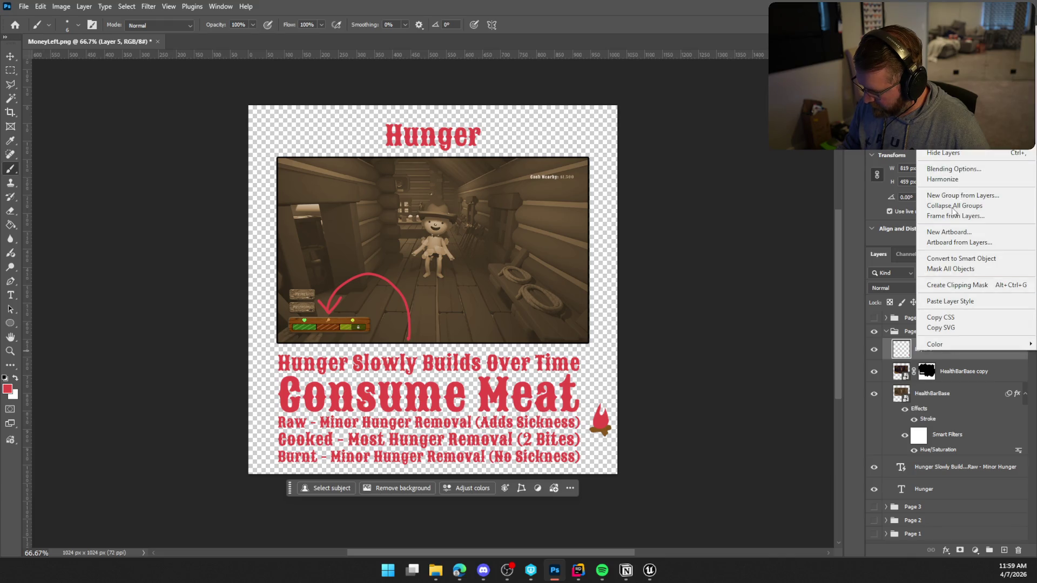
click(971, 303)
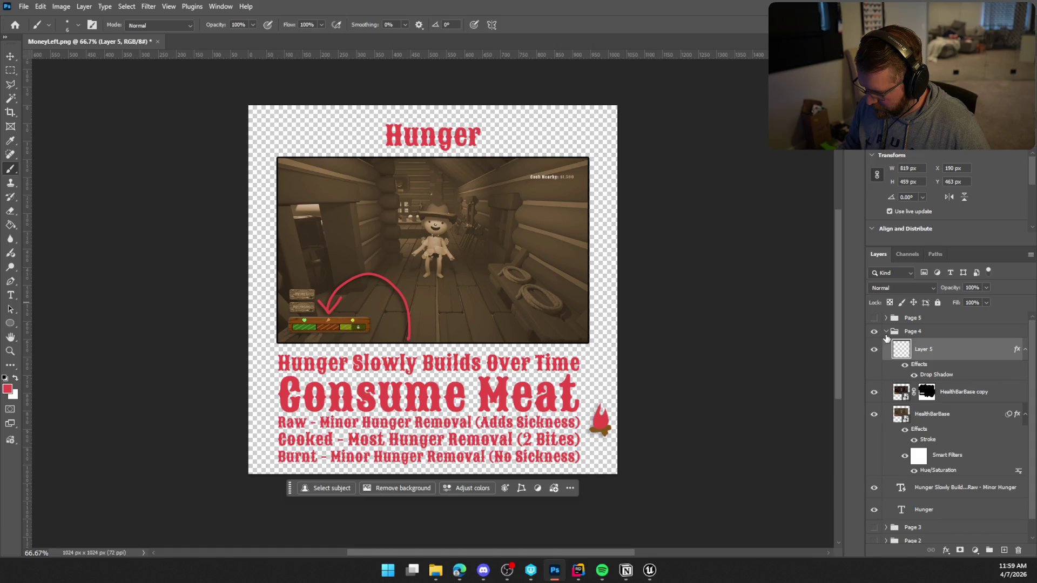
click(885, 333)
Quick Export the Hunger page as PNG, overwriting HungerPage.png
click(21, 6)
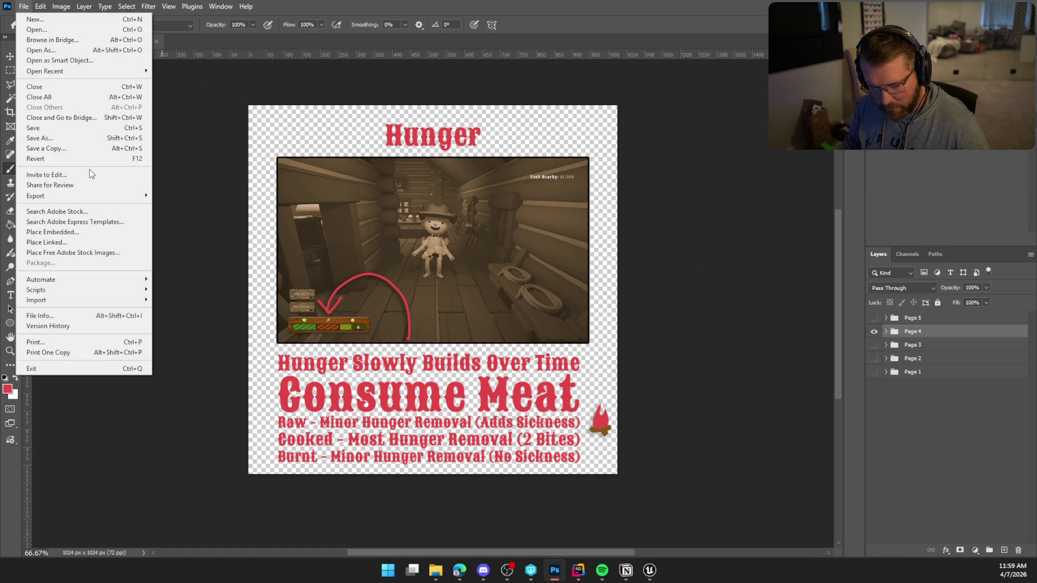
mouse_move(114, 198)
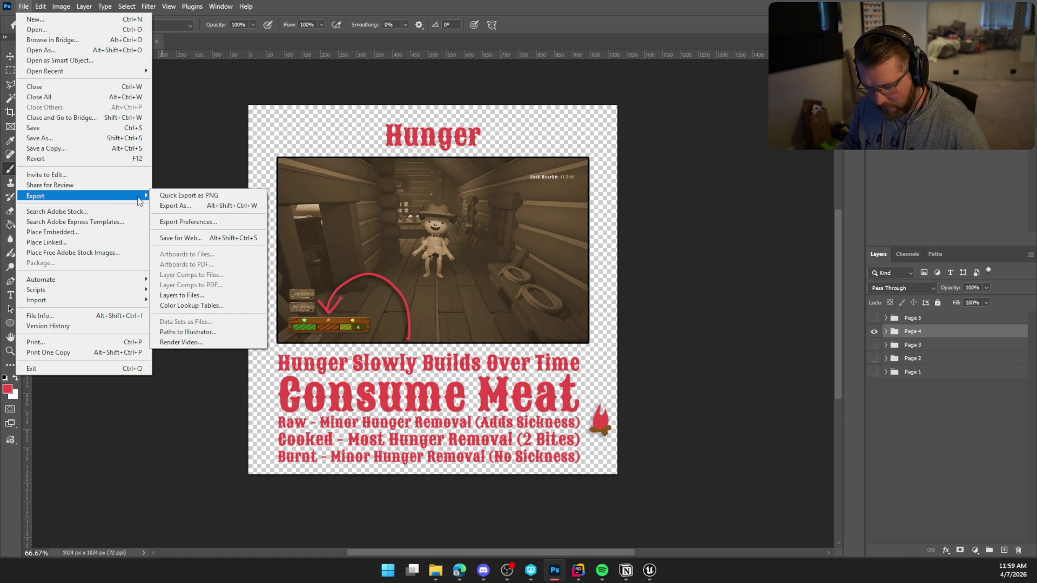
click(189, 195)
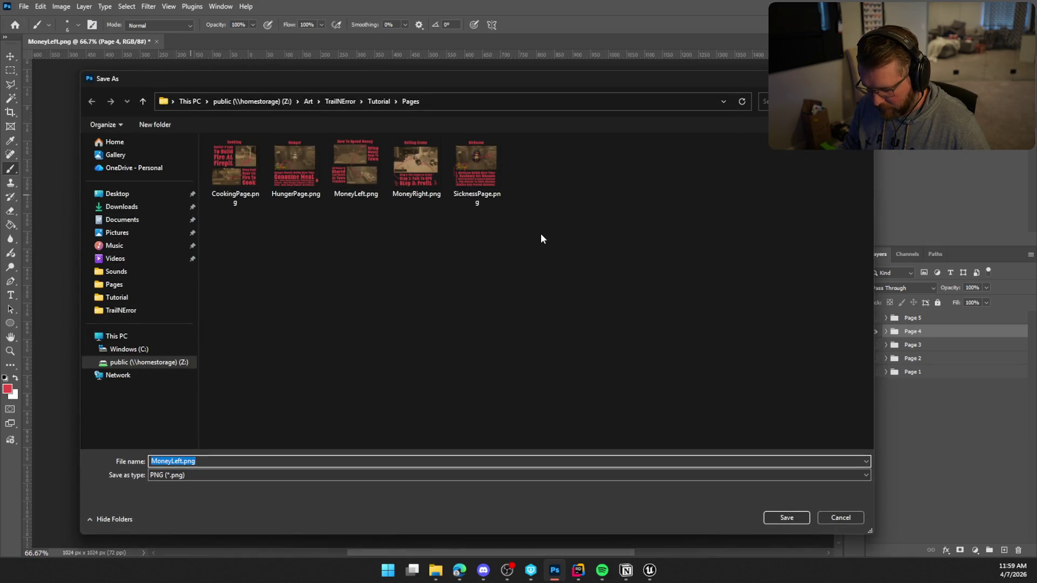
click(294, 184)
click(788, 518)
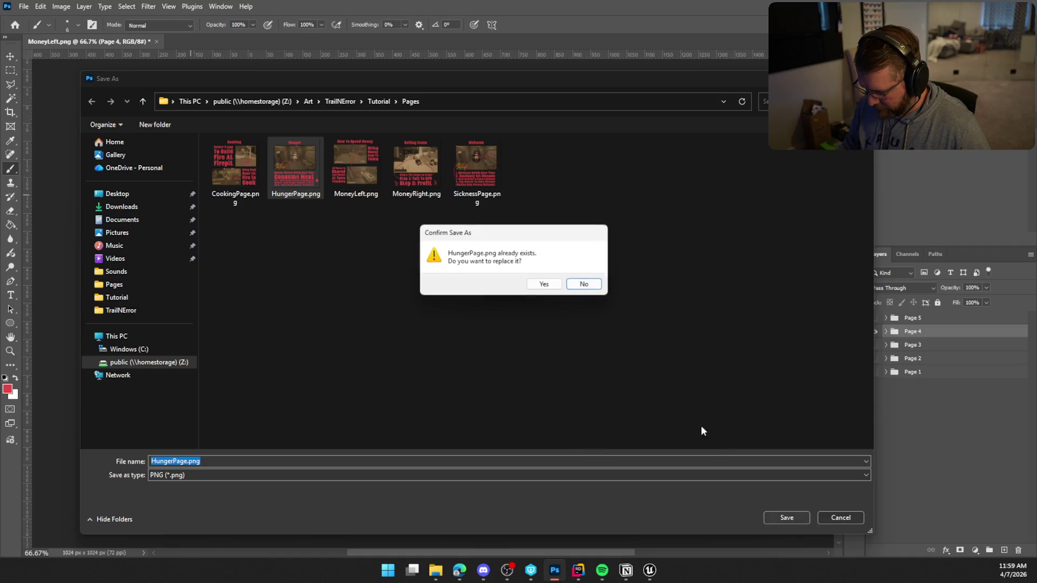
click(544, 284)
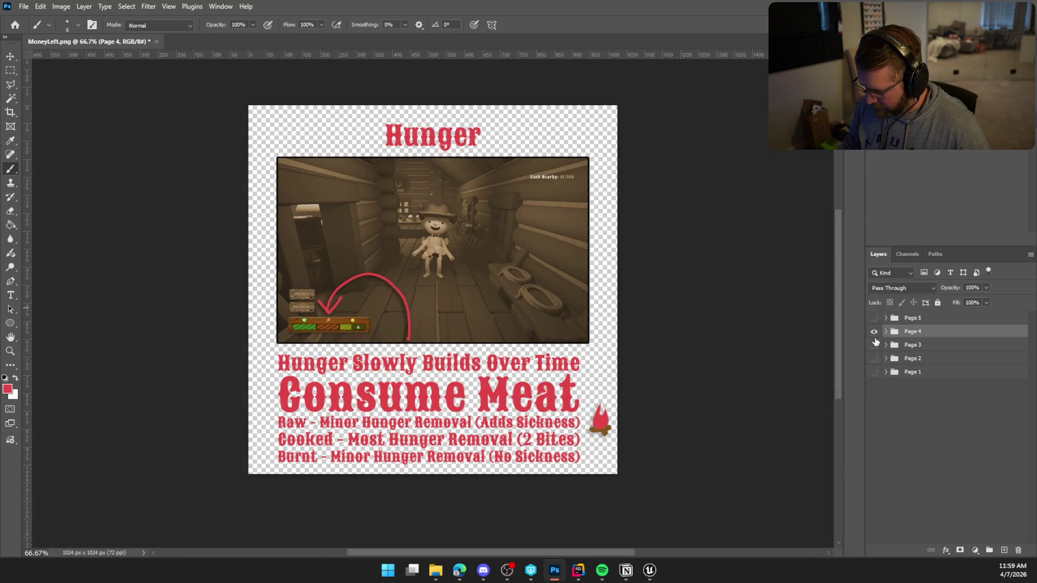
Hide Page 4, show the Page 5 Cooking page, and switch to Unreal Engine
click(873, 332)
click(874, 318)
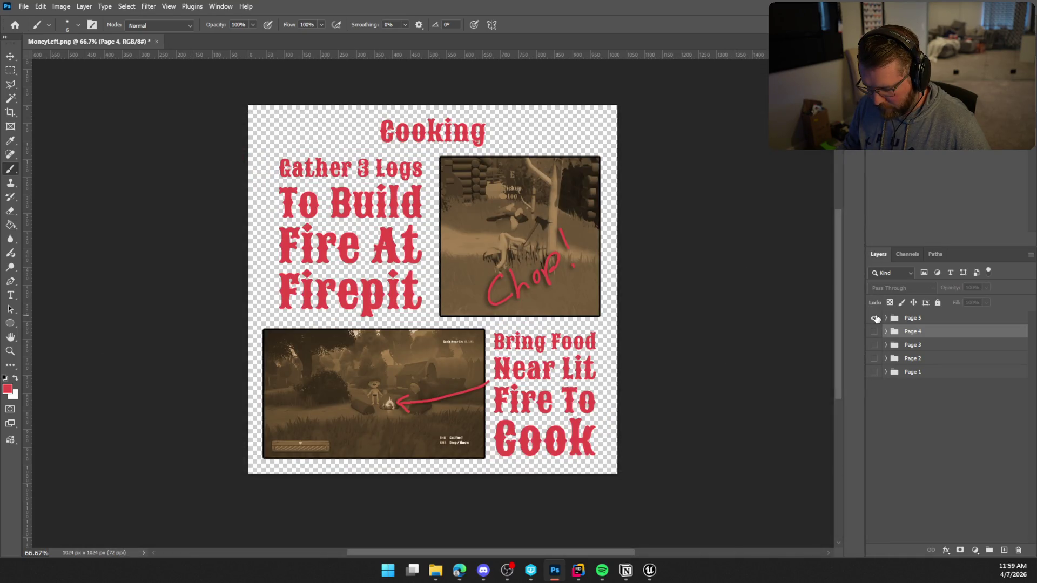
click(650, 570)
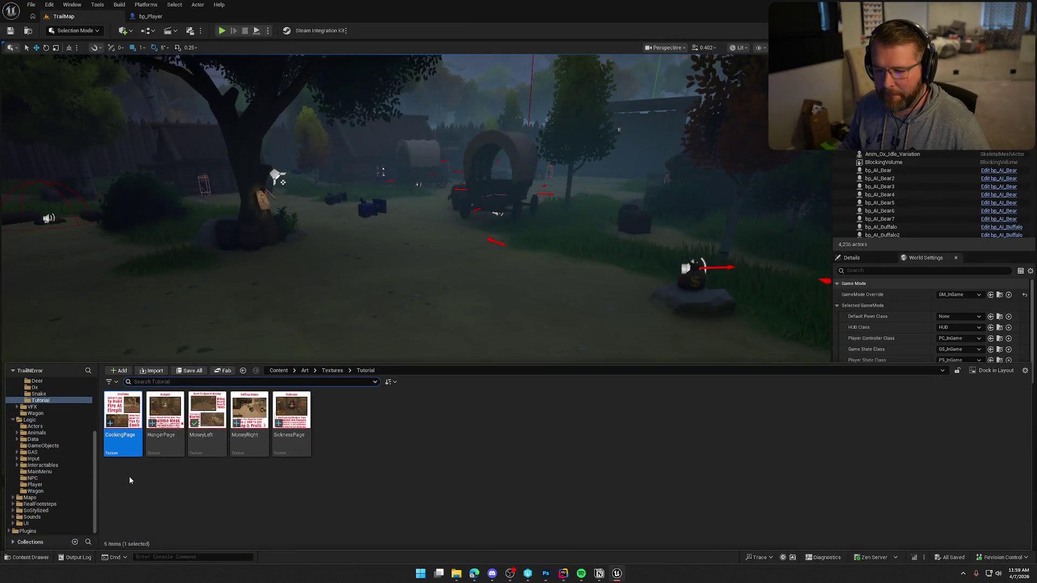
Reimport the five Tutorial page textures from their updated files
shift+click(292, 421)
right_click(291, 421)
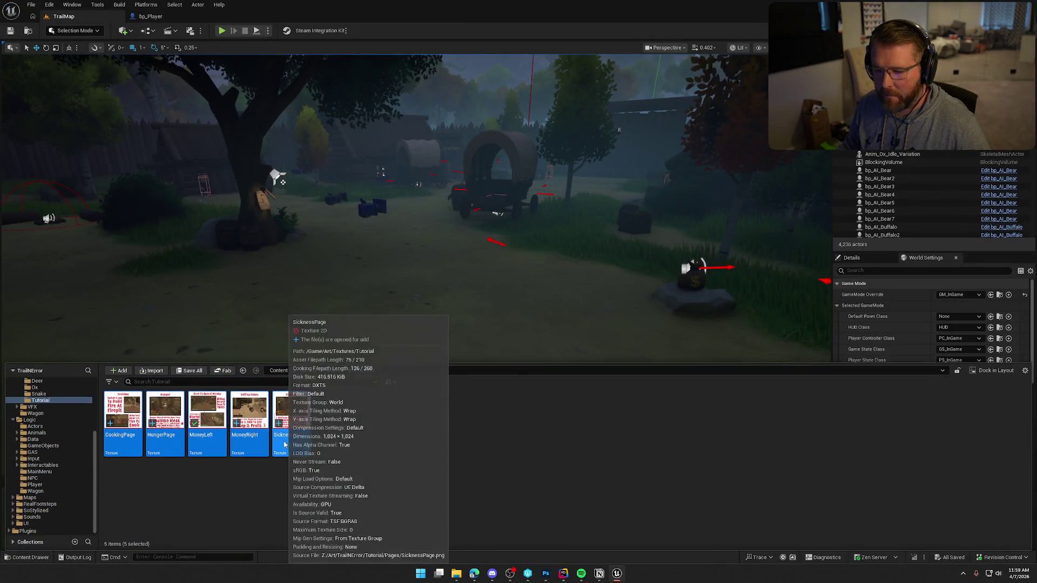
click(461, 431)
click(461, 434)
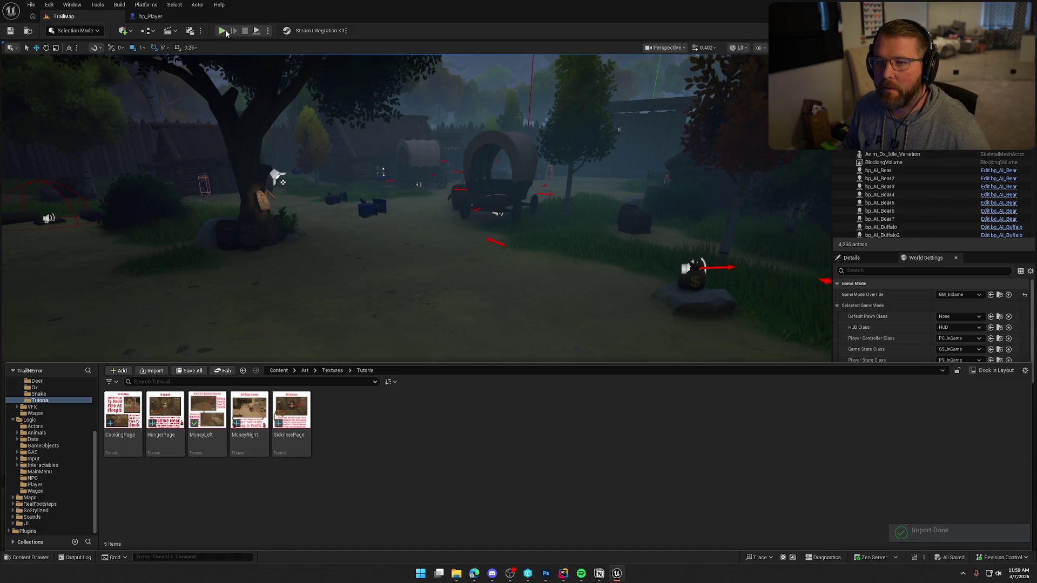
Close the Content Drawer, start Play-In-Editor, and open the tutorial book in game
click(318, 216)
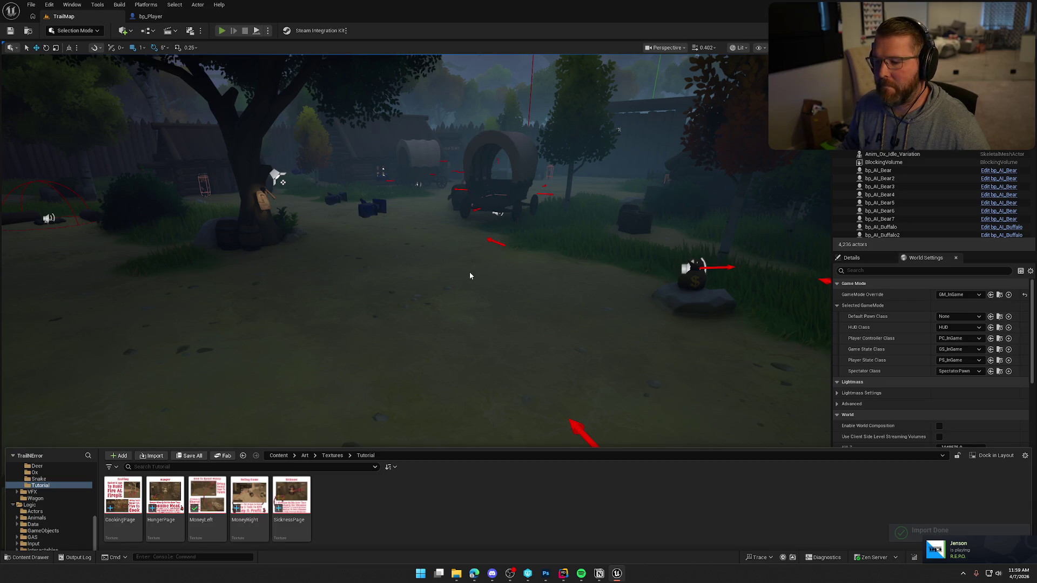
key(alt+p)
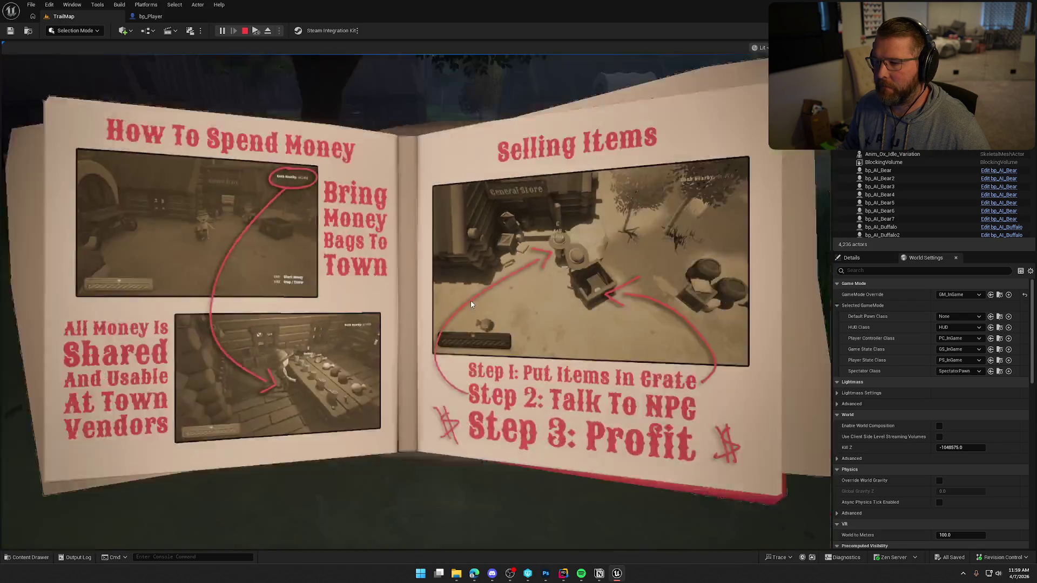
click(551, 371)
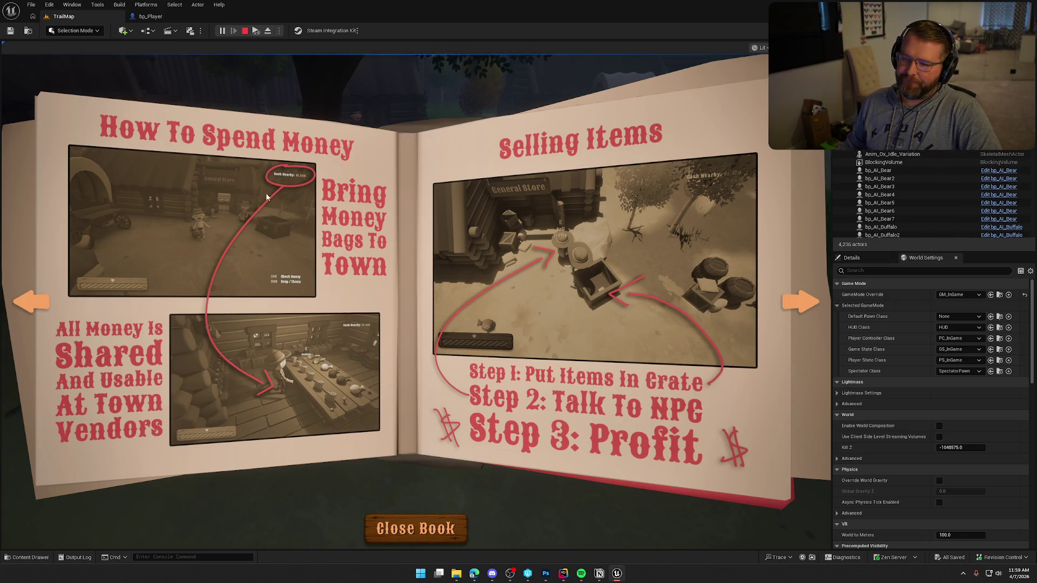
Cycle the book through Sickness/Hunger, Cooking and How To Spend Money pages, then close it and stop play
click(805, 300)
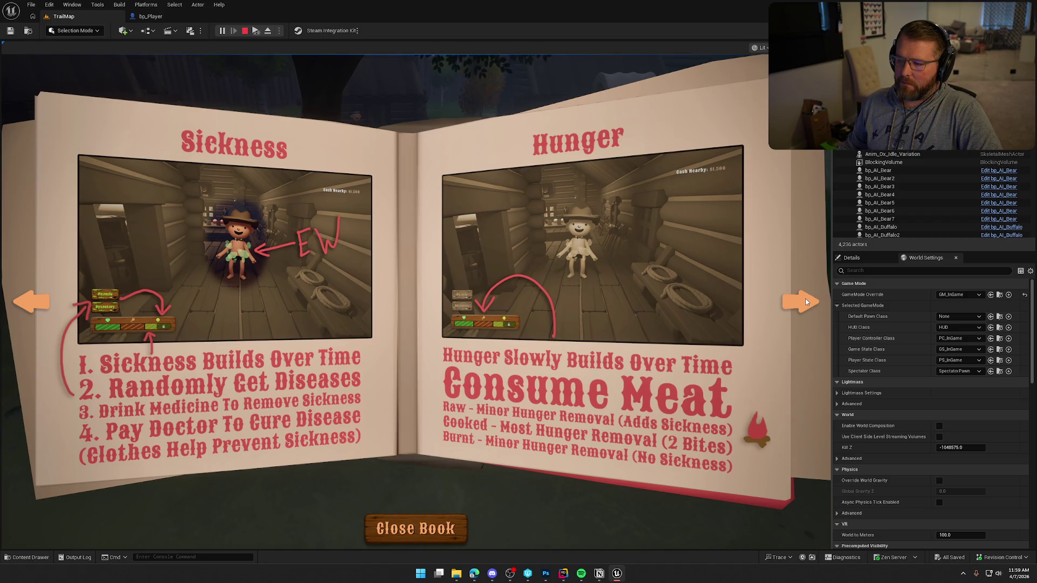
click(805, 300)
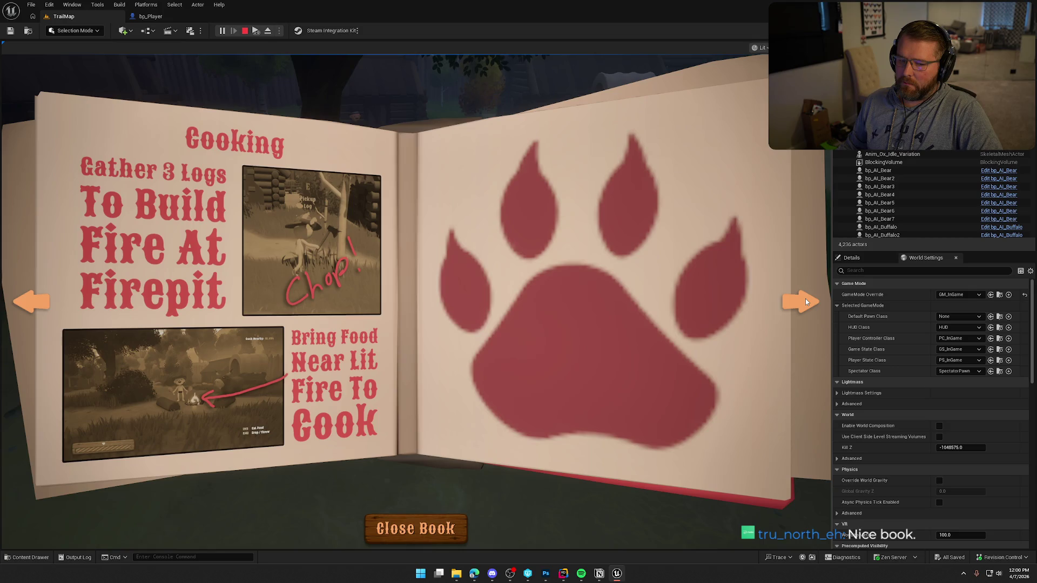
click(805, 301)
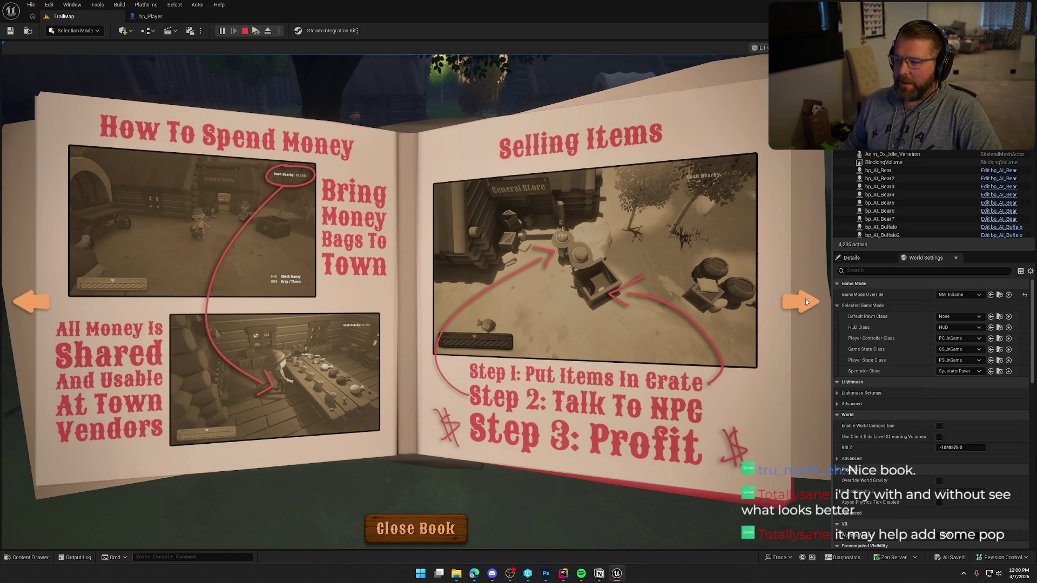
click(805, 299)
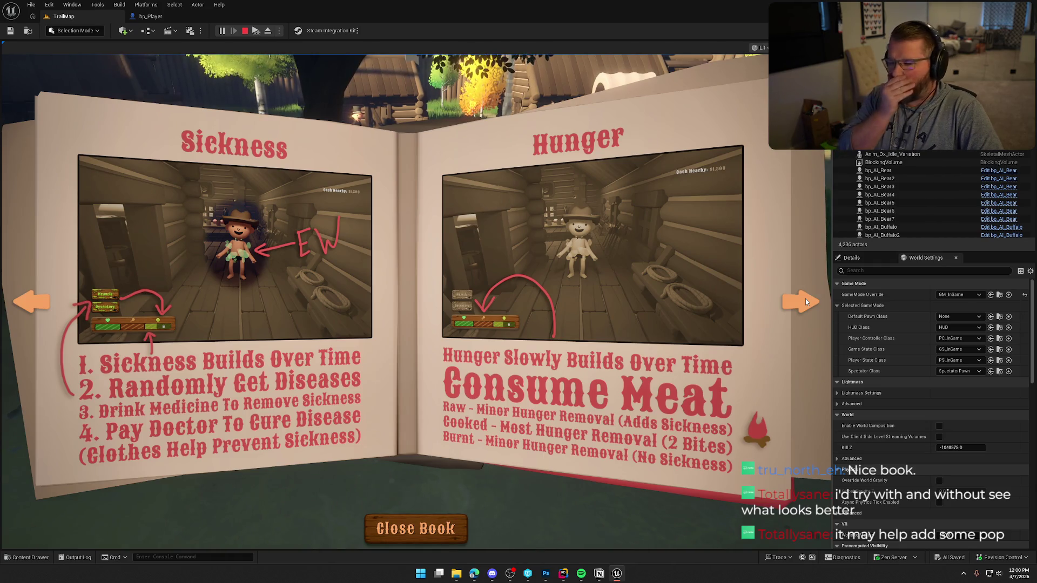
click(805, 299)
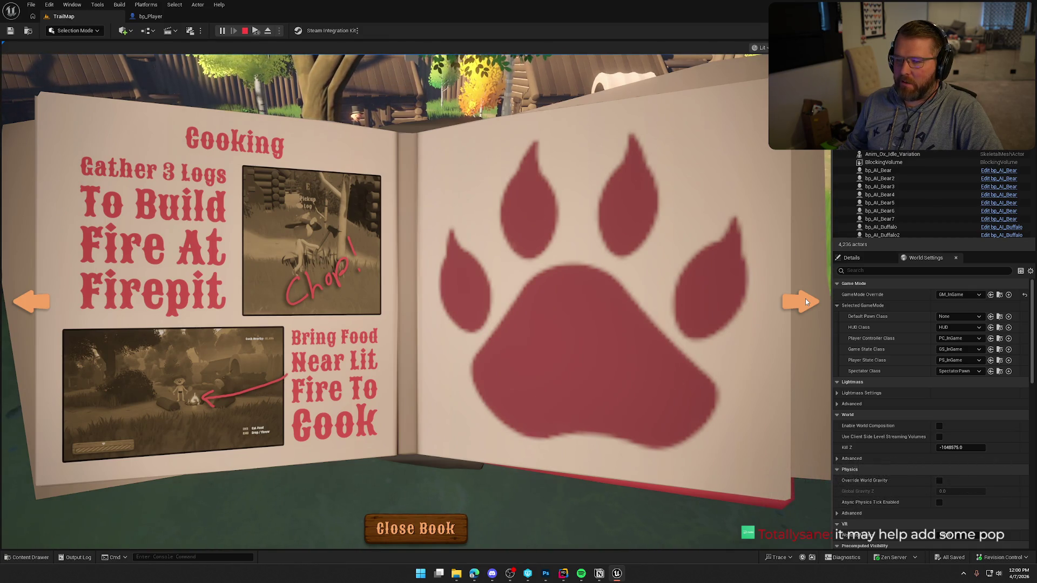
click(805, 299)
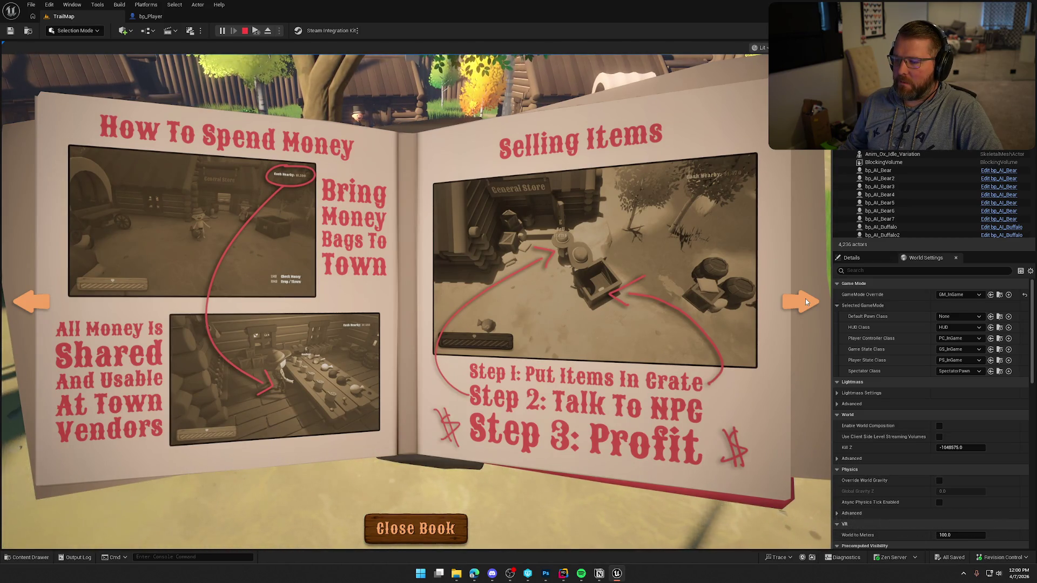
click(805, 299)
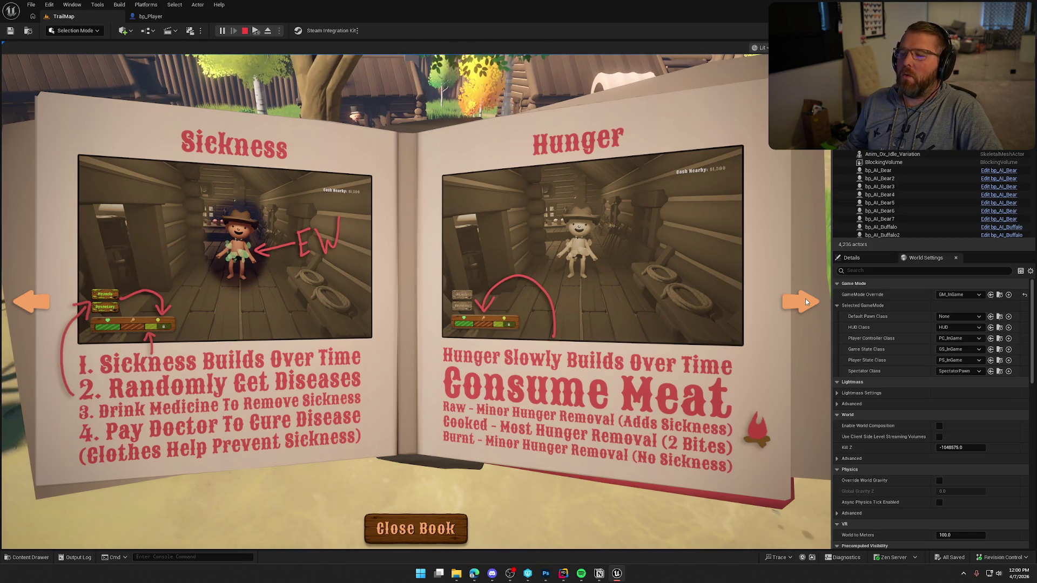
click(805, 300)
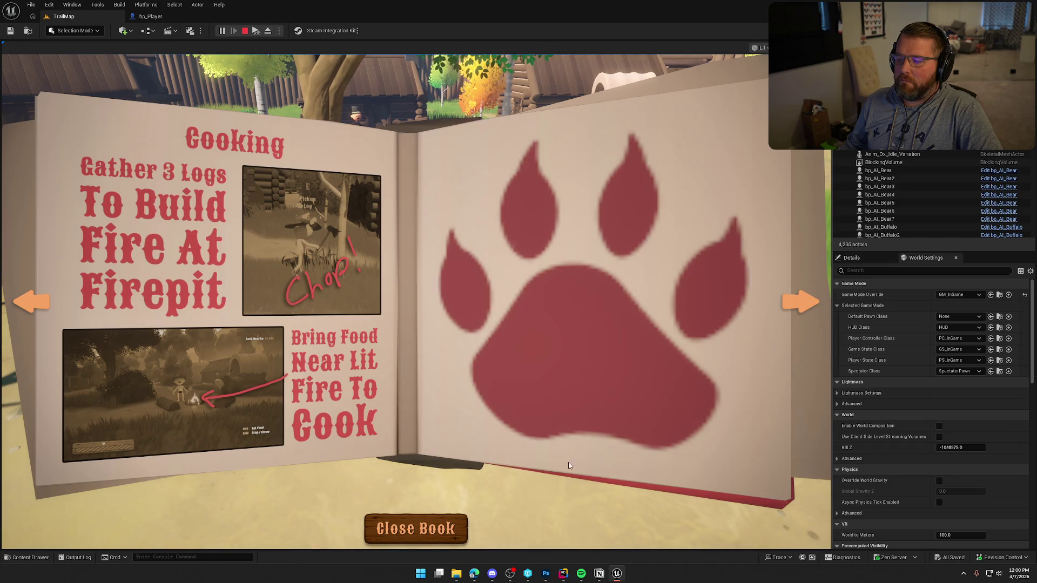
click(464, 520)
key(Escape)
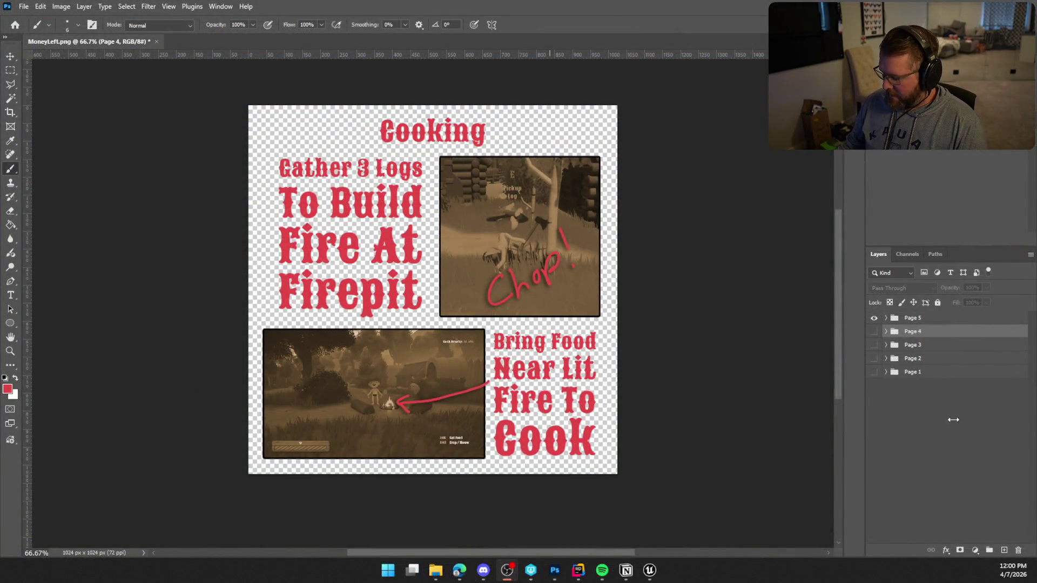
Create a new layer group above Page 5 and name it 'Page 6'
click(953, 420)
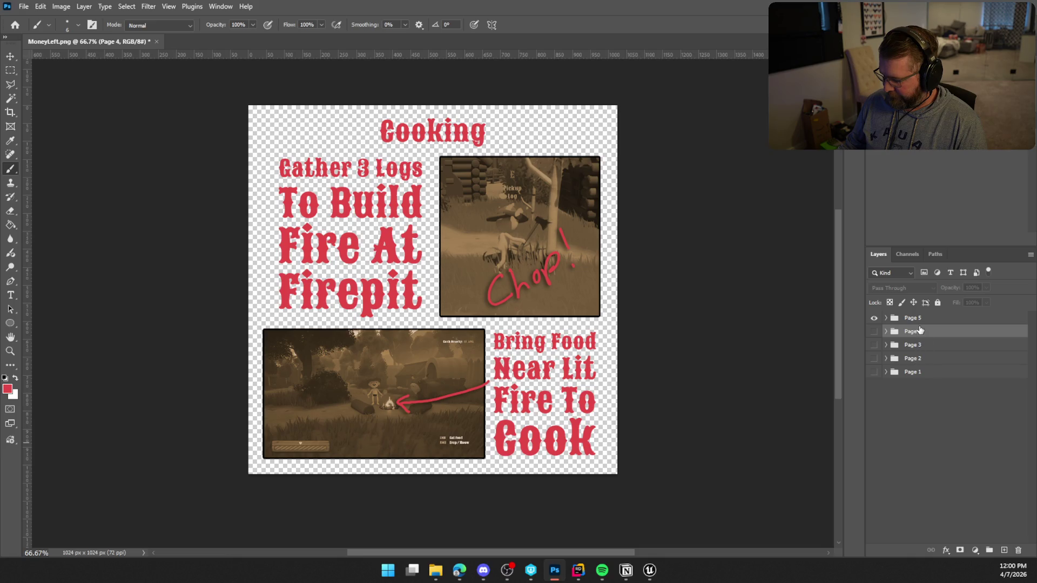
key(alt+bracketright)
click(989, 549)
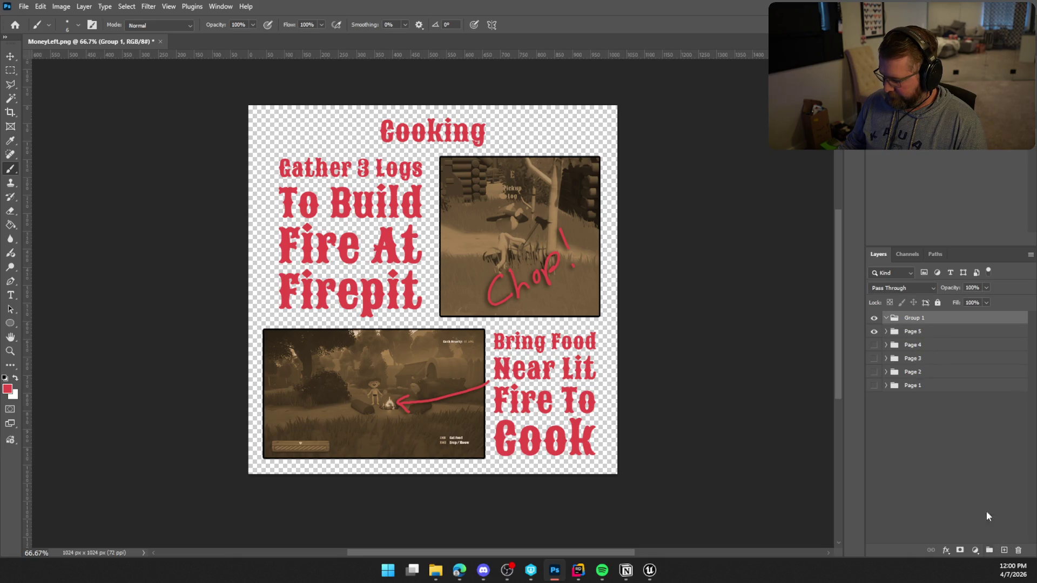
double_click(912, 319)
text(Page 6)
key(Return)
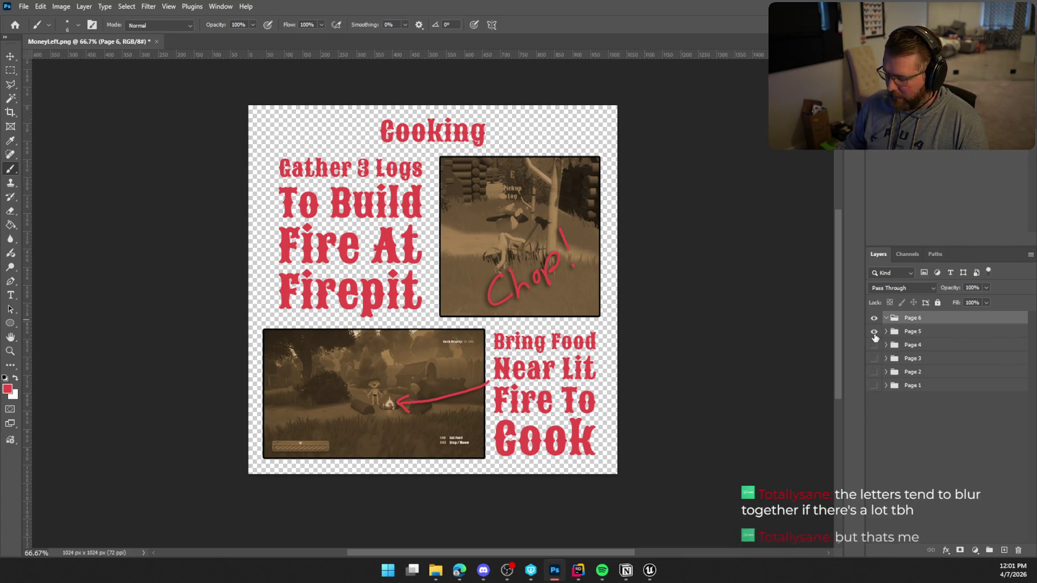
Hide the Page 5 Cooking and Page 4 Hunger groups, leaving only Page 6 visible
click(874, 331)
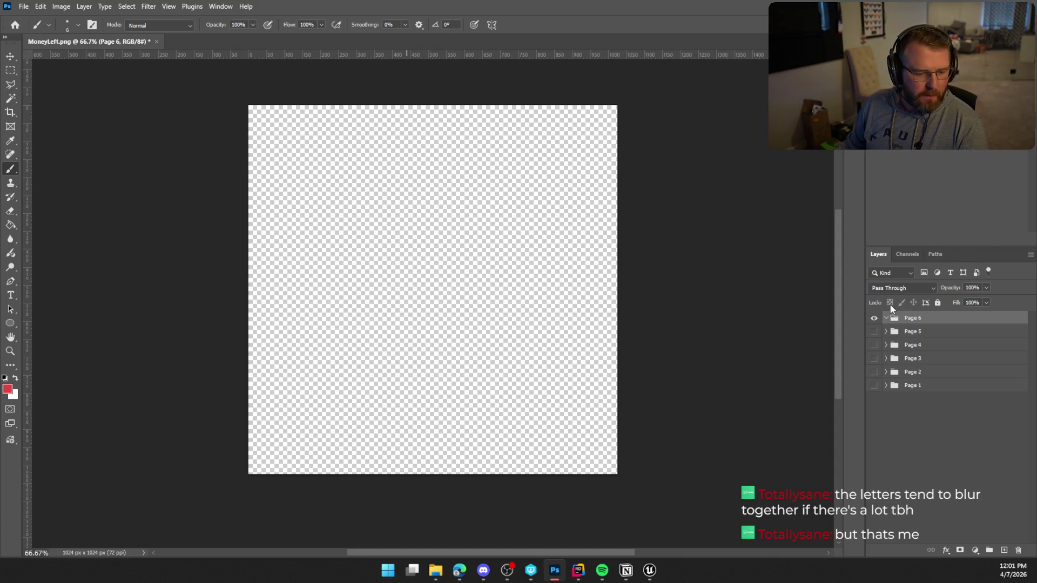
click(874, 332)
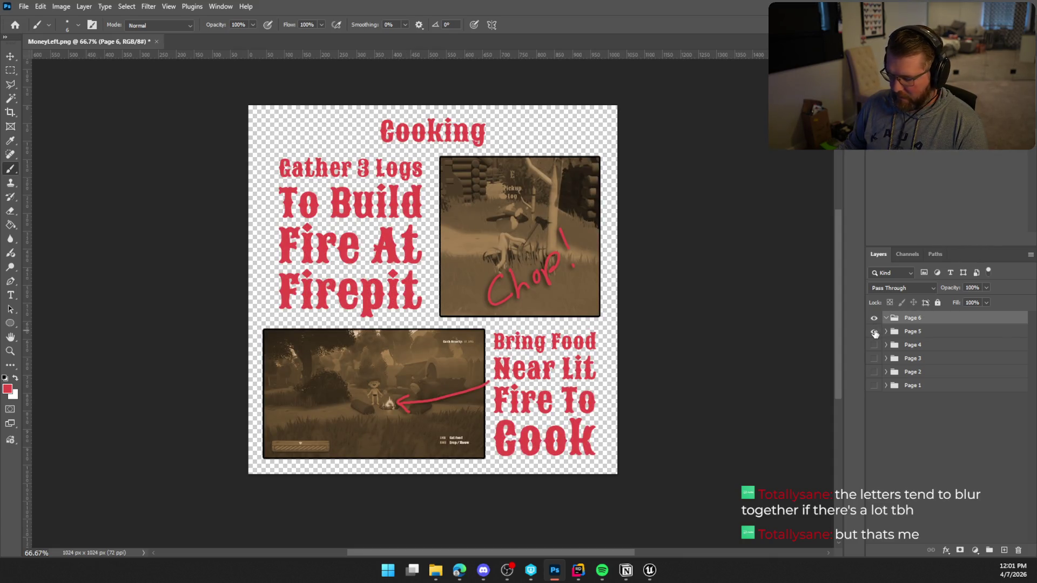
click(874, 332)
click(873, 345)
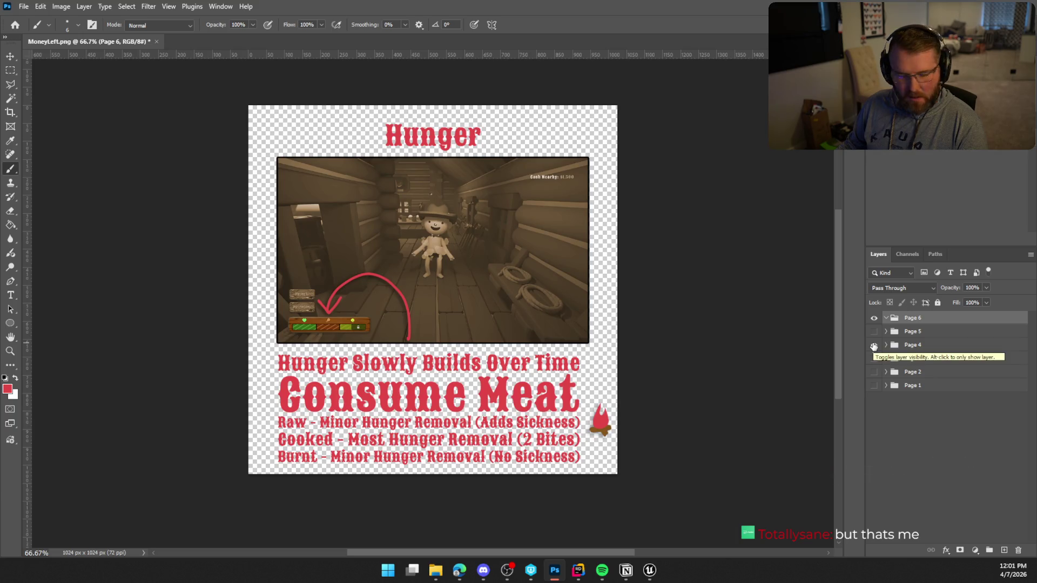
click(873, 345)
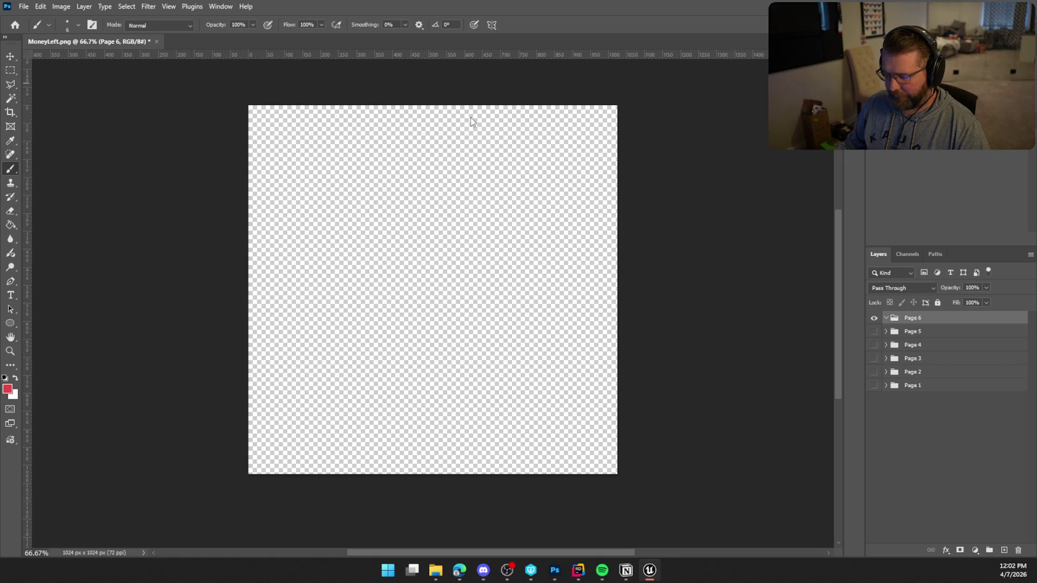
Paste the copied forest screenshot with deer into Page 6 as Layer 9
key(ctrl+v)
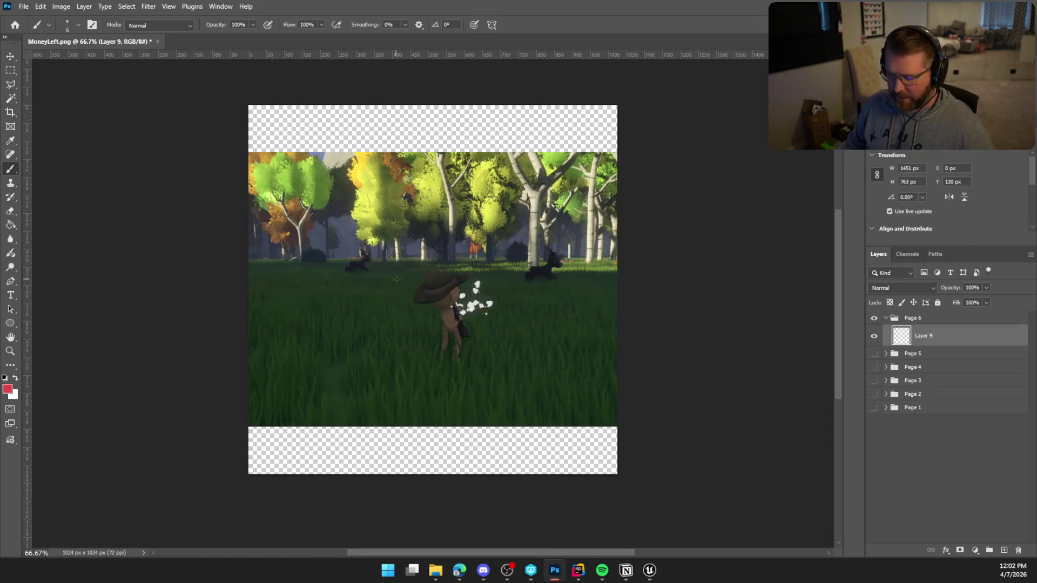
Scale the forest screenshot down to 795×418 px in the upper middle of the page
key(ctrl+t)
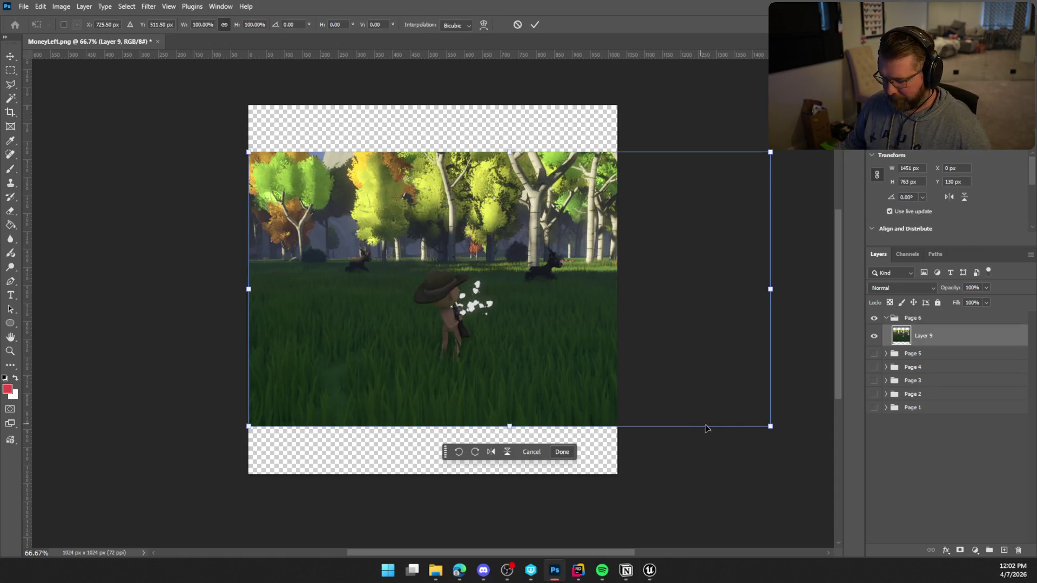
drag(769, 426, 648, 364)
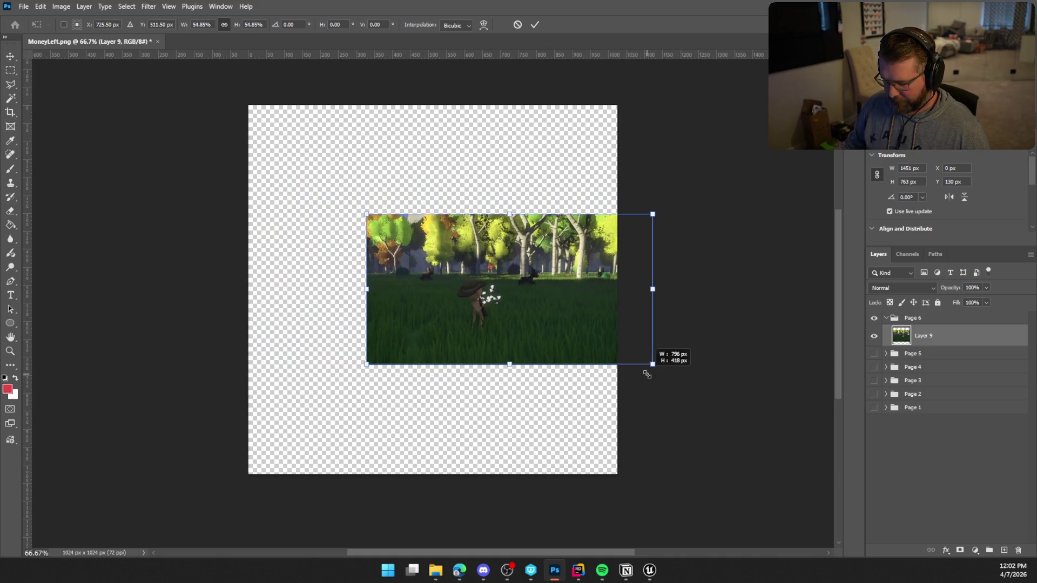
mouse_move(559, 302)
mouse_down()
mouse_move(537, 306)
mouse_move(494, 266)
mouse_move(516, 261)
mouse_up()
key(Return)
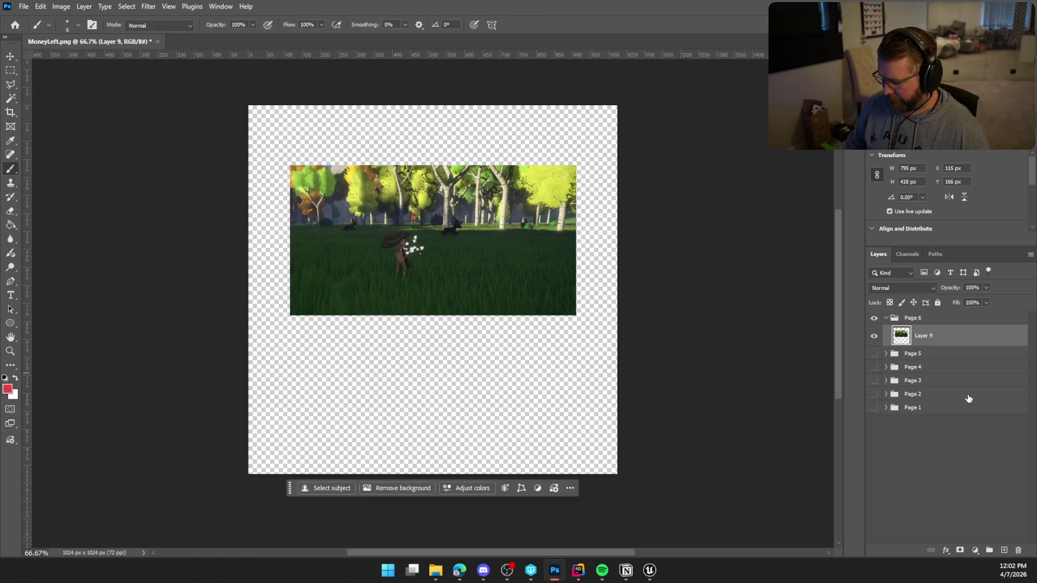
Copy the stroke outline style from the Cooking page's Layer 7
right_click(921, 338)
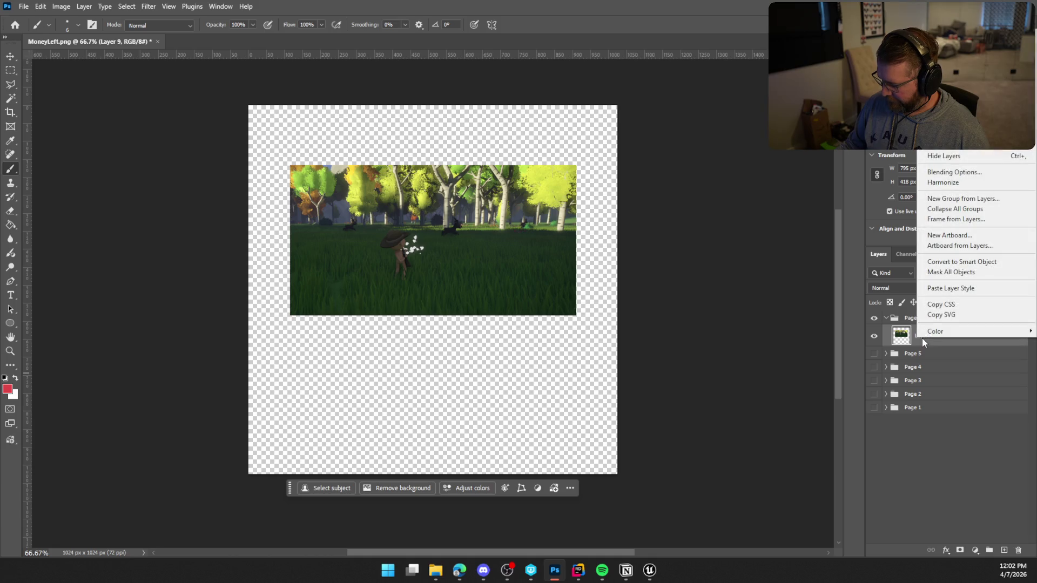
click(957, 291)
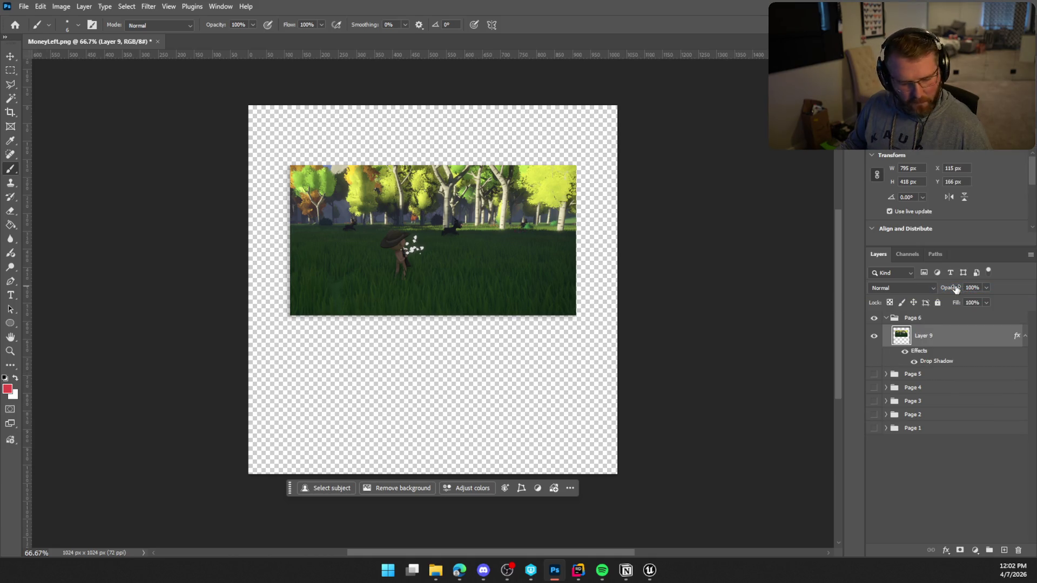
key(ctrl+z)
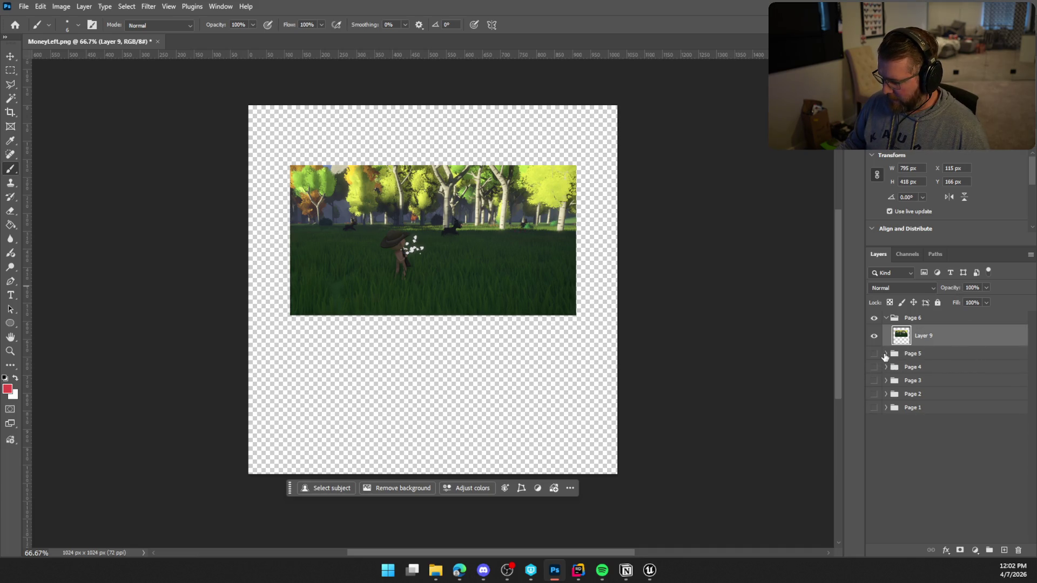
click(873, 353)
click(886, 353)
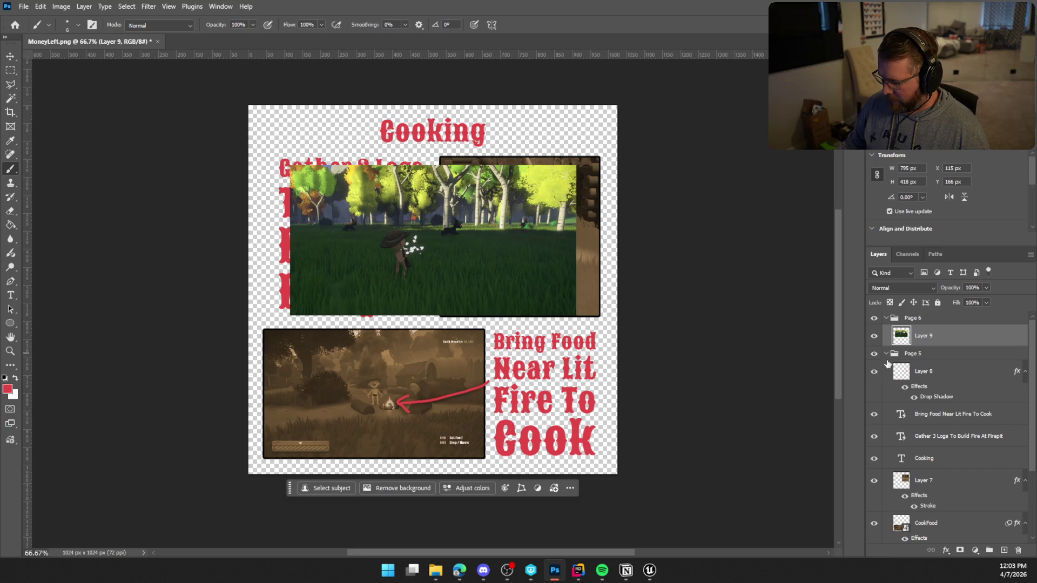
click(965, 484)
right_click(962, 484)
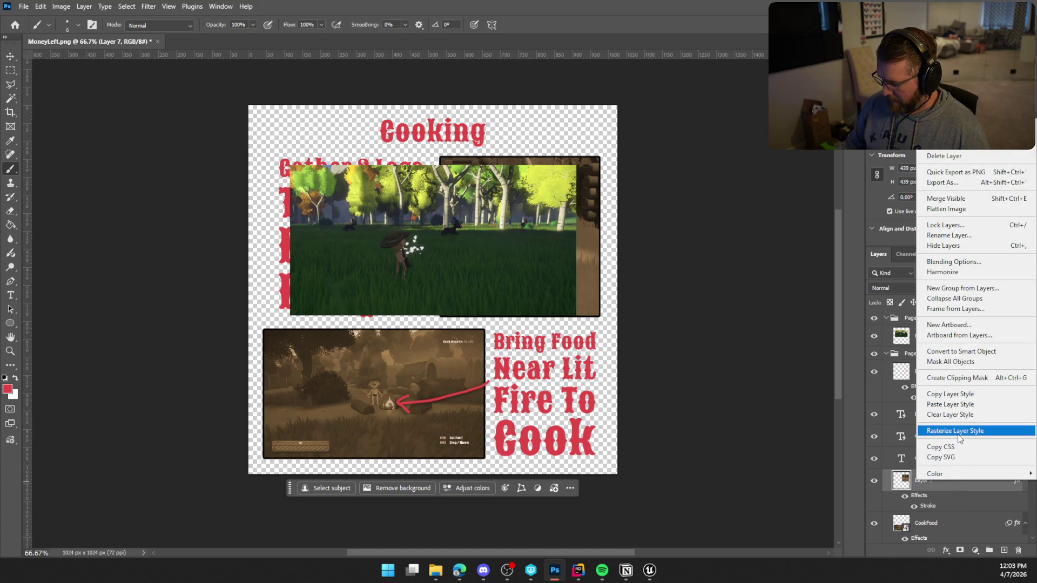
click(958, 400)
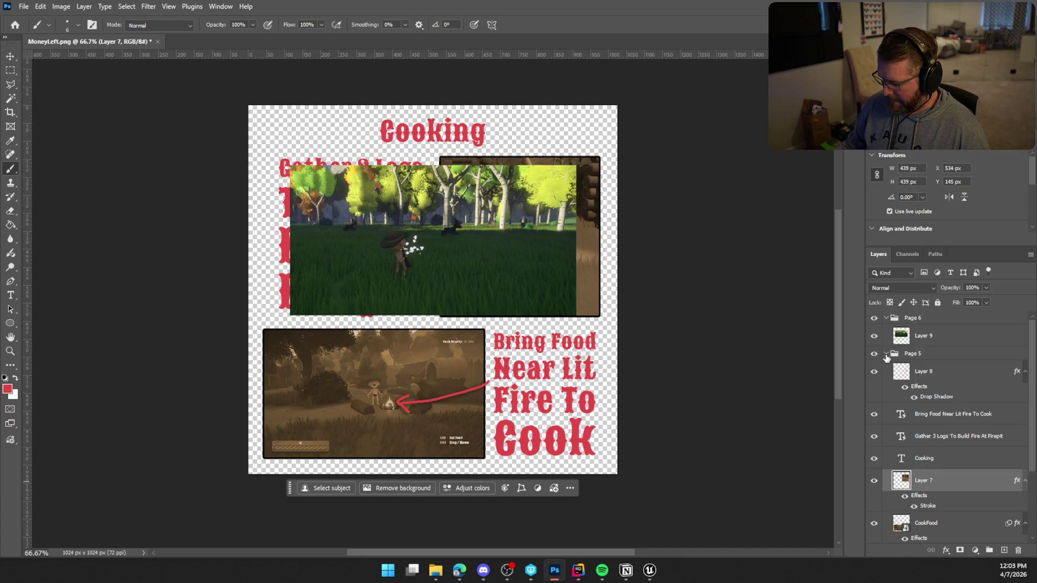
Paste Layer 7's stroke outline onto the forest screenshot Layer 9
click(886, 354)
click(874, 354)
click(945, 336)
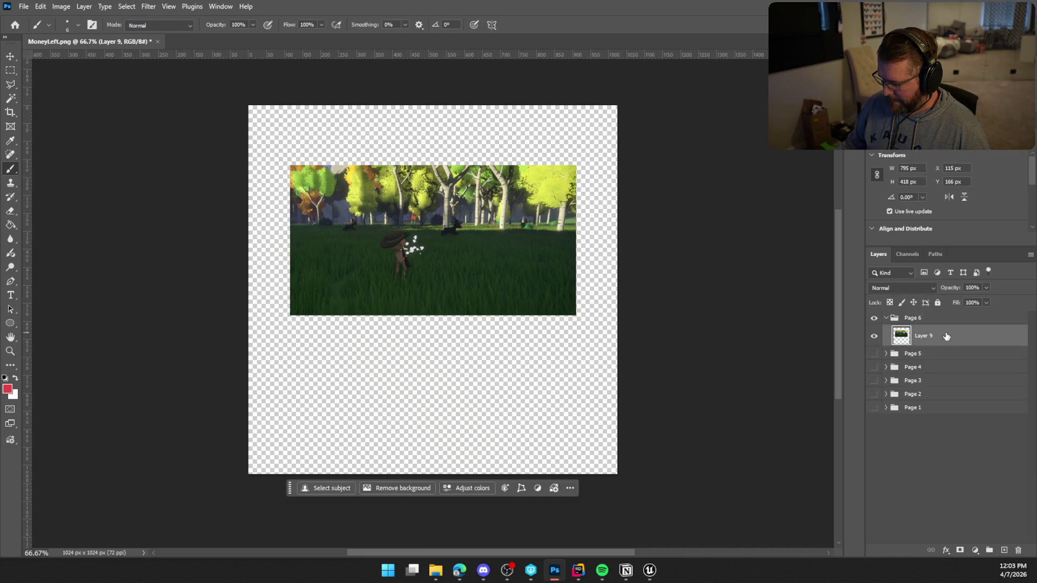
right_click(946, 336)
click(949, 283)
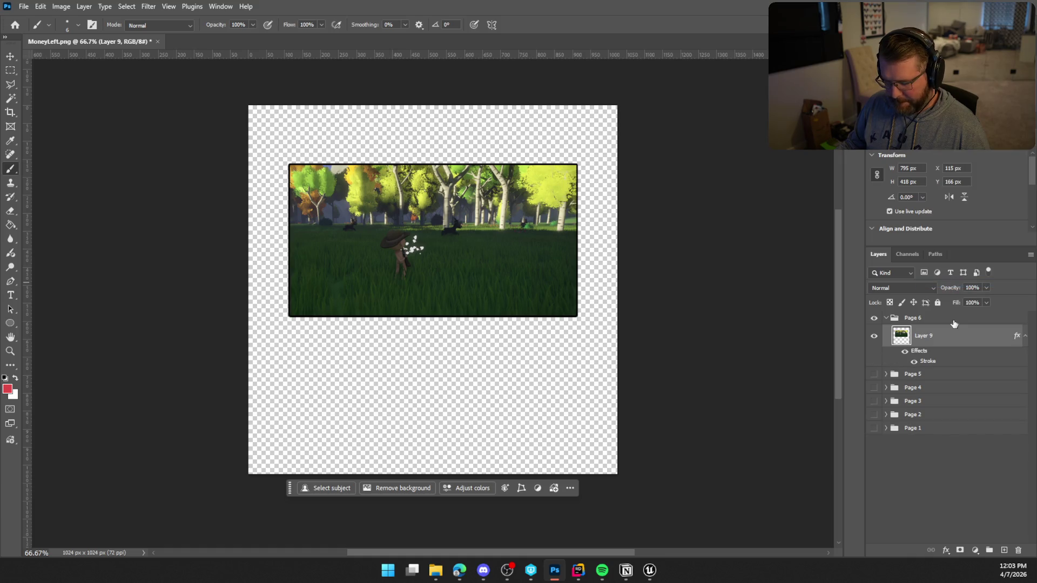
Apply the Sepia Hue/Saturation preset with saturation 31 and lightness 11
click(61, 6)
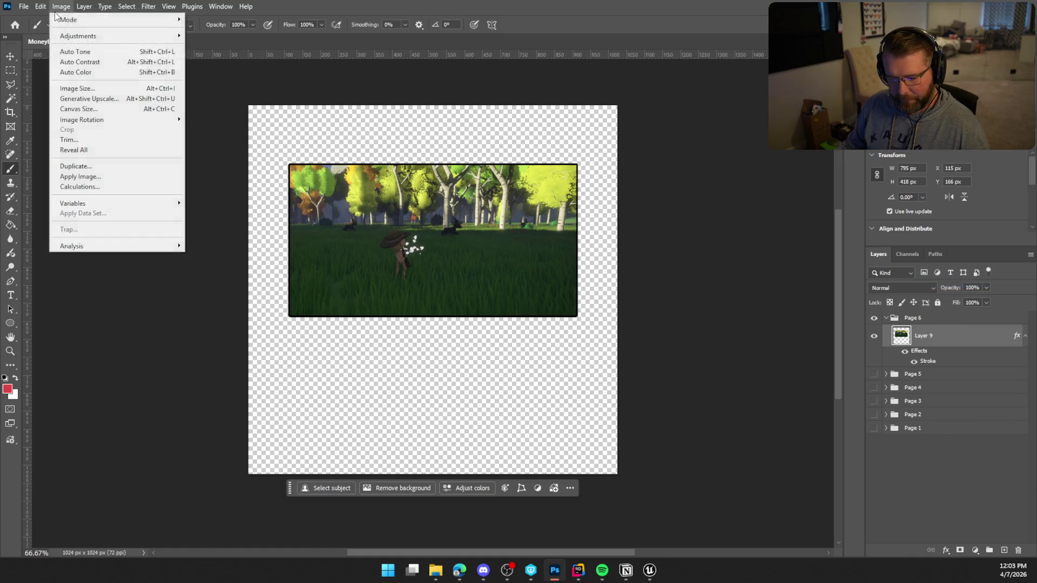
mouse_move(108, 36)
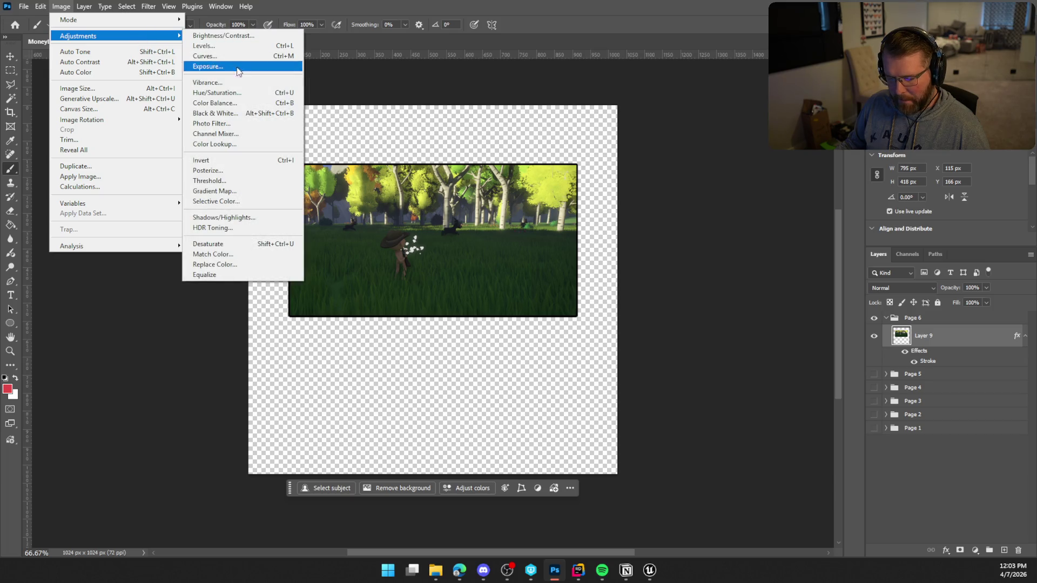
click(216, 92)
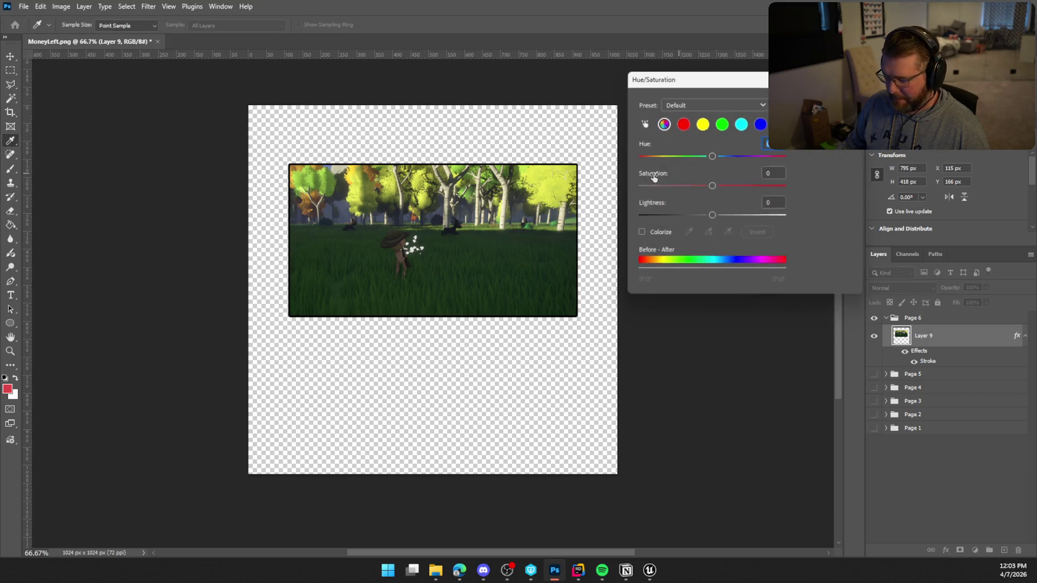
click(722, 104)
click(704, 211)
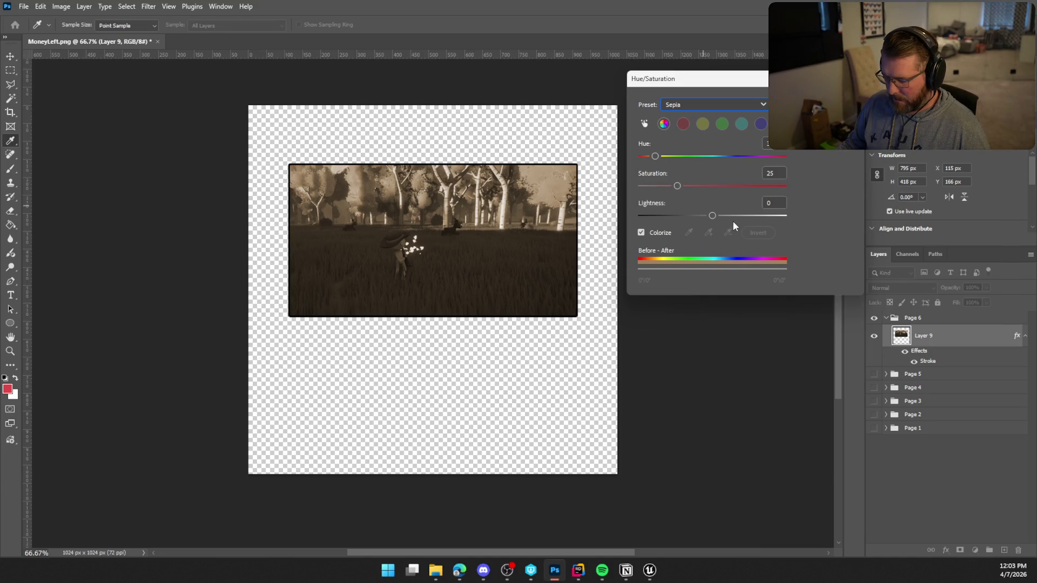
drag(712, 215, 720, 215)
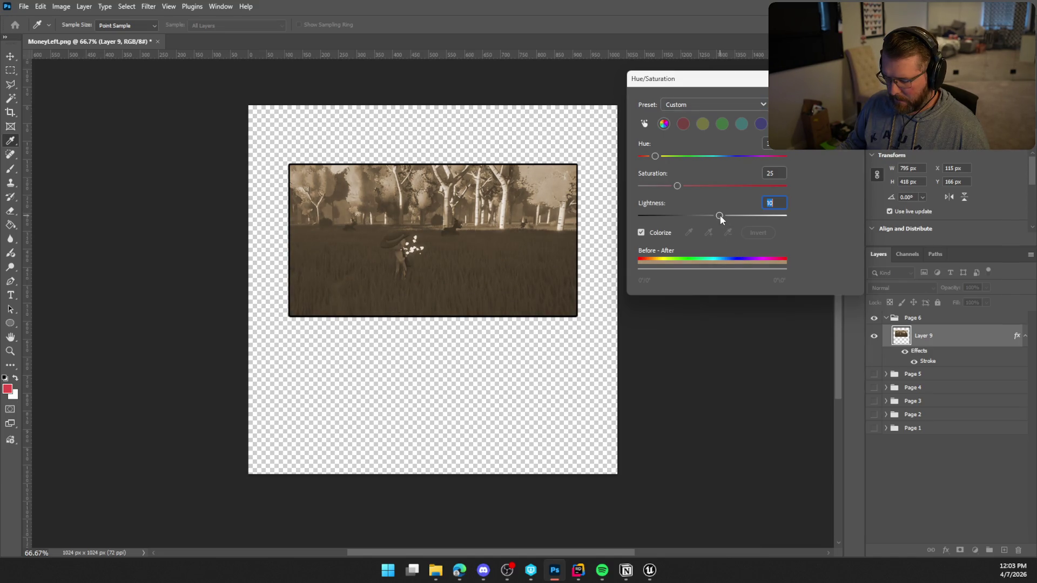
mouse_move(677, 186)
mouse_down()
mouse_move(692, 185)
mouse_move(721, 216)
mouse_up()
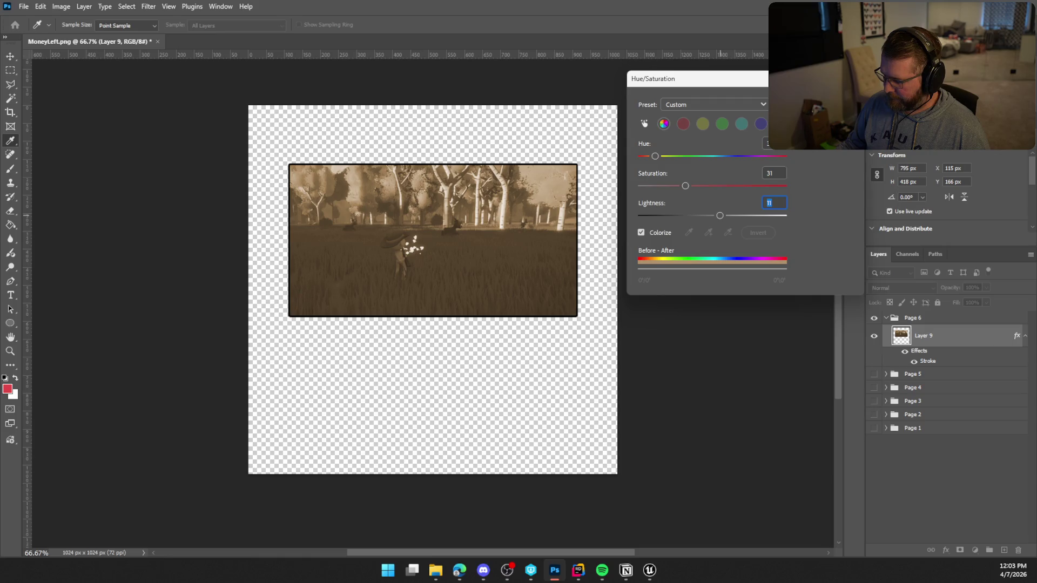
key(Return)
key(b)
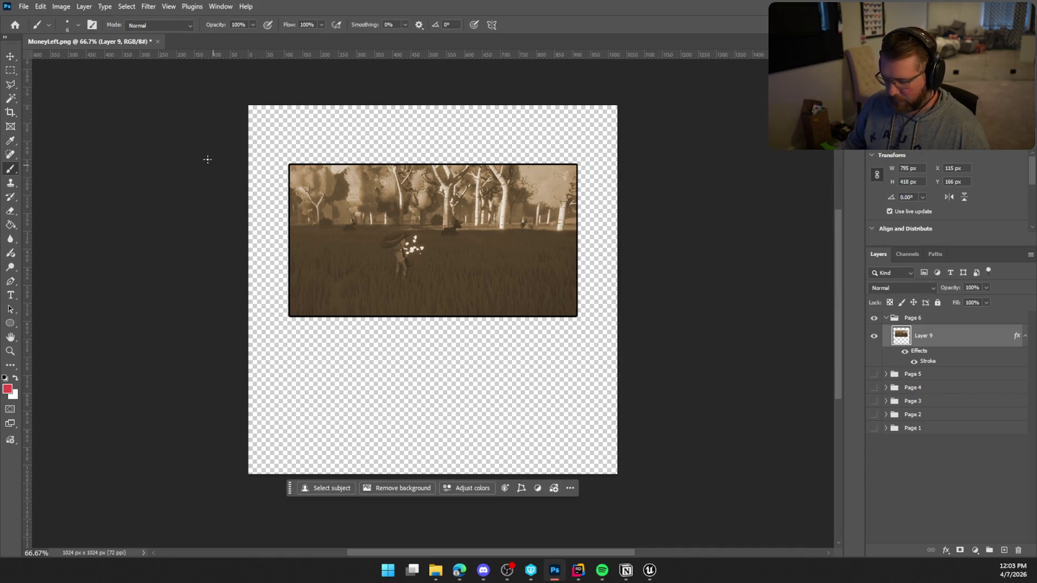
Add a red 'Hunting' title centred above the screenshot
click(10, 295)
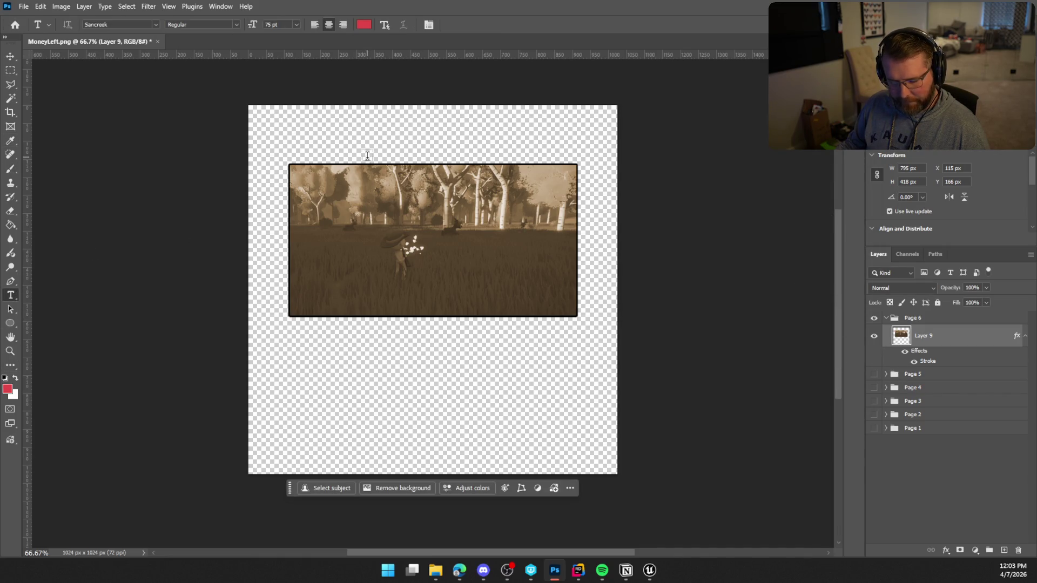
click(431, 135)
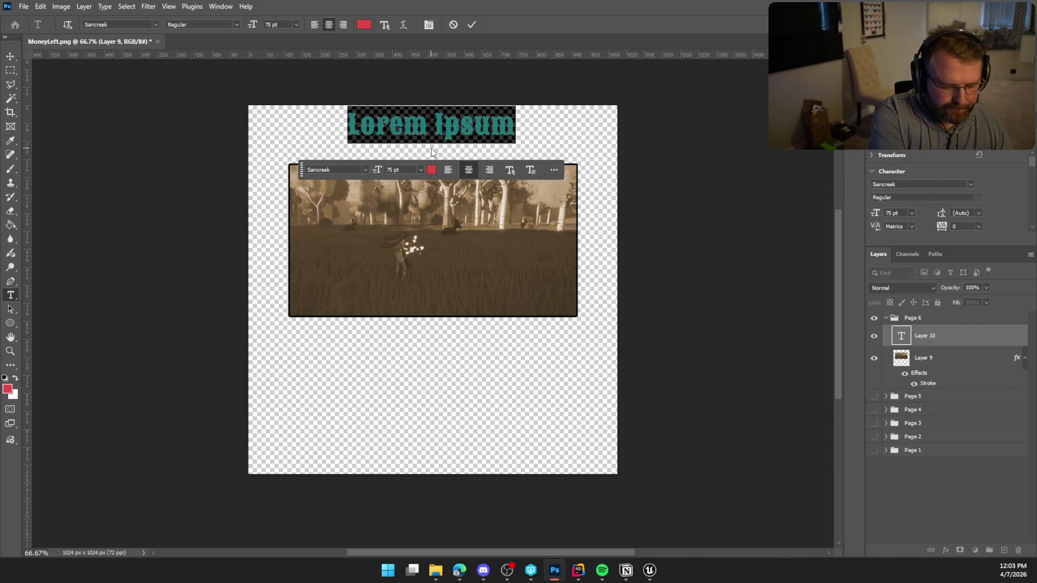
text(Hunting)
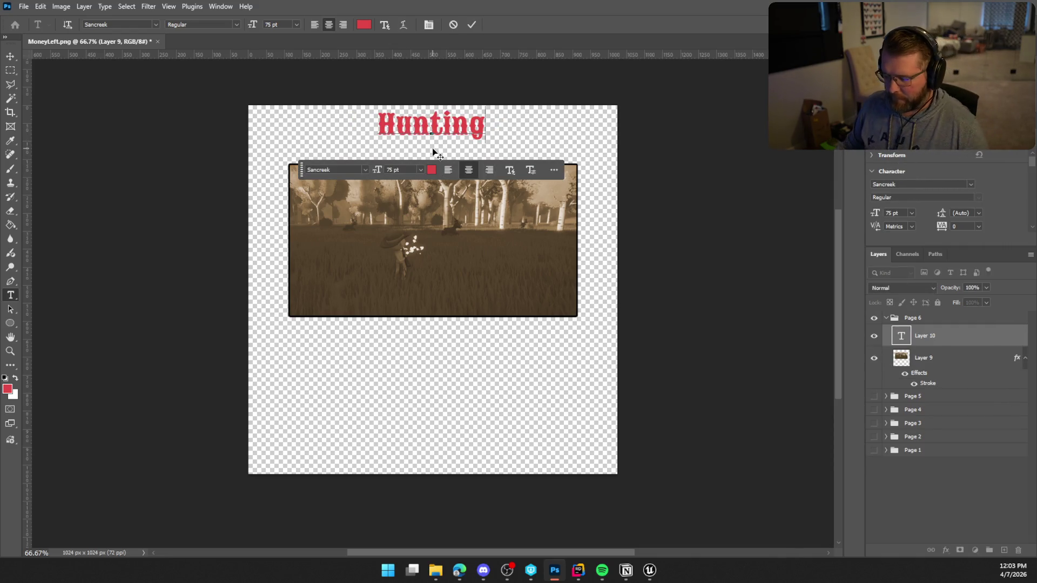
click(471, 25)
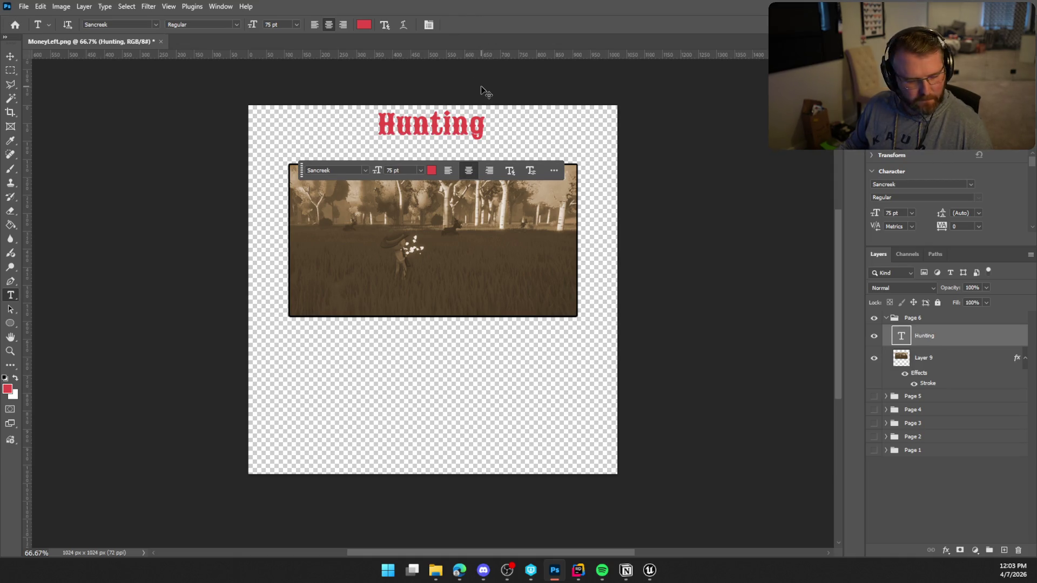
key(ctrl+t)
mouse_move(456, 130)
mouse_down()
mouse_move(474, 136)
mouse_move(455, 138)
mouse_up()
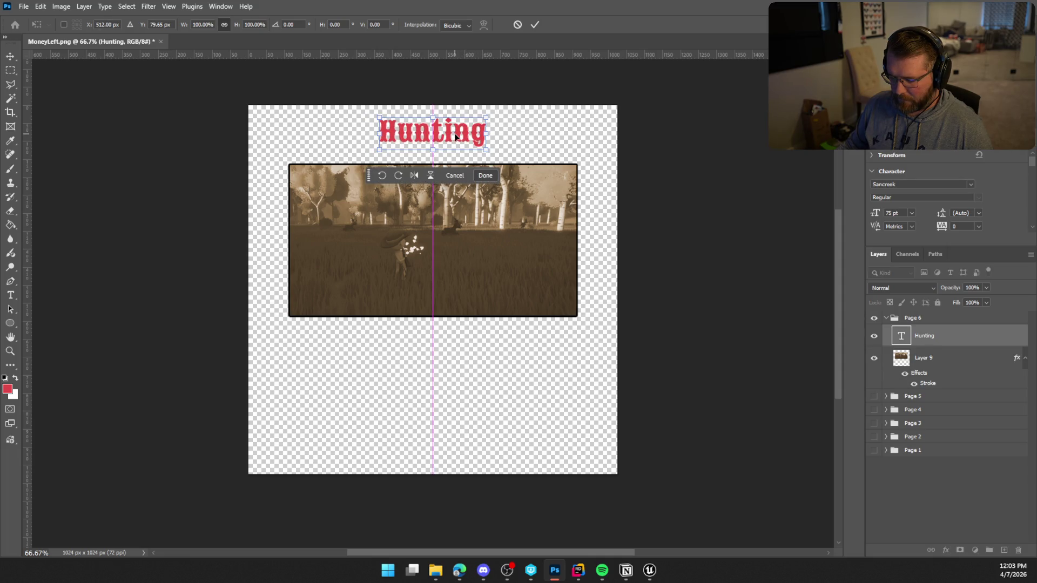
key(Return)
Move the forest screenshot up so it sits centred beneath the title
click(943, 357)
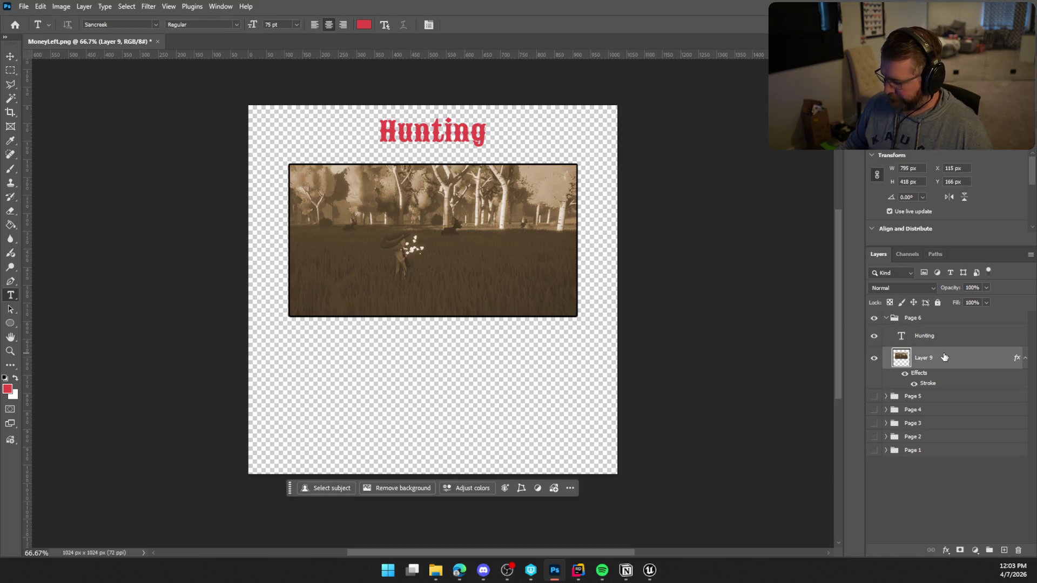
key(ctrl+t)
drag(527, 253, 529, 246)
key(Return)
key(ctrl+v)
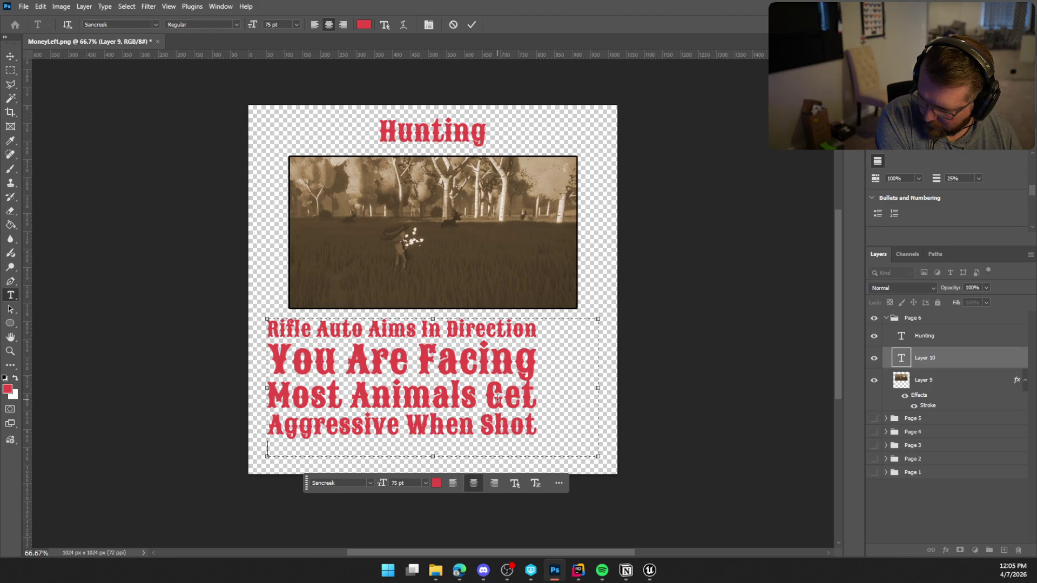
Type the tip lines 'Animals Drop Raw Meat' and 'Rifle Has Set Amount Of Ammo' below the photo
text(Animals Drop Raw Meat)
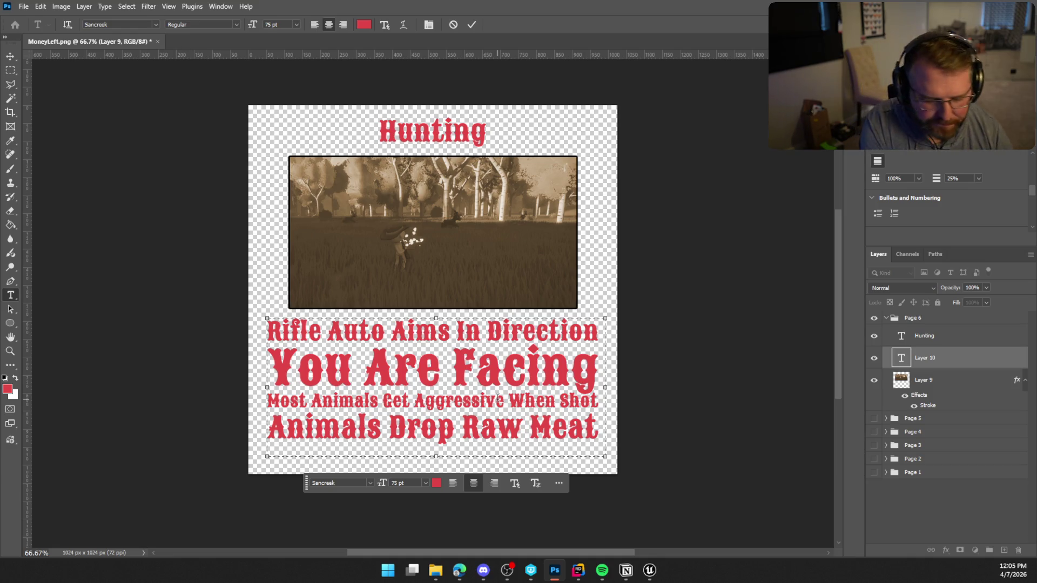
key(Return)
text(Gun)
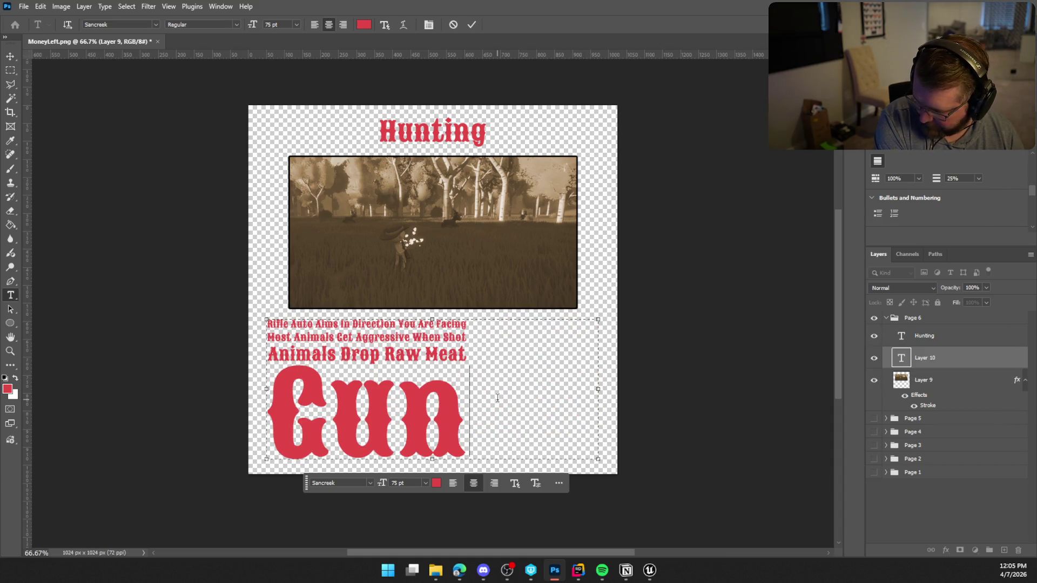
key(ctrl+z)
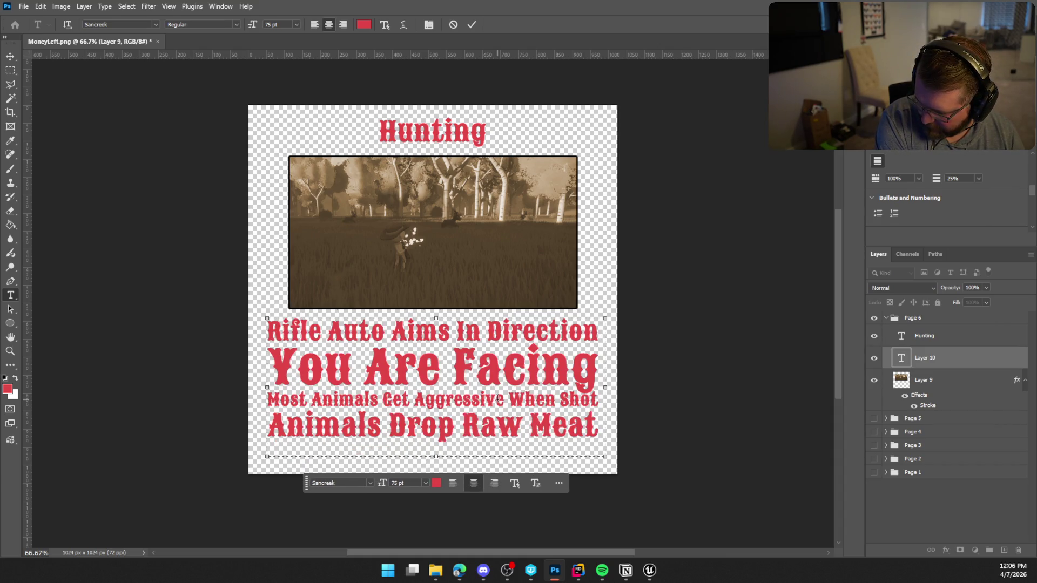
key(Return)
text(Rifle Has)
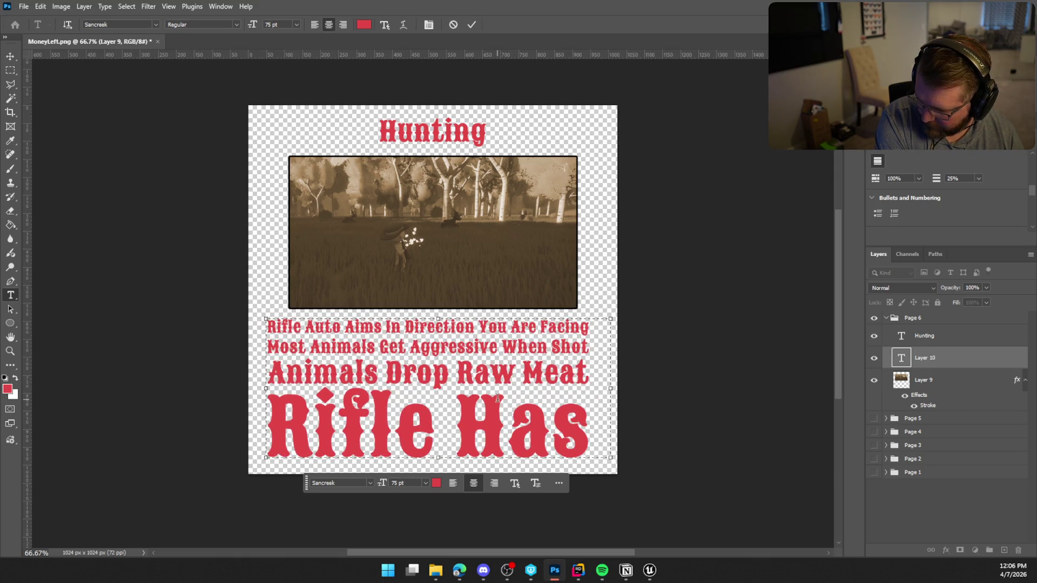
text( Set Amo)
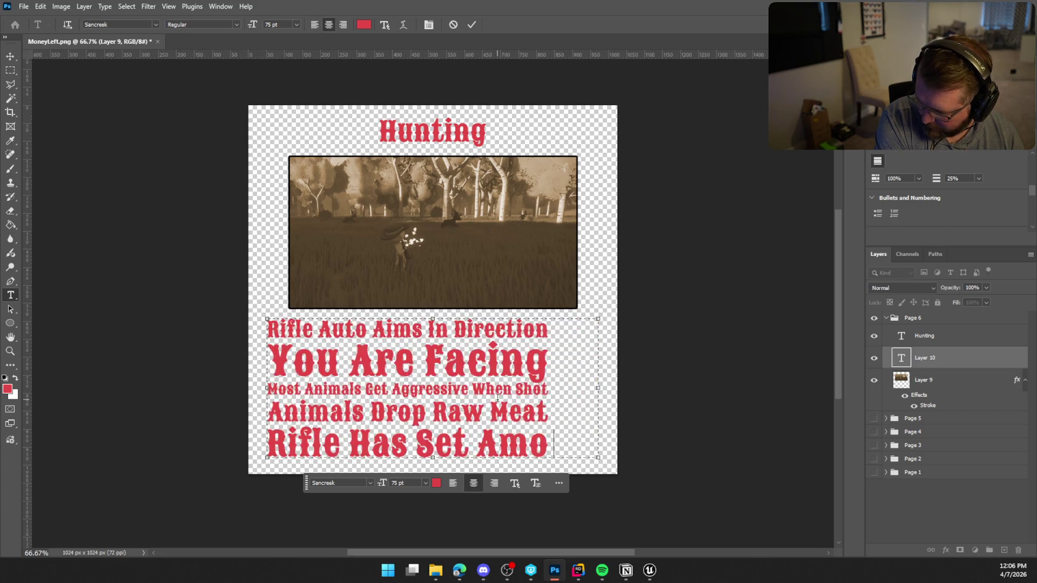
text(unt Of Ammo)
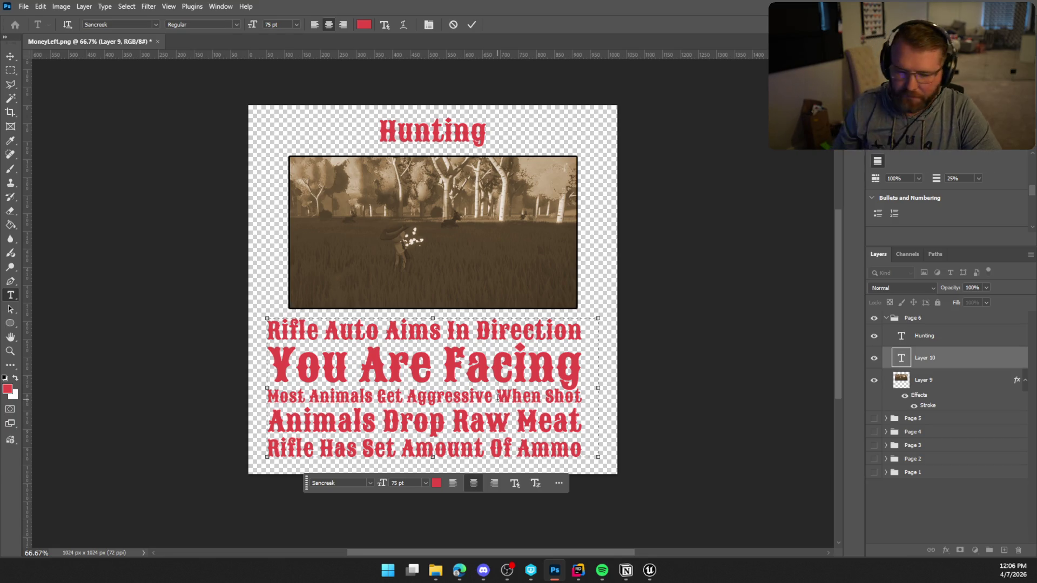
click(471, 25)
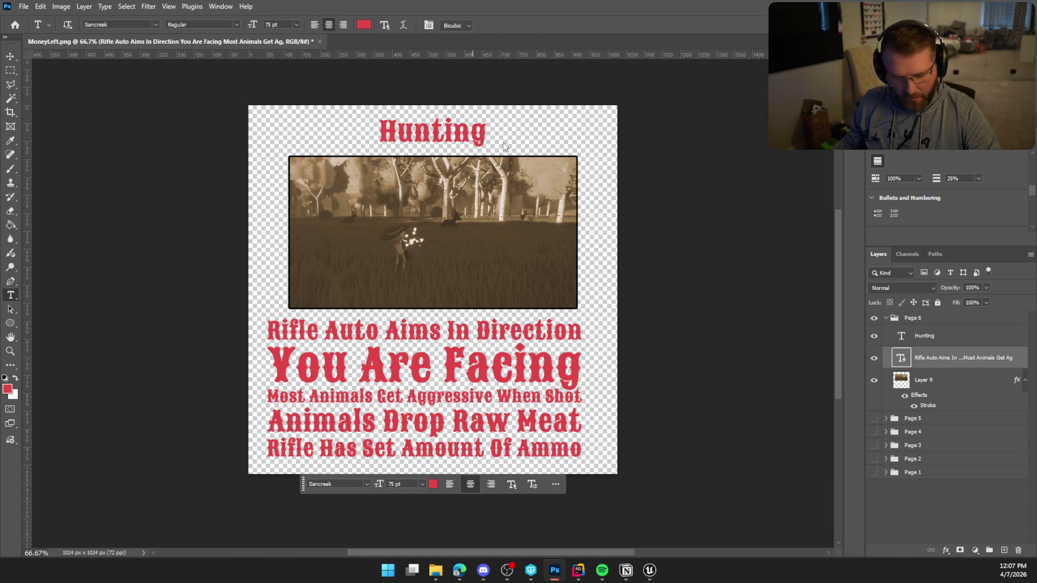
Shift the tips text block right to centre it under the photo
key(ctrl+t)
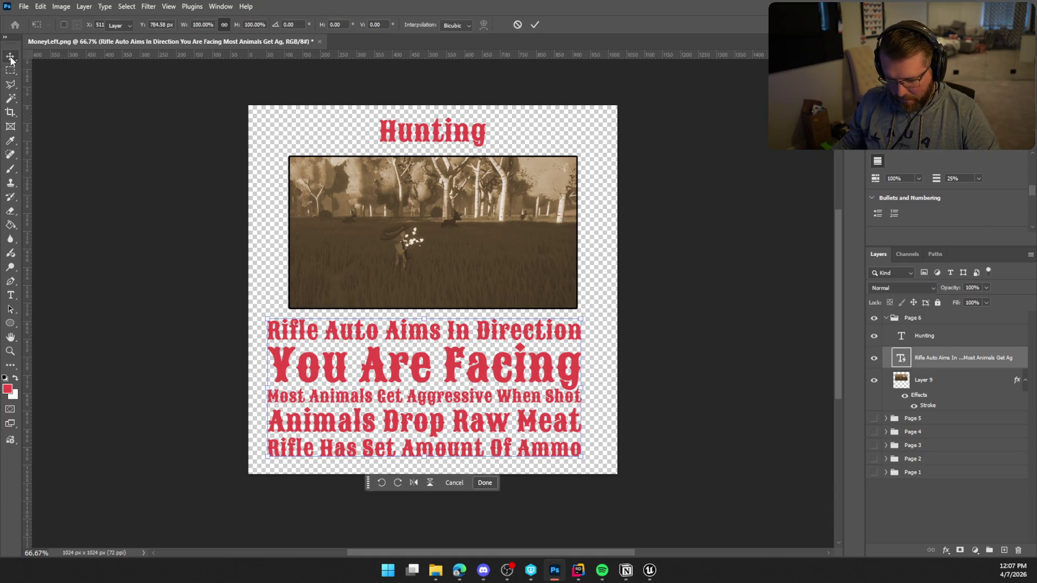
click(11, 56)
drag(459, 388, 468, 388)
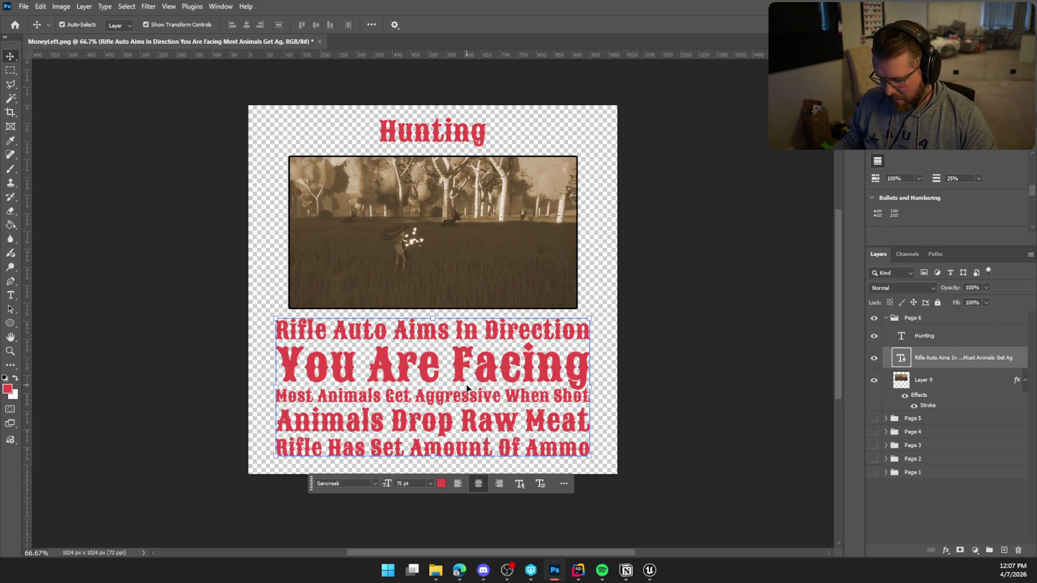
click(605, 339)
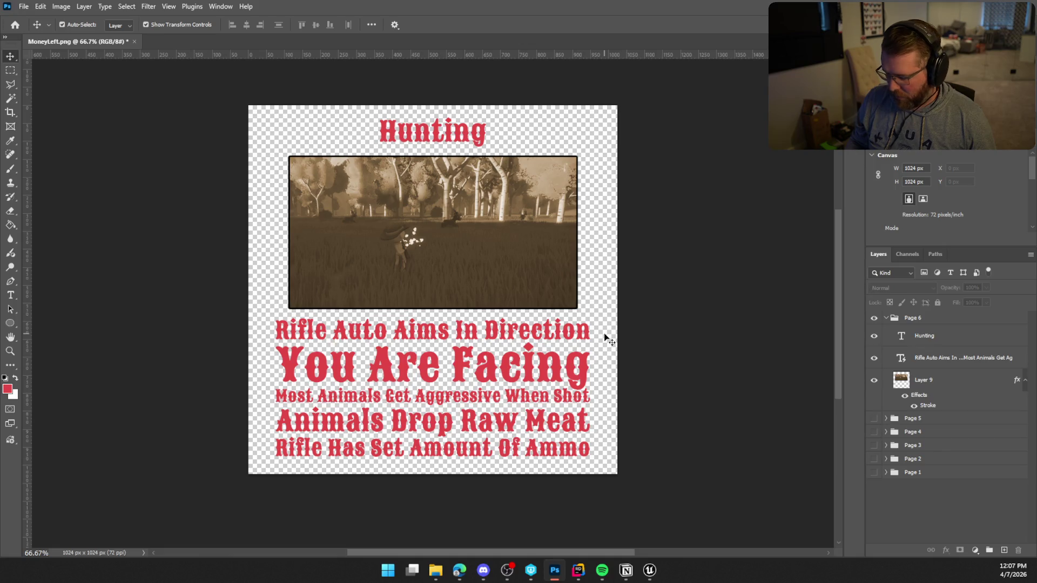
Add a new empty Layer 10 above the Hunting title layer
click(953, 341)
key(ctrl+shift+alt+n)
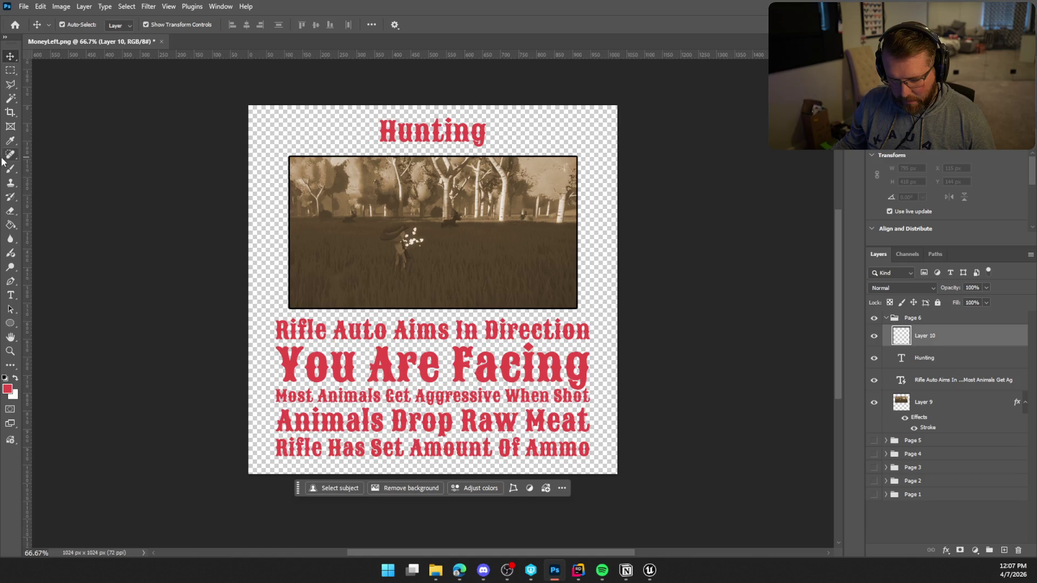
click(10, 168)
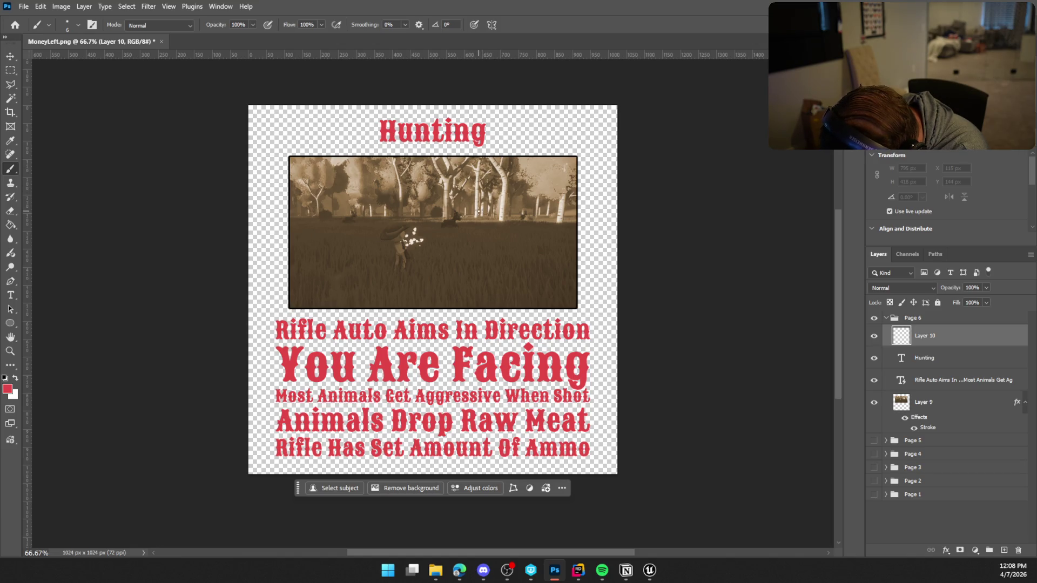
On Layer 10, paint a red arrow at the distant animal with 'Target' lettered above it
mouse_move(488, 183)
mouse_down()
mouse_move(459, 206)
mouse_move(470, 206)
mouse_up()
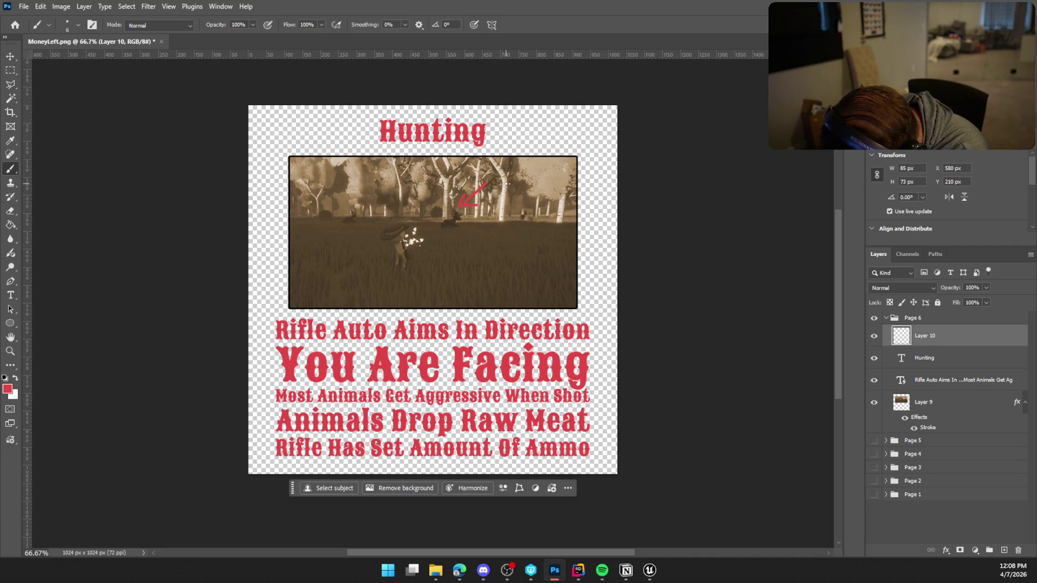
key(ctrl+z)
key(ctrl+z)
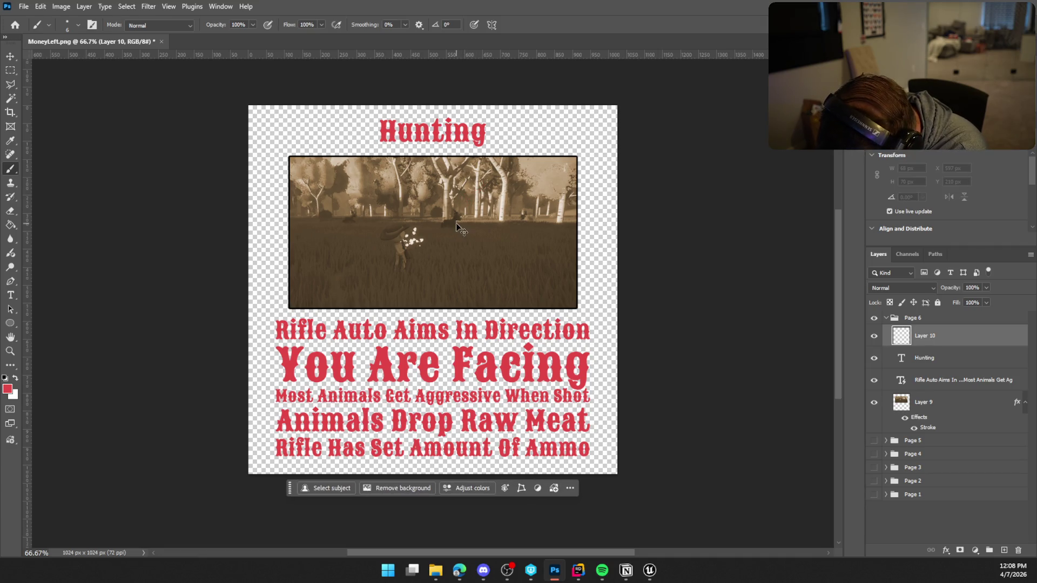
mouse_move(468, 206)
mouse_down()
mouse_move(486, 189)
mouse_move(478, 207)
mouse_up()
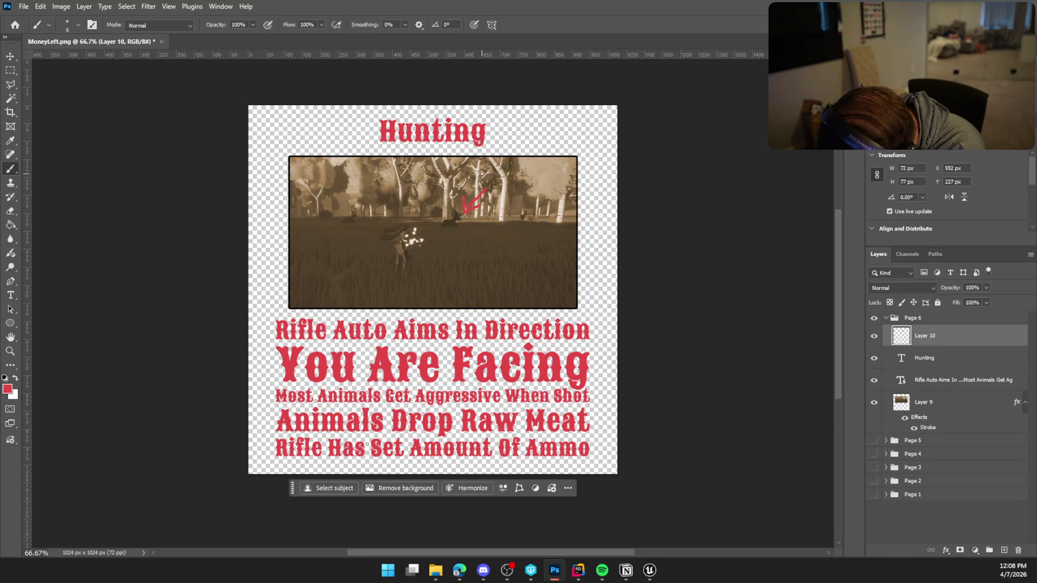
mouse_move(479, 170)
mouse_down()
mouse_move(477, 185)
mouse_move(488, 163)
mouse_move(496, 180)
mouse_move(516, 179)
mouse_move(509, 198)
mouse_move(528, 175)
mouse_up()
mouse_move(535, 157)
mouse_down()
mouse_move(532, 173)
mouse_move(544, 162)
mouse_up()
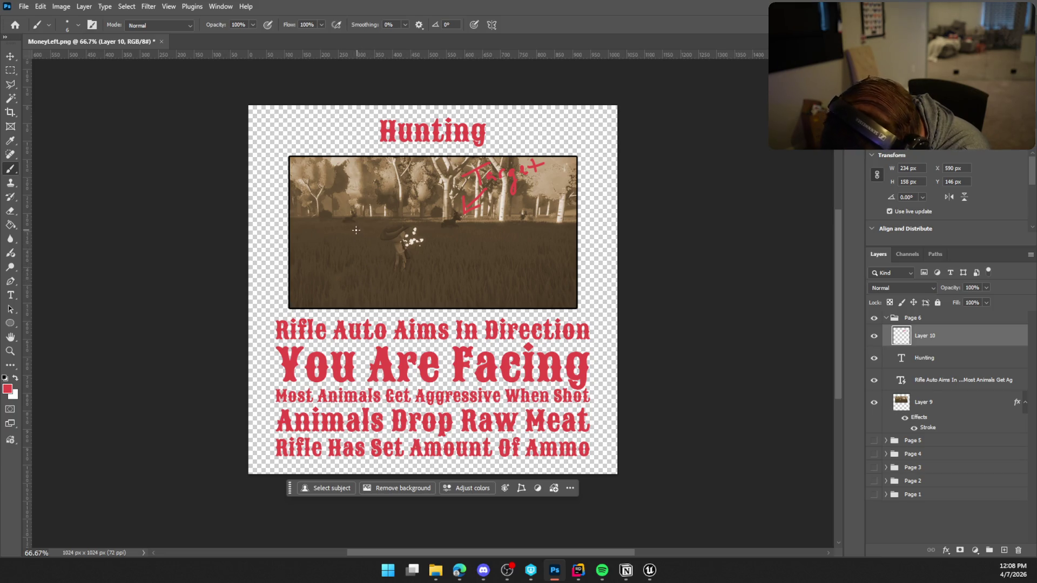
drag(346, 231, 359, 246)
key(ctrl+z)
mouse_move(358, 227)
mouse_down()
mouse_move(365, 248)
mouse_move(363, 226)
mouse_move(387, 217)
mouse_up()
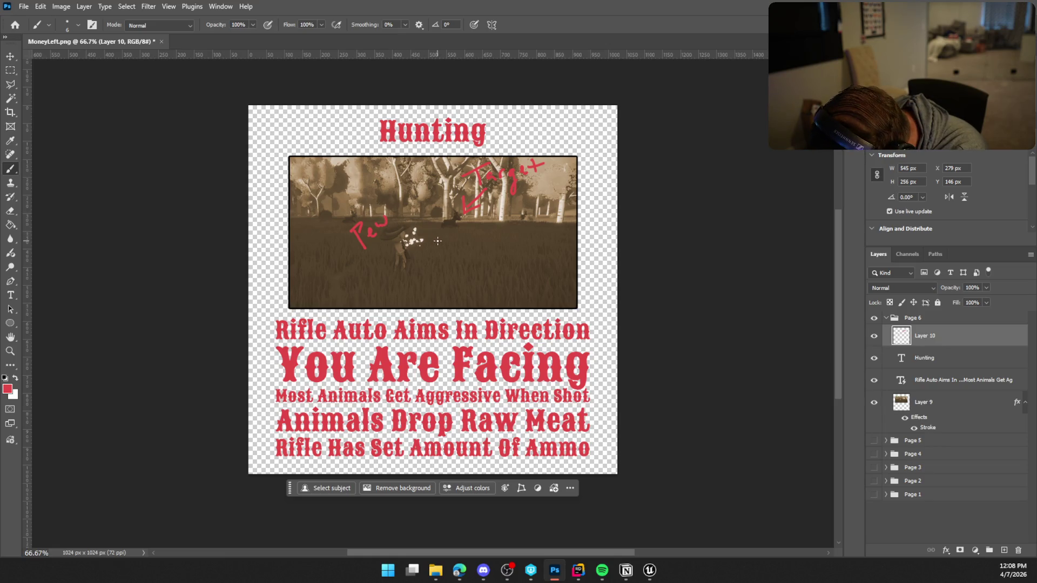
key(ctrl+z)
key(ctrl+z)
key(ctrl+z)
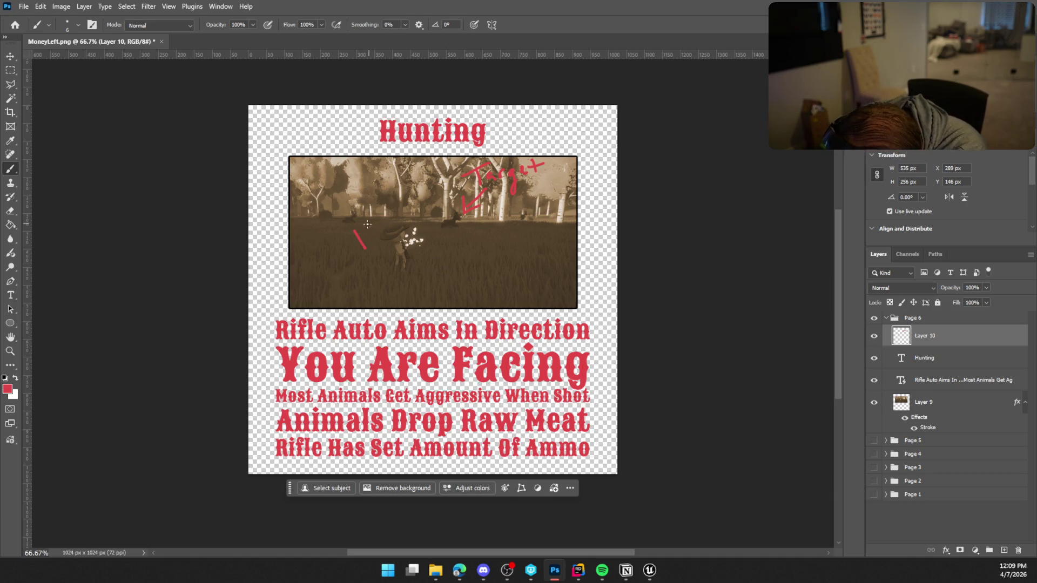
mouse_move(348, 233)
mouse_down()
mouse_move(362, 225)
mouse_move(353, 246)
mouse_move(389, 214)
mouse_up()
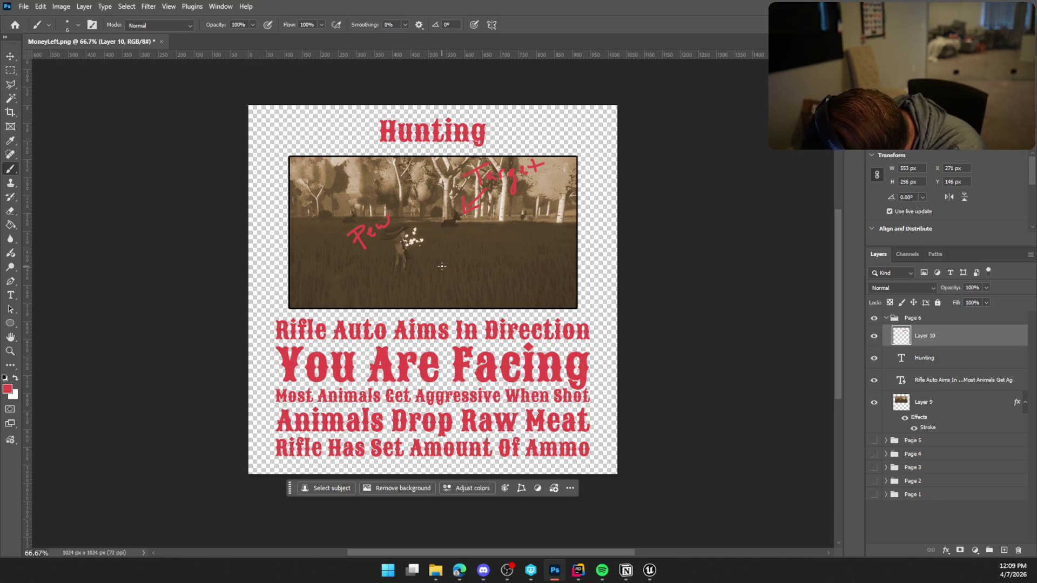
key(ctrl+z)
key(ctrl+z)
key(ctrl+z)
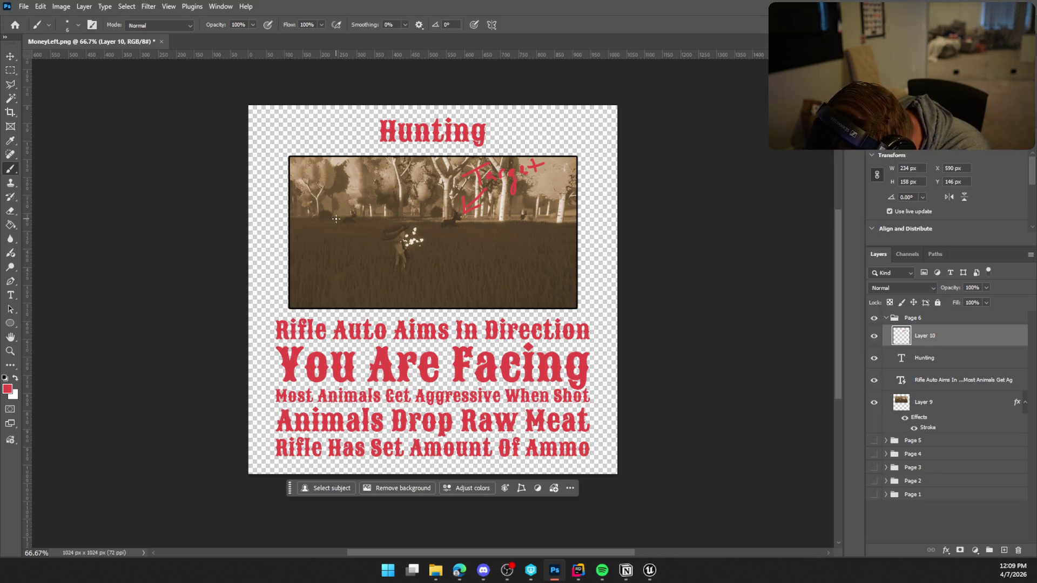
mouse_move(322, 212)
mouse_down()
mouse_move(350, 241)
mouse_move(347, 231)
mouse_move(352, 241)
mouse_move(393, 200)
mouse_move(395, 179)
mouse_move(399, 190)
mouse_up()
click(406, 200)
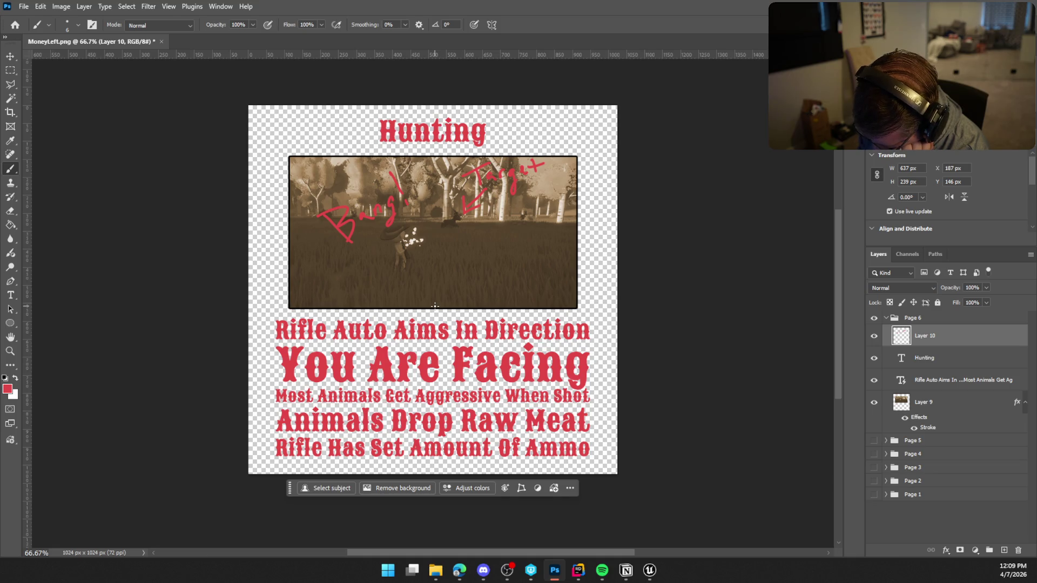
key(ctrl+z)
key(ctrl+z)
key(ctrl+z)
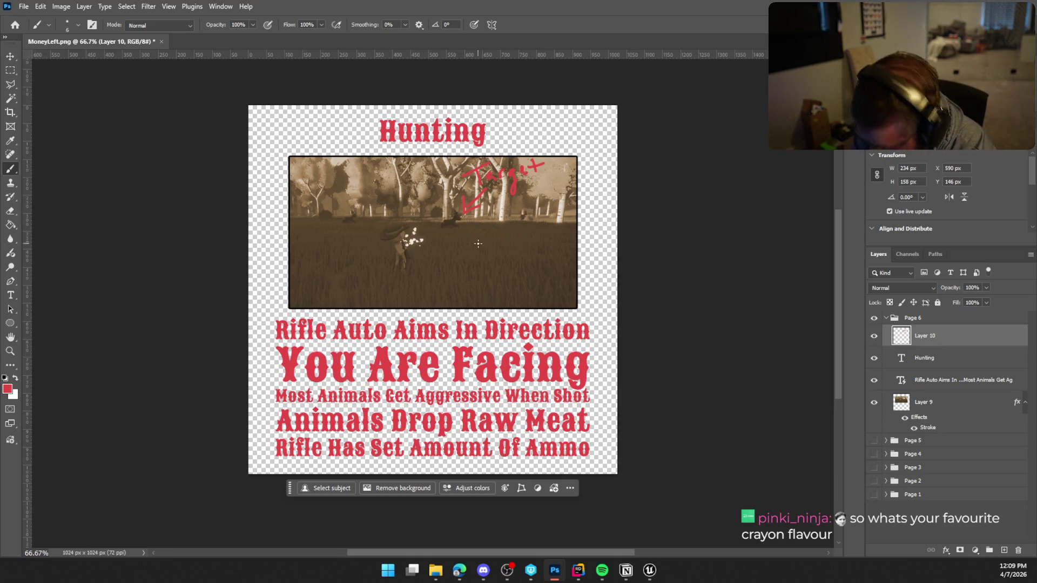
Paint a red arrow toward the left deer and hand-letter 'Spooked', redoing its last letters
mouse_move(327, 253)
mouse_down()
mouse_move(348, 224)
mouse_move(349, 237)
mouse_move(296, 265)
mouse_move(295, 279)
mouse_move(363, 263)
mouse_up()
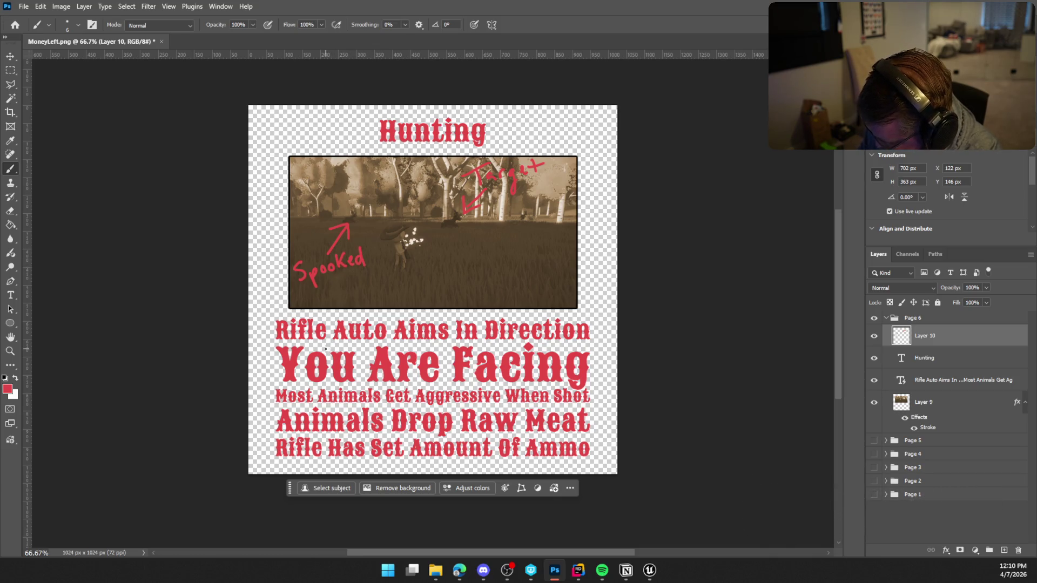
key(ctrl+z)
key(ctrl+z)
key(ctrl+z)
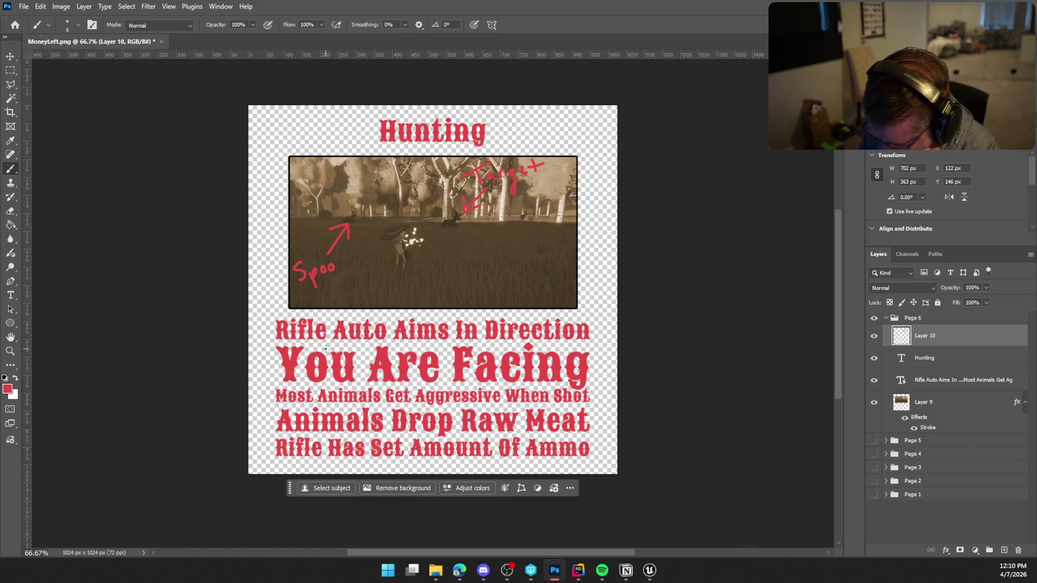
mouse_move(341, 254)
mouse_down()
mouse_move(337, 272)
mouse_move(361, 246)
mouse_move(362, 263)
mouse_up()
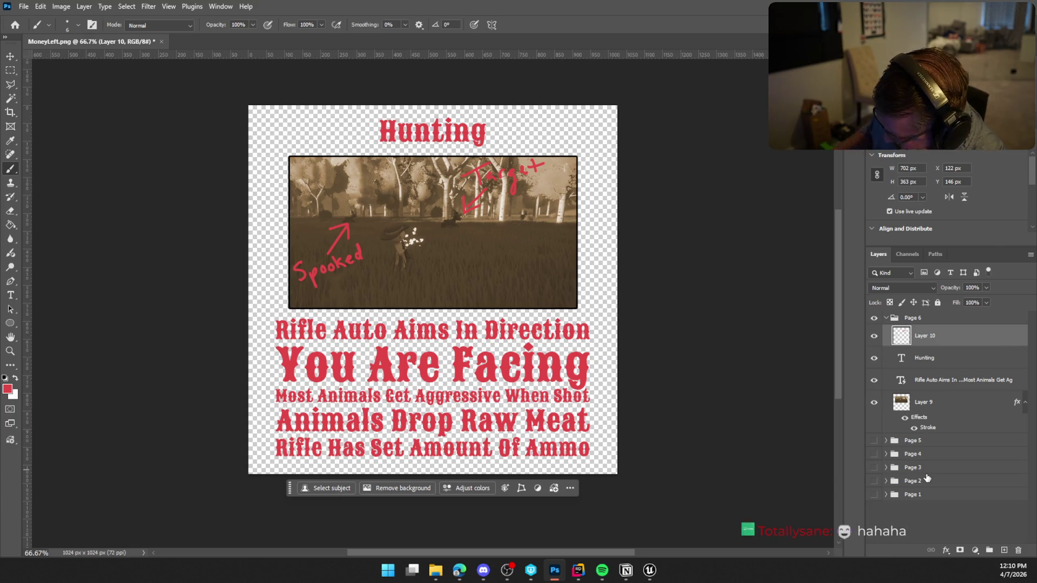
Add a drop shadow layer style to Layer 10's hand-drawn annotations
right_click(952, 336)
click(938, 348)
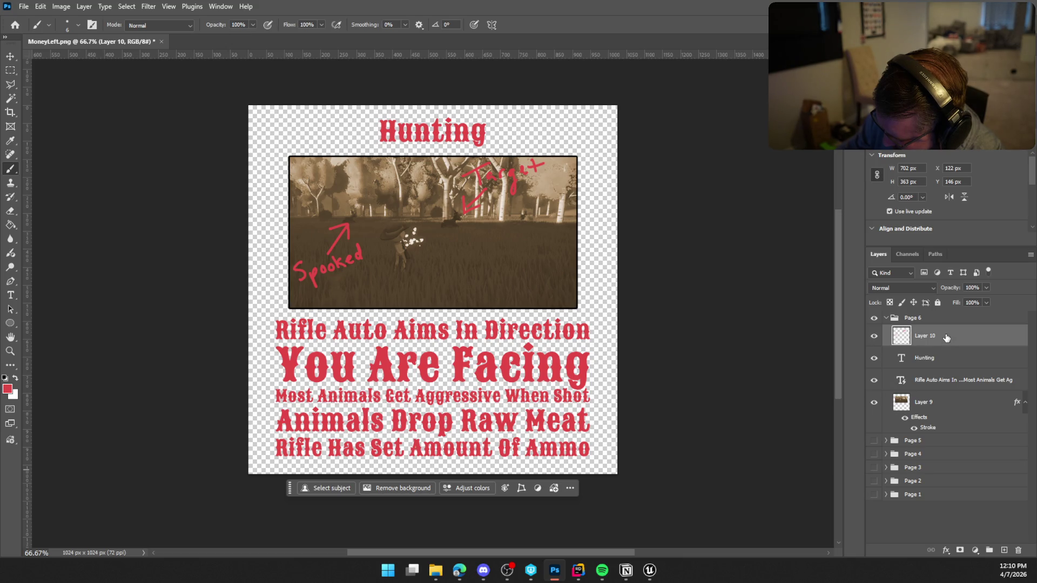
double_click(946, 337)
click(625, 318)
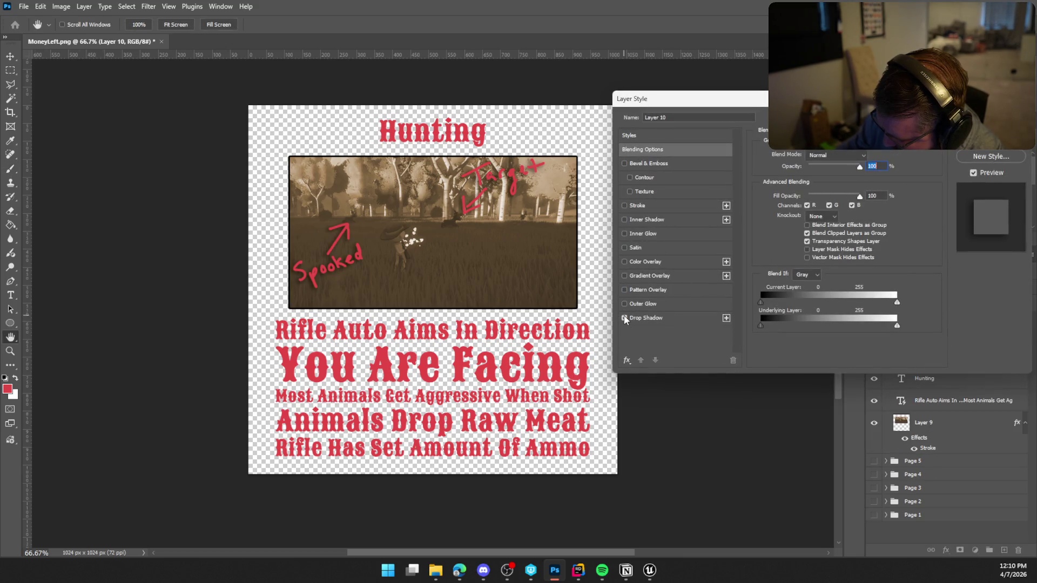
click(991, 121)
Quick-export the page as a PNG named HuntingPage
click(23, 7)
mouse_move(81, 195)
click(180, 196)
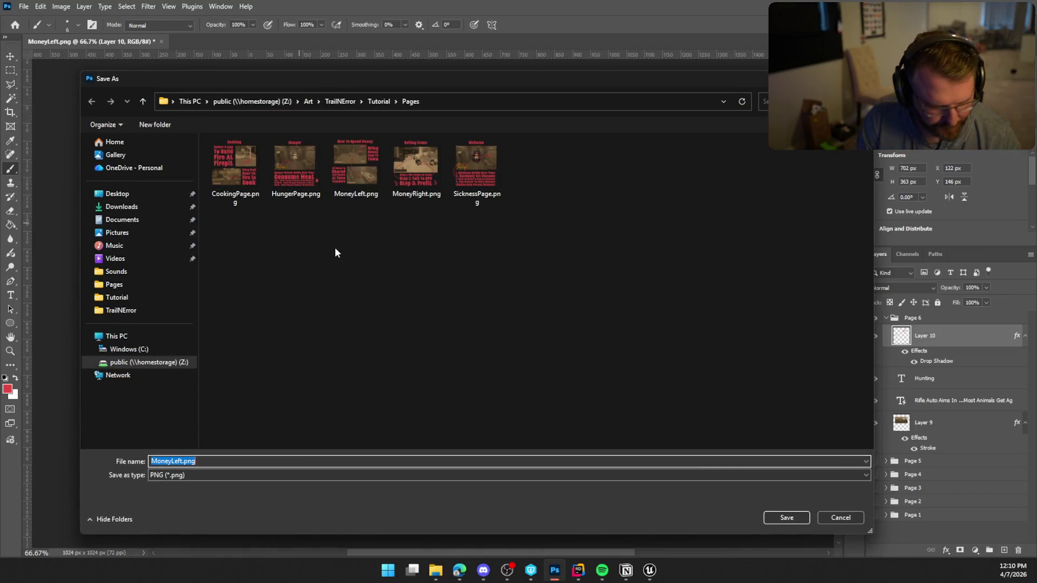
text(Hun)
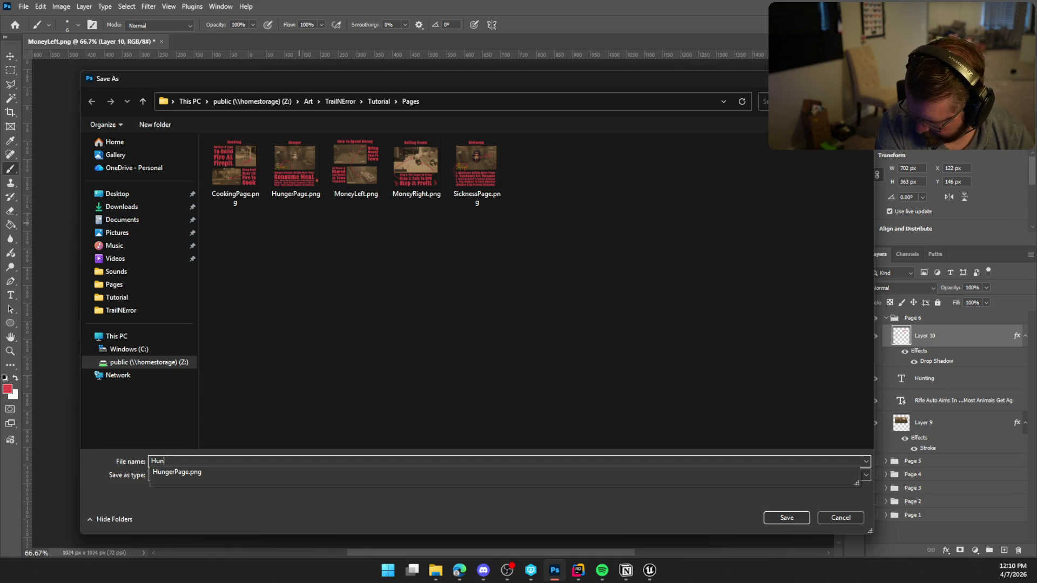
text(tingPage)
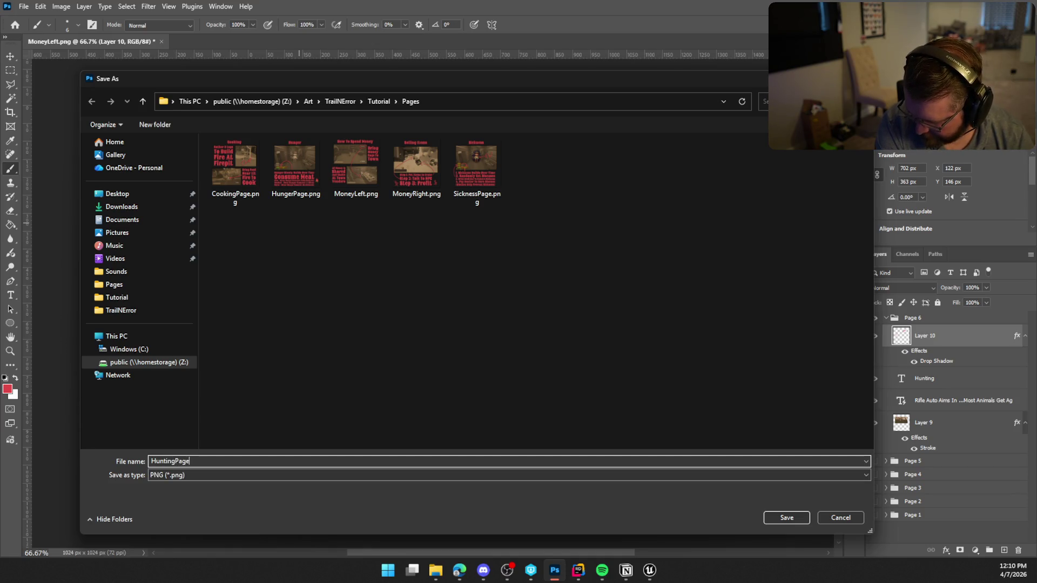
key(Return)
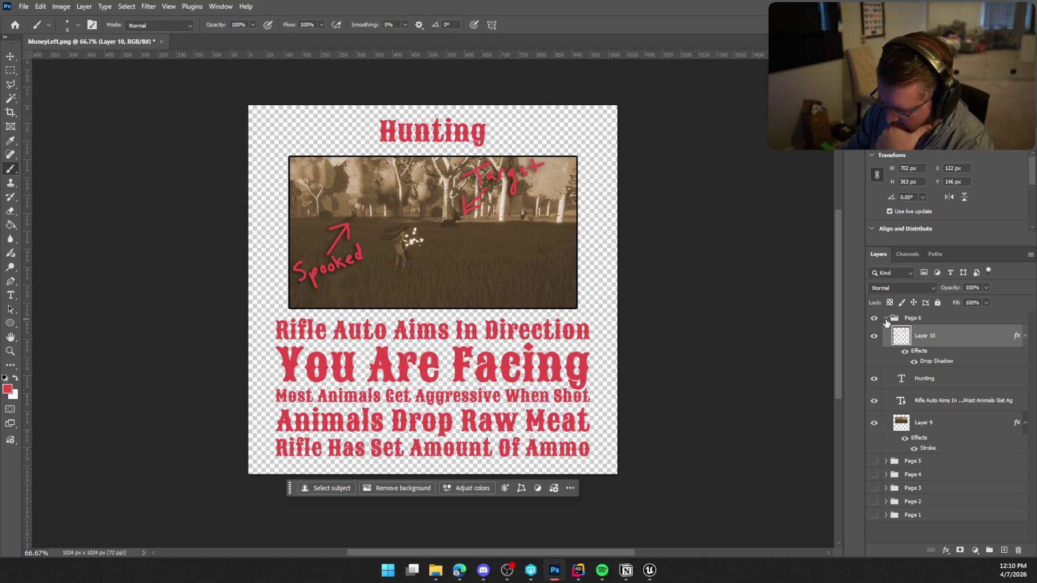
Collapse and hide the finished Page 6 group, then switch away from Photoshop
click(886, 318)
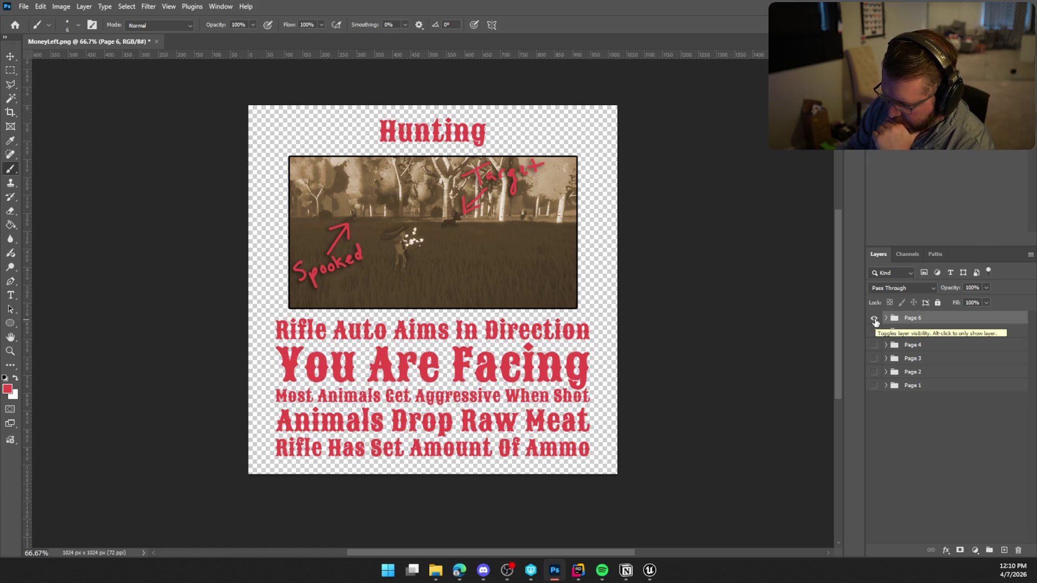
click(874, 320)
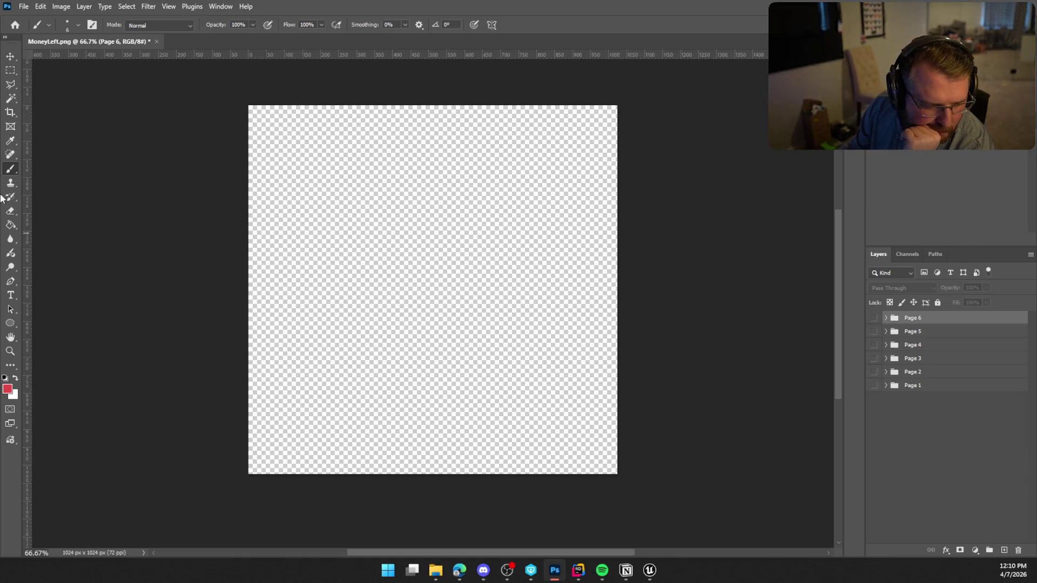
key(alt+Tab)
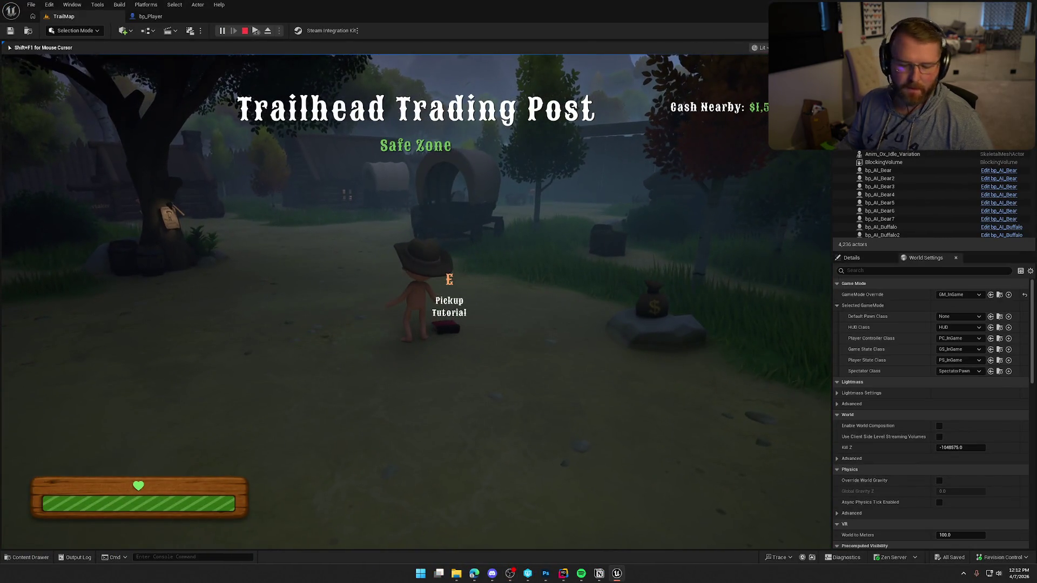
Rerun net.AllowPIESeamlessTravel from the game console's command history
key(grave)
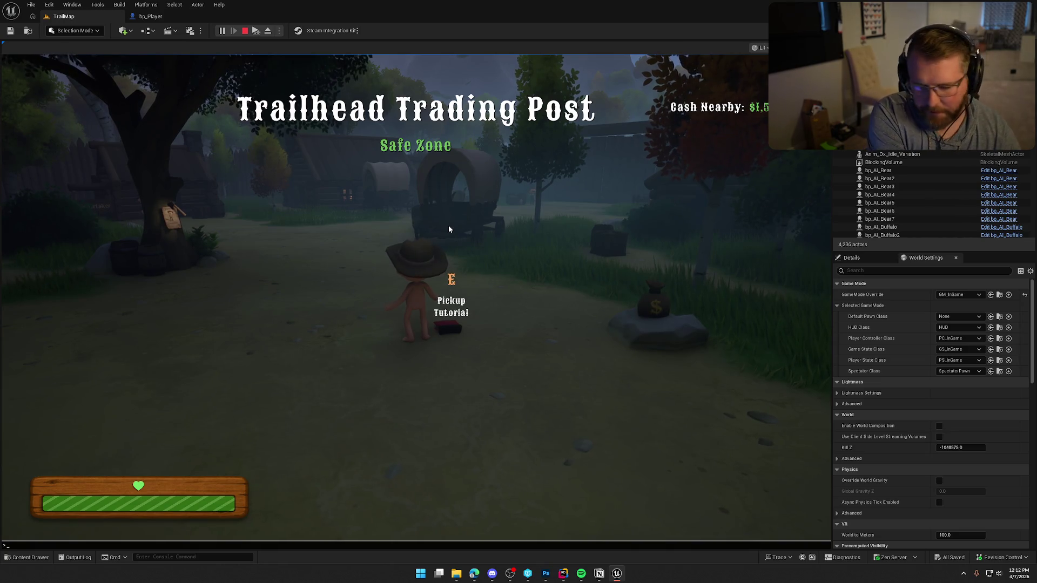
key(Up)
key(Up)
key(Up)
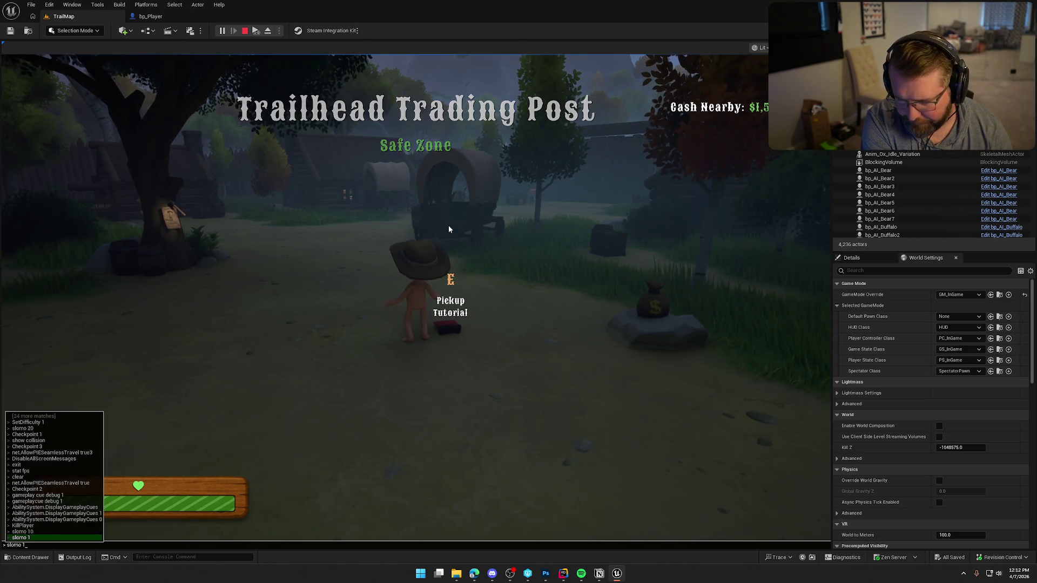
key(Up)
key(Up)
key(Up)
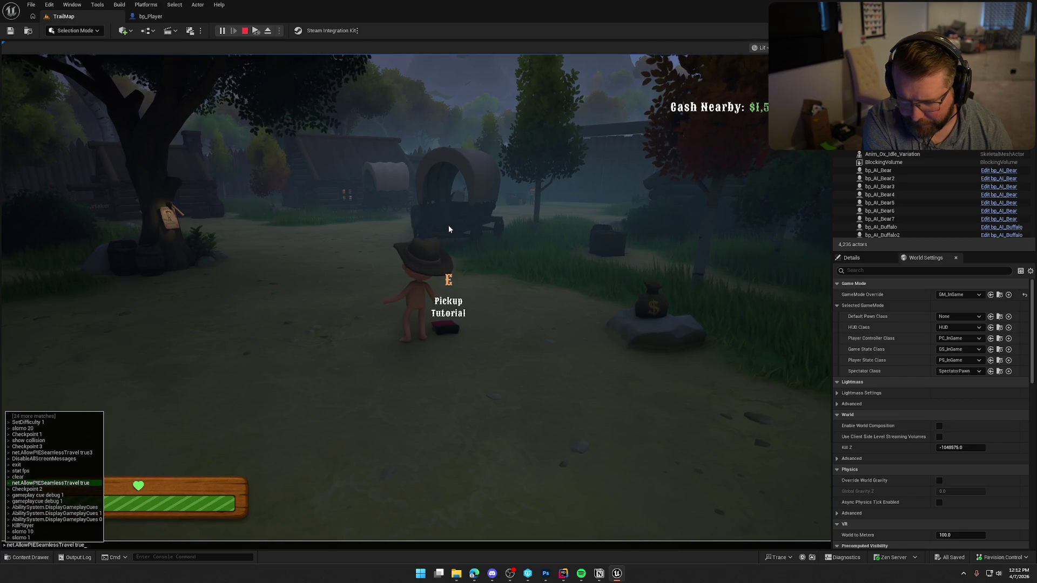
key(Return)
Run Checkpoint 2 from console history to respawn at the Dusty Wagon Post
key(grave)
key(Up)
key(Up)
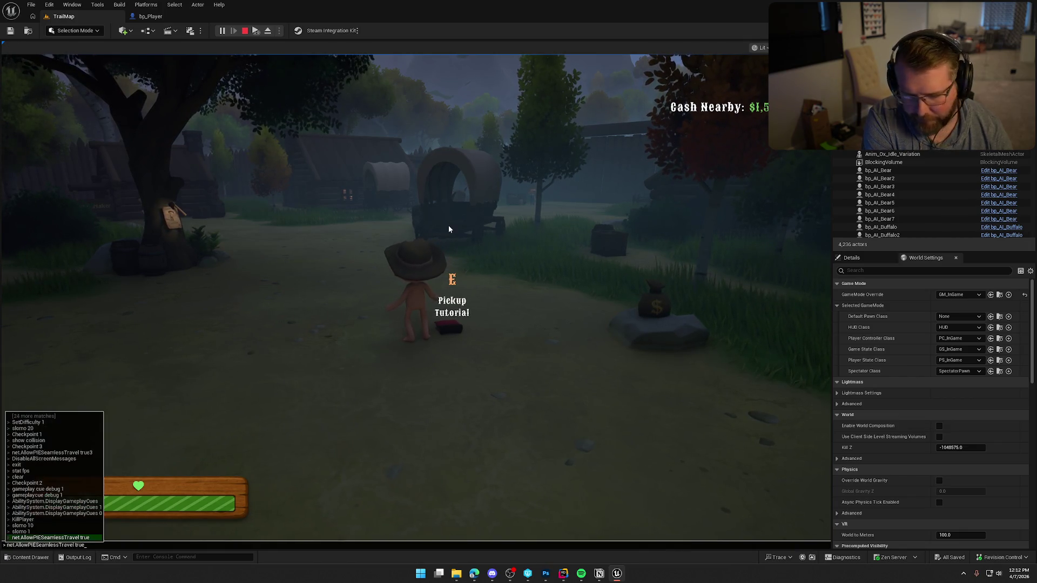
key(Up)
key(Up)
key(Up)
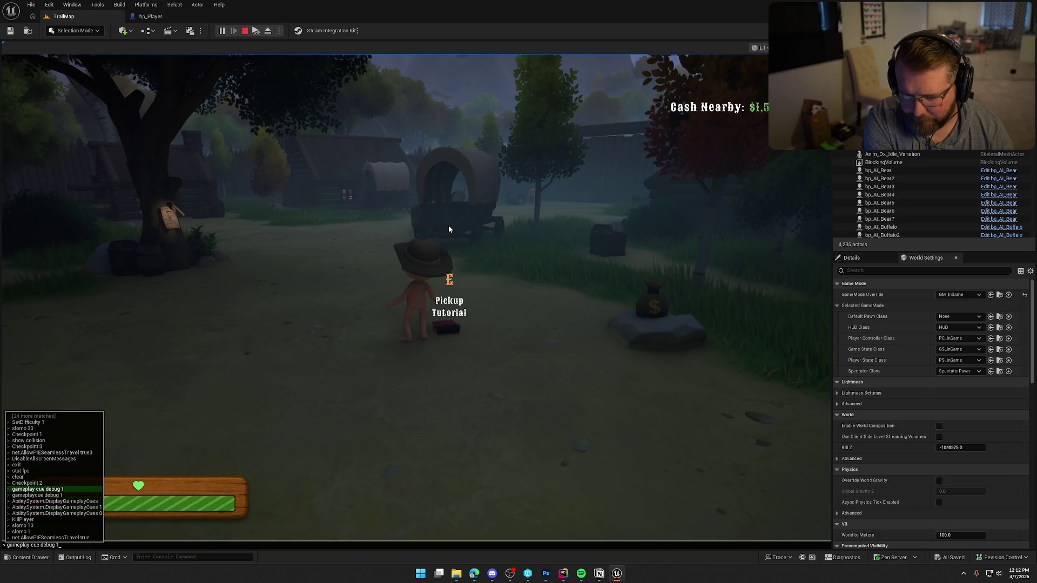
key(Return)
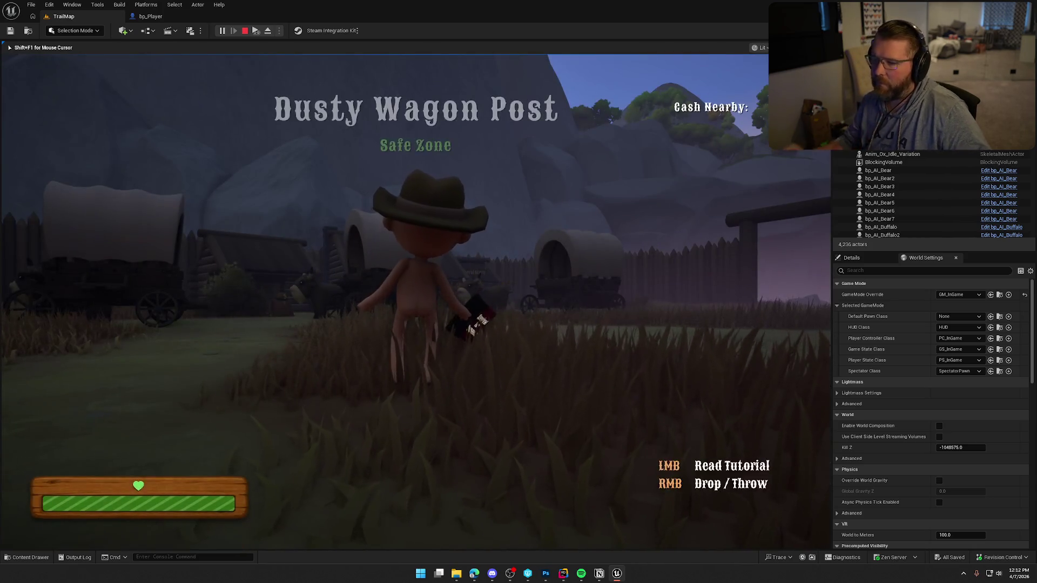
Sprint the character over to the ox and wagons and board the covered wagon
key(w)
key(shift+w)
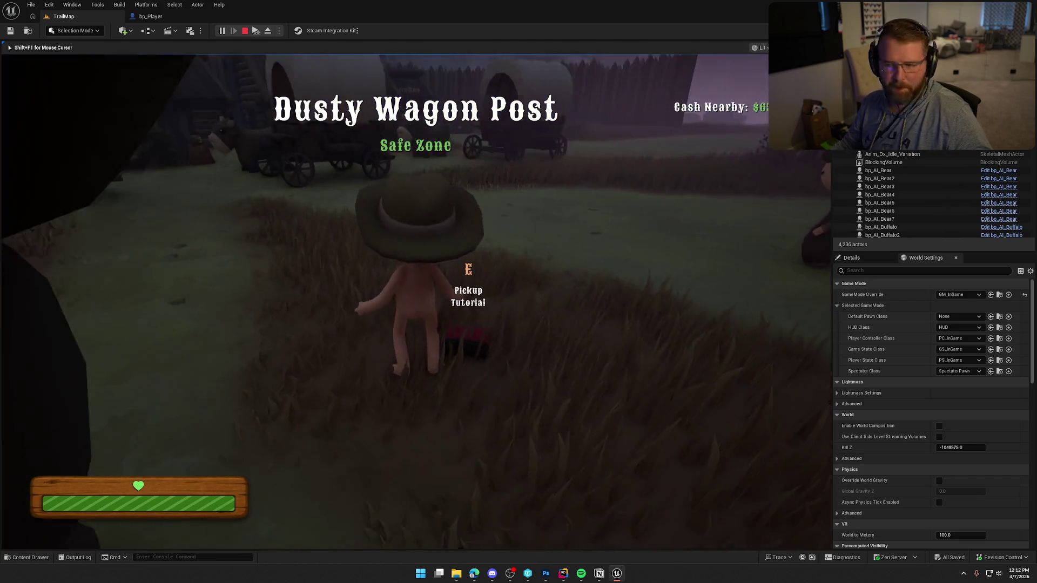
key(shift+w)
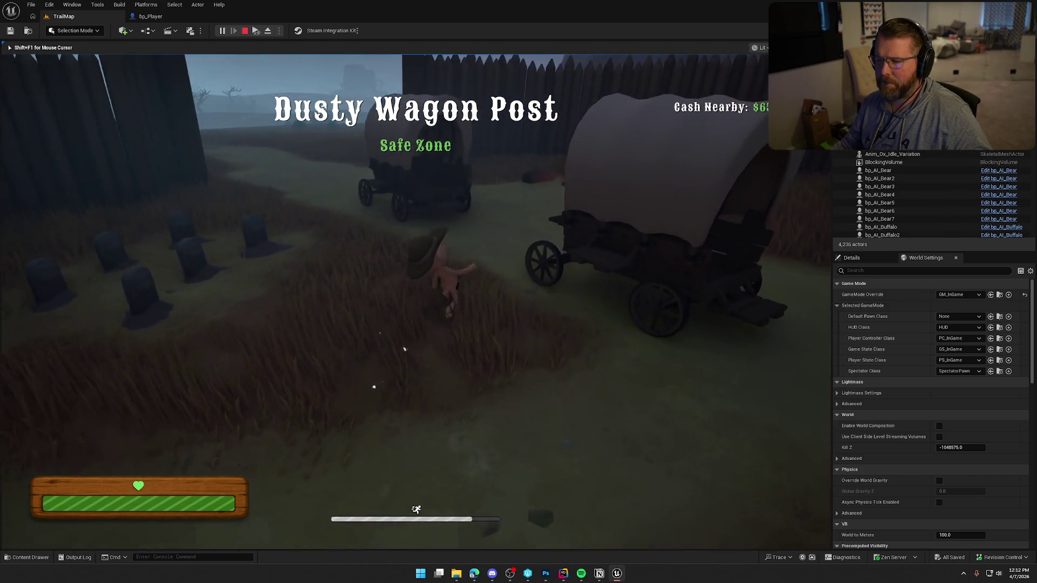
key(shift+w)
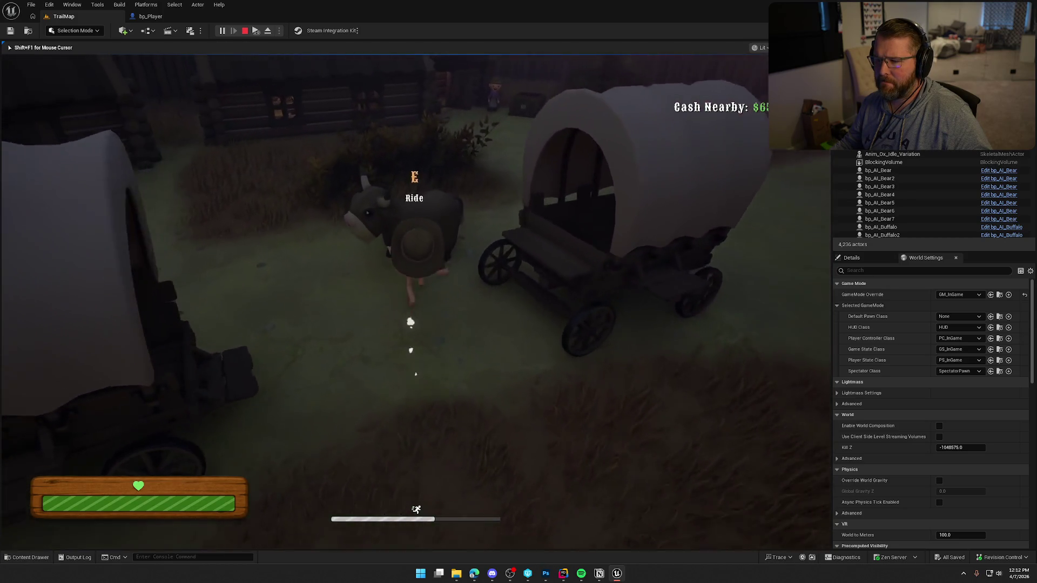
key(e)
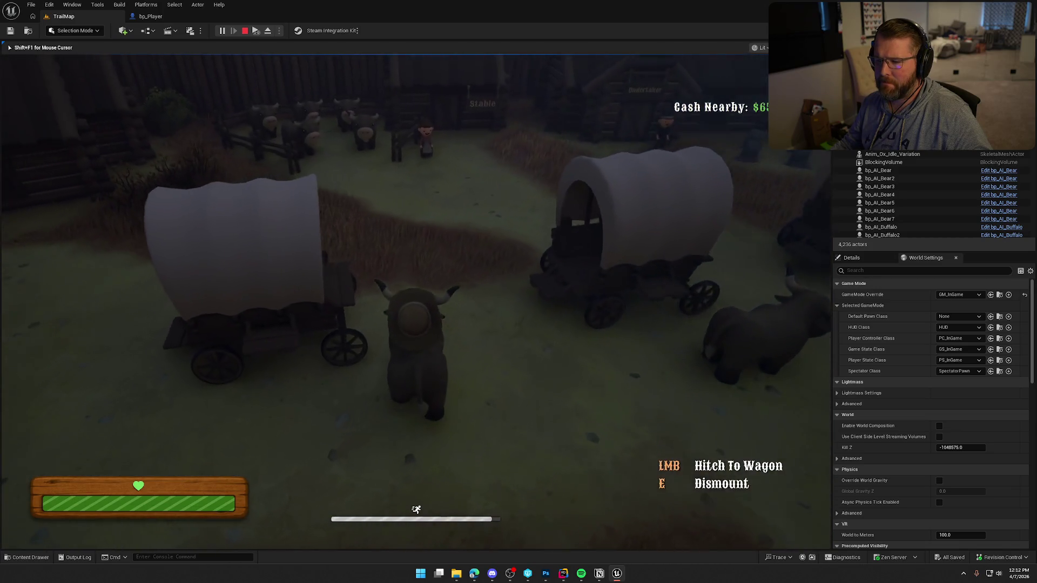
key(e)
key(w)
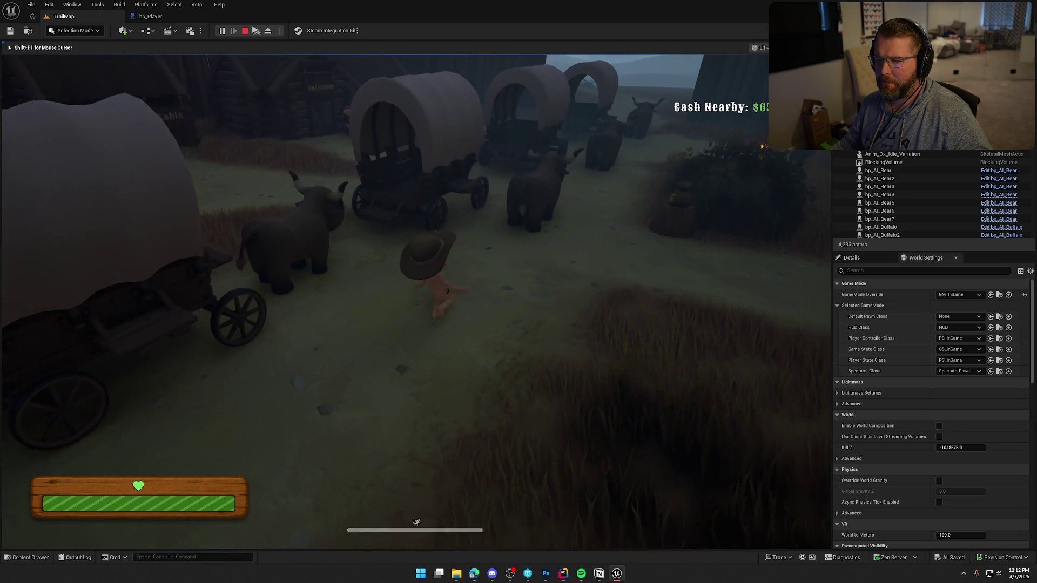
key(e)
key(d)
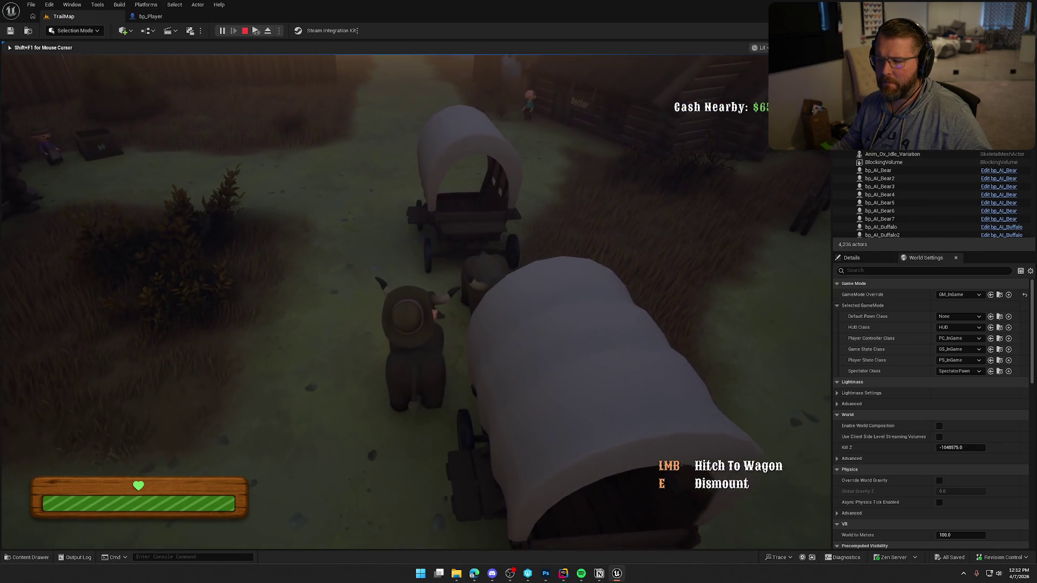
key(e)
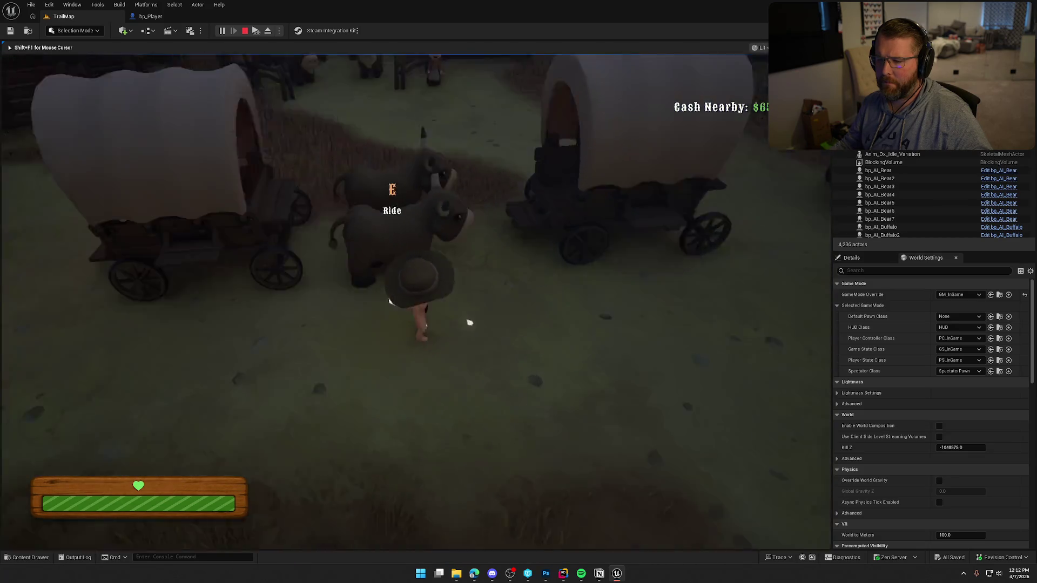
key(w)
key(e)
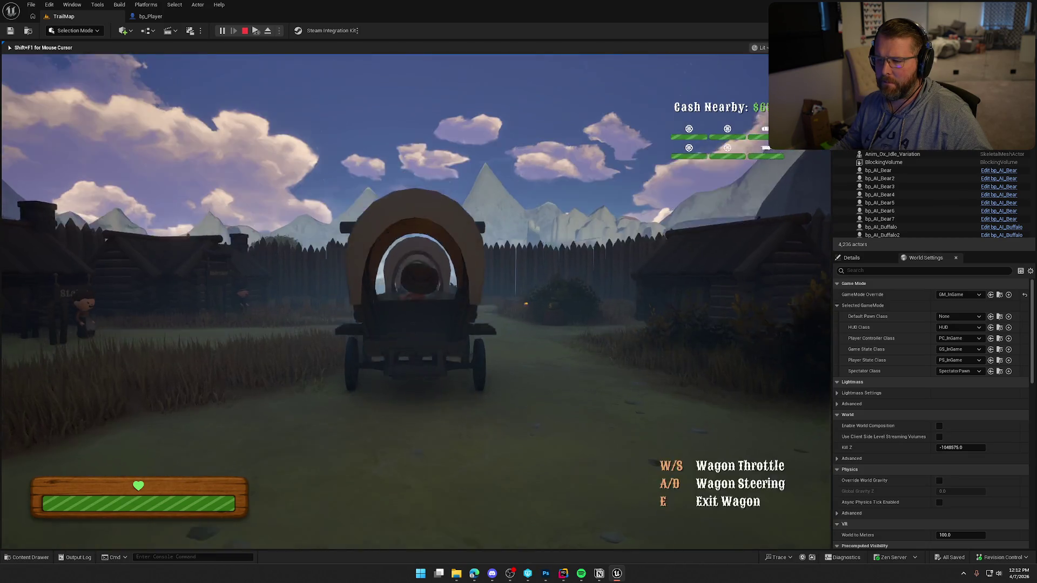
Drive the wagon out through the fort gate and across the prairie toward the river
key(w)
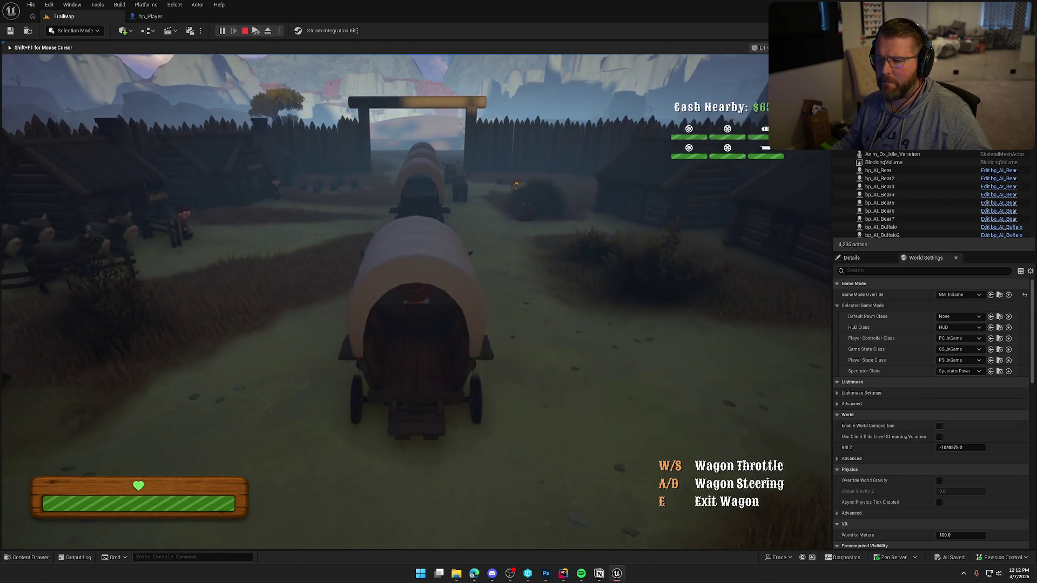
key(a)
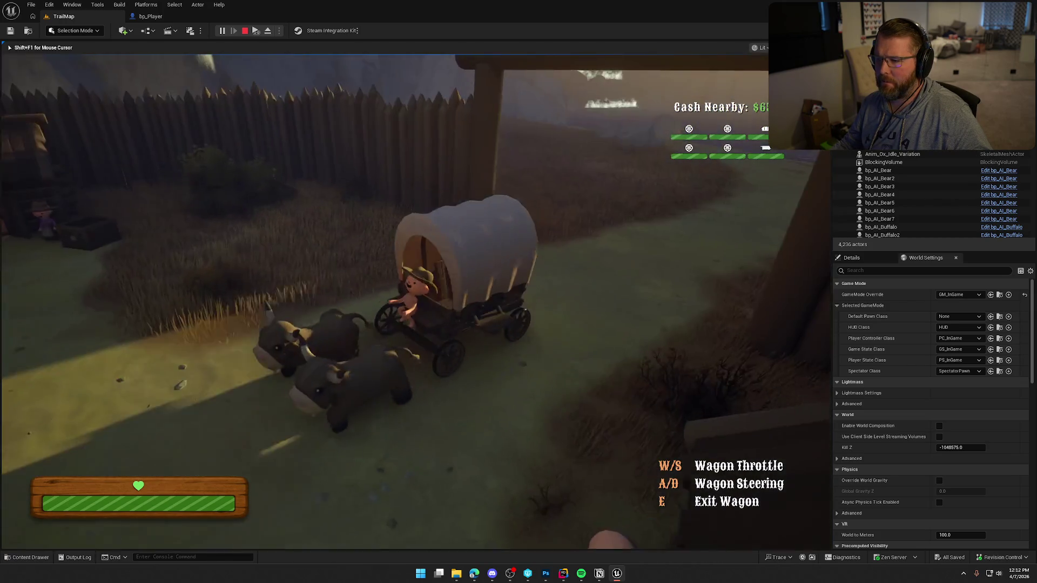
key(d)
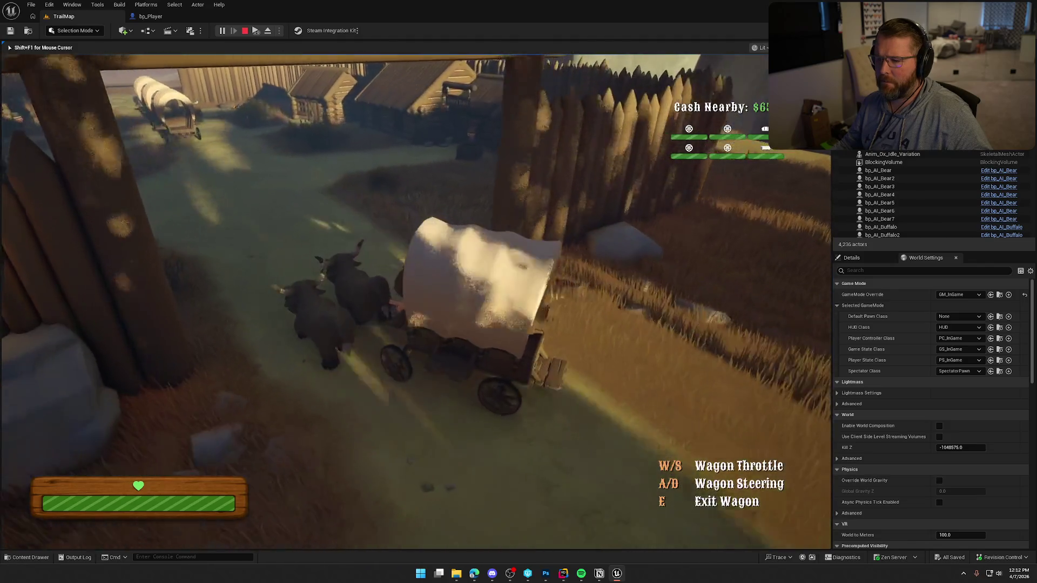
key(w)
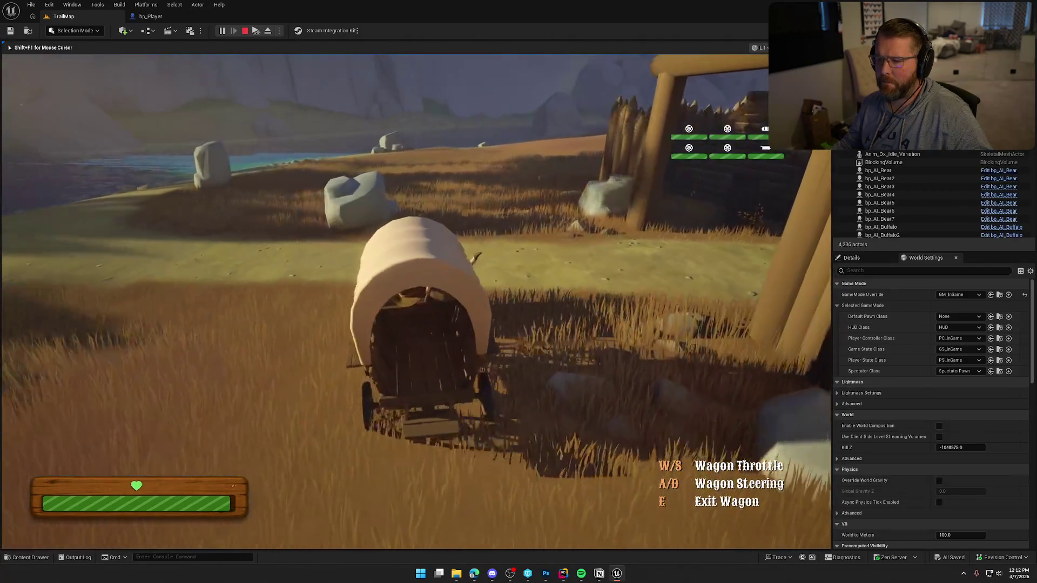
key(d)
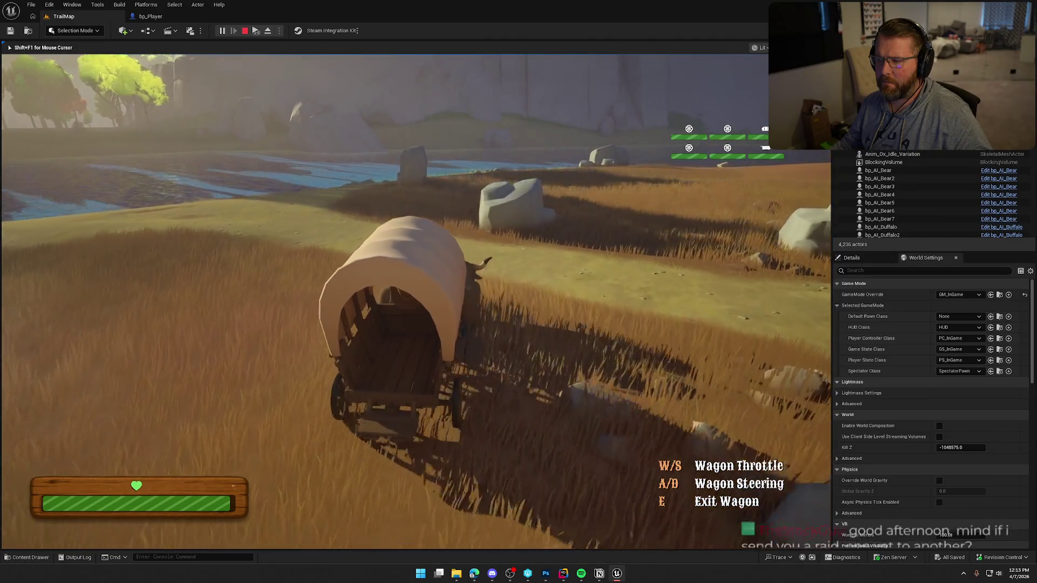
key(a)
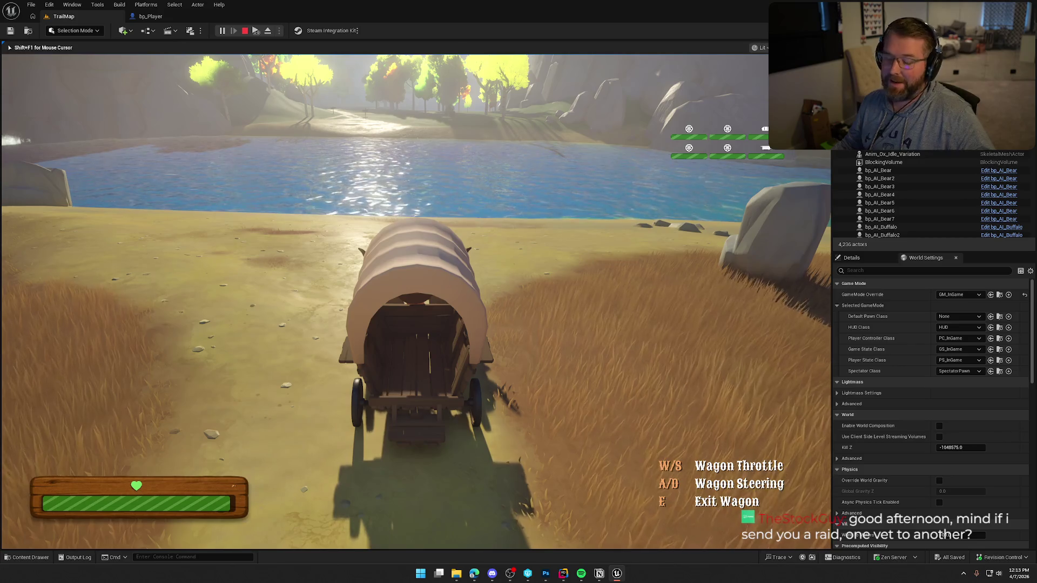
key(a)
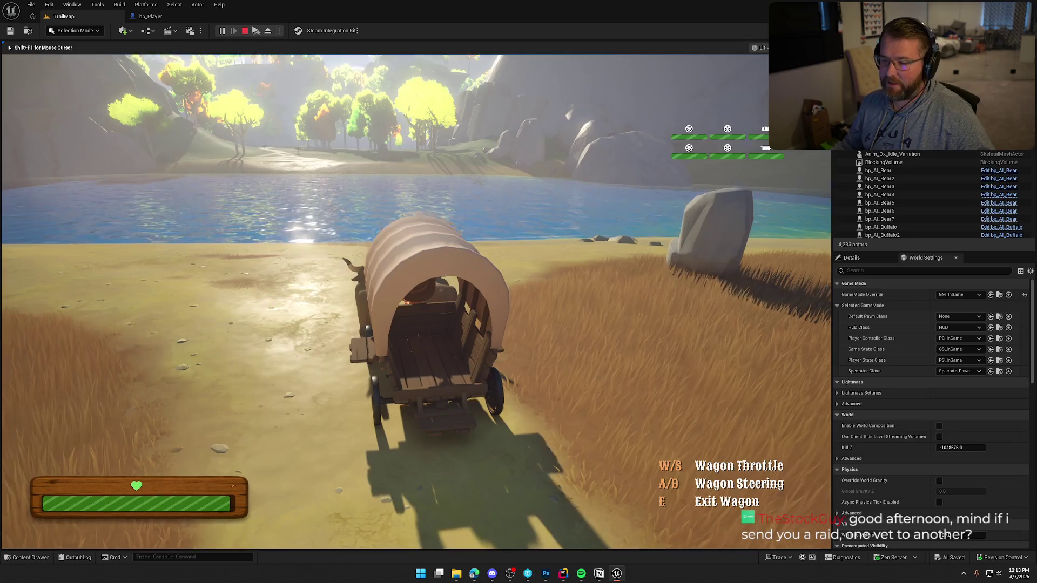
Step out of the wagon briefly, then reboard it and head for the shoreline
key(e)
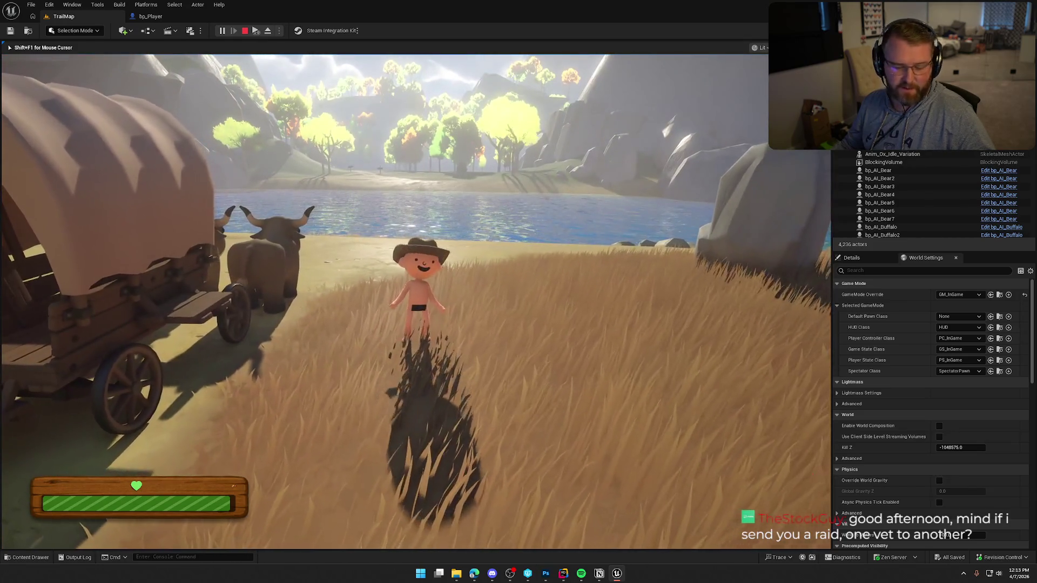
key(w)
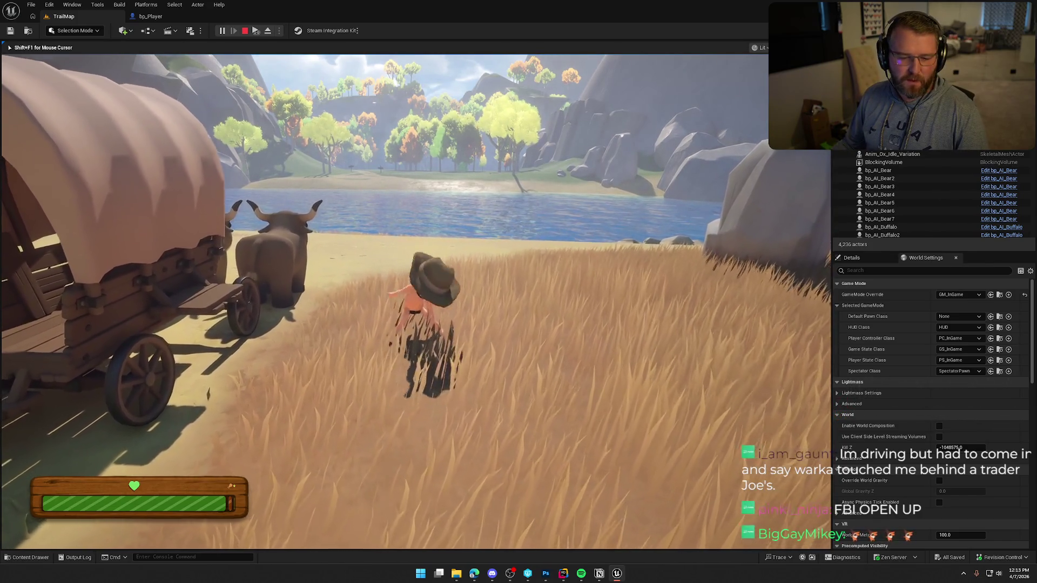
key(shift+w)
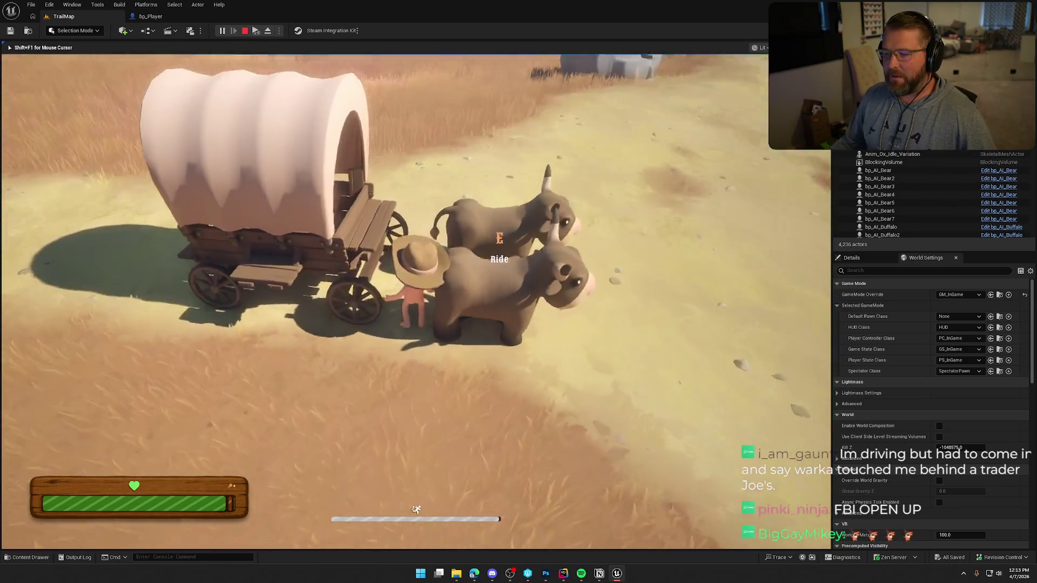
key(e)
key(w)
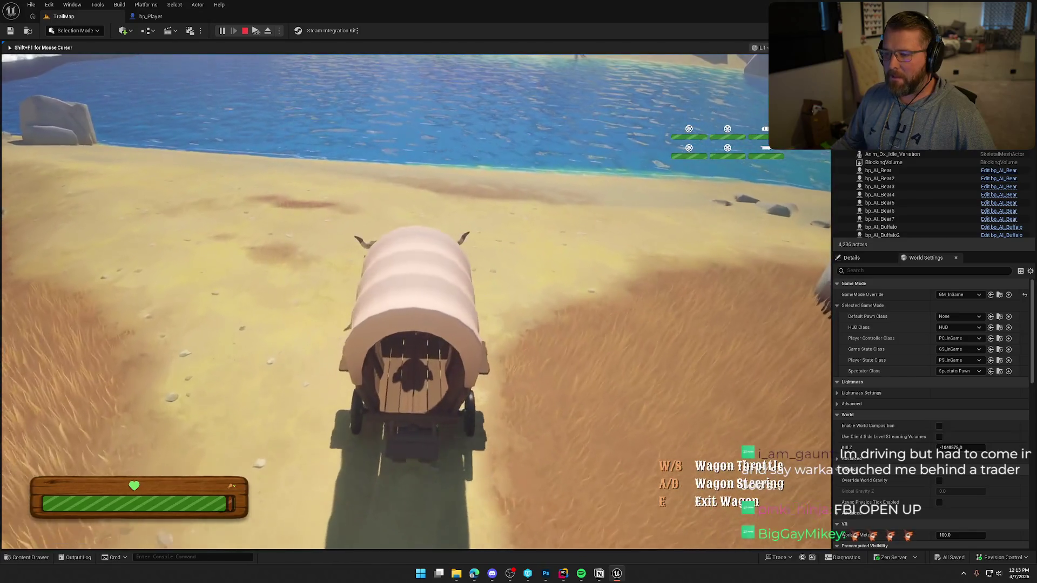
key(d)
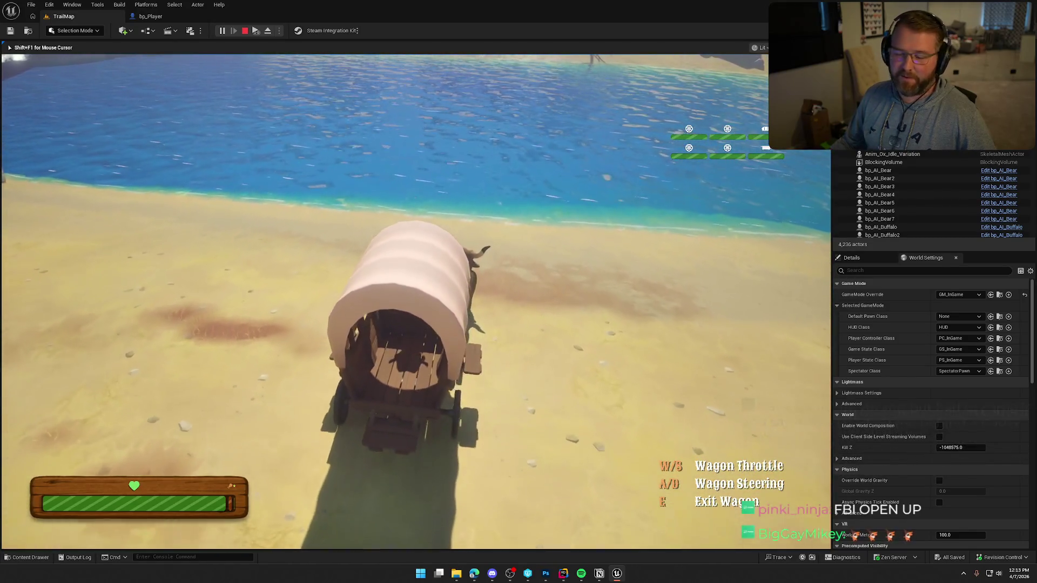
Steer along the shore and drive the wagon out into the river water
key(a)
key(d)
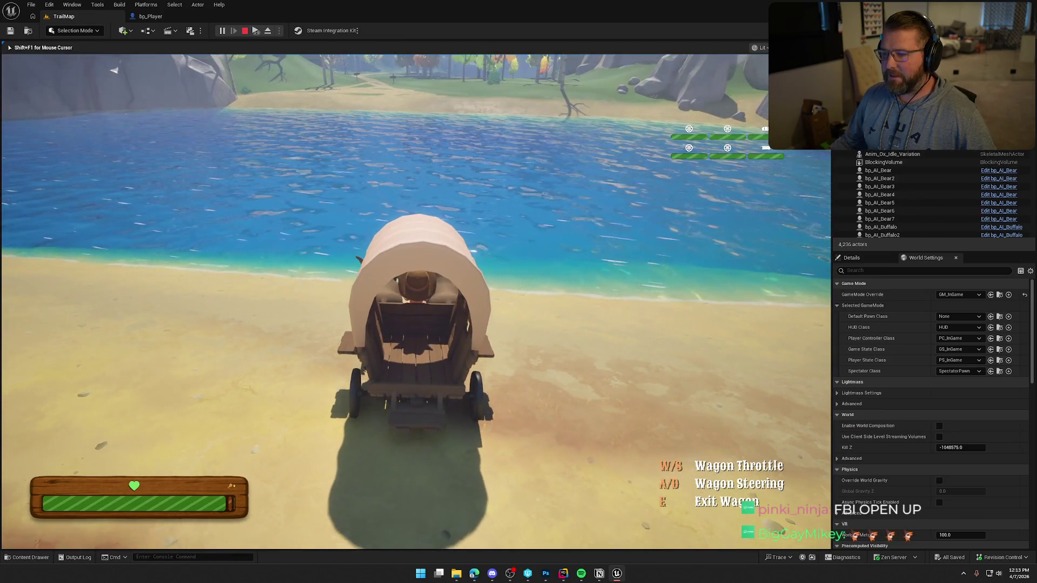
key(a)
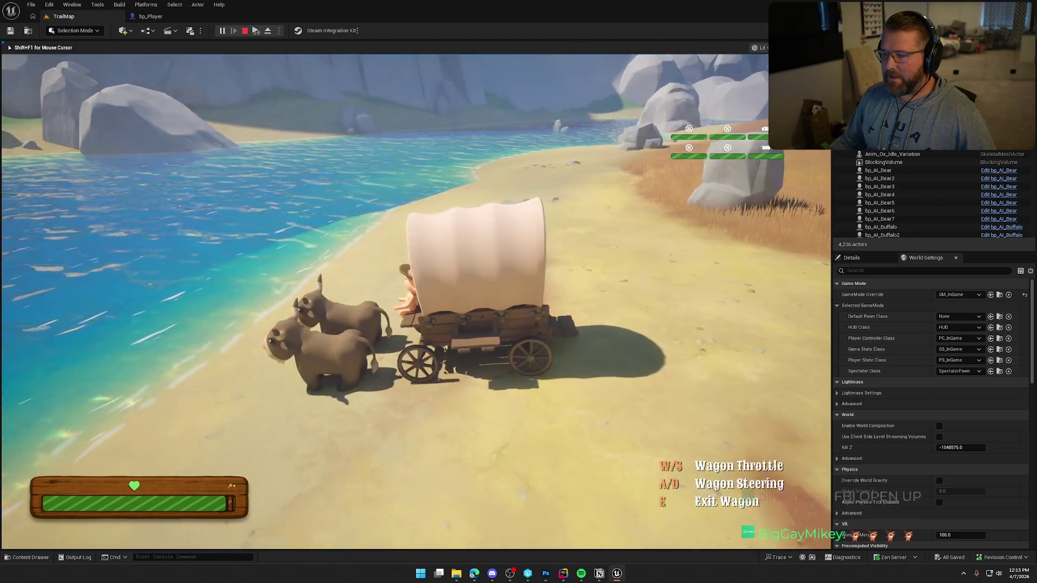
key(d)
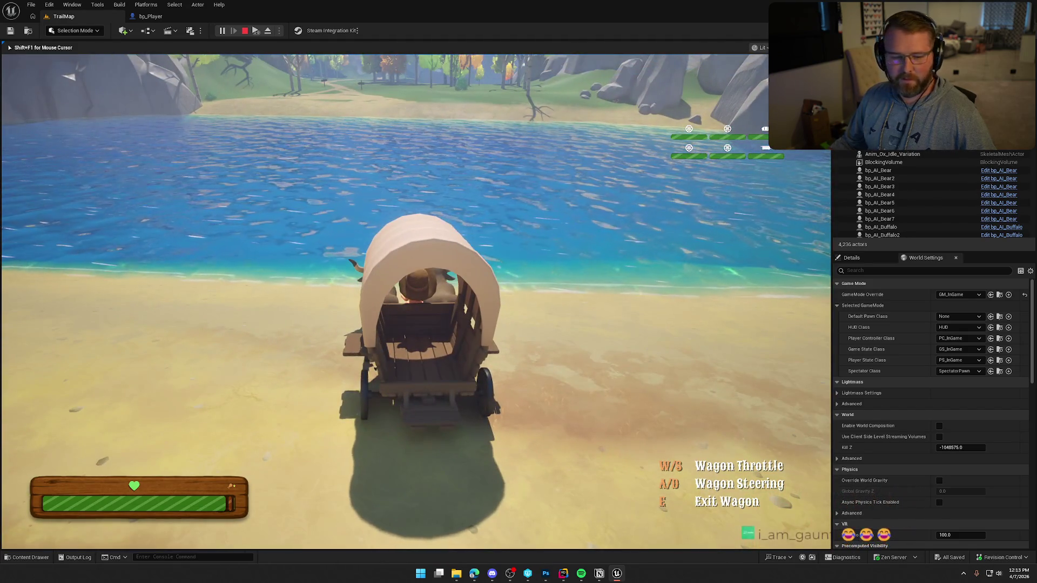
key(a)
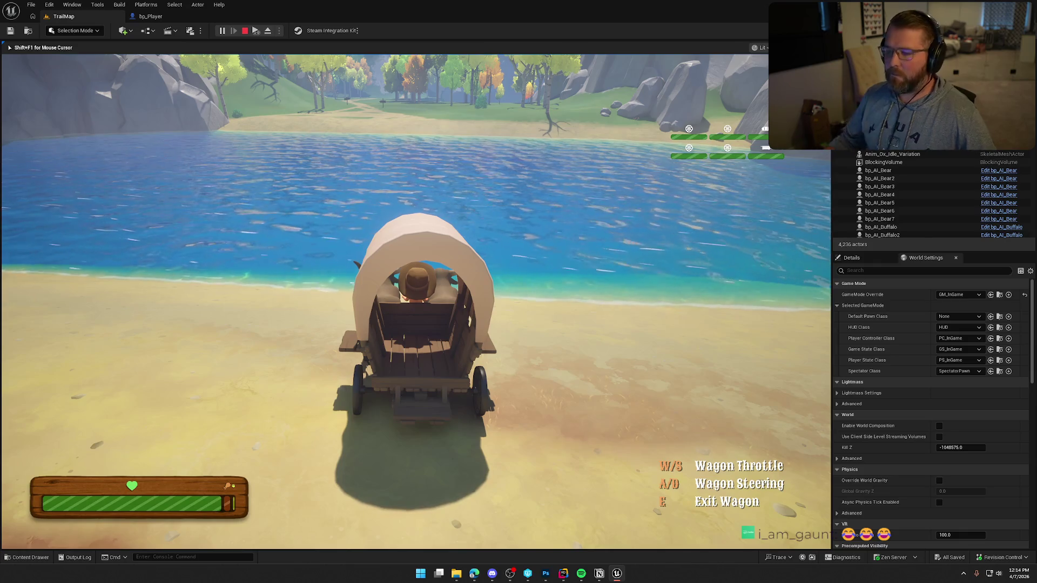
key(a)
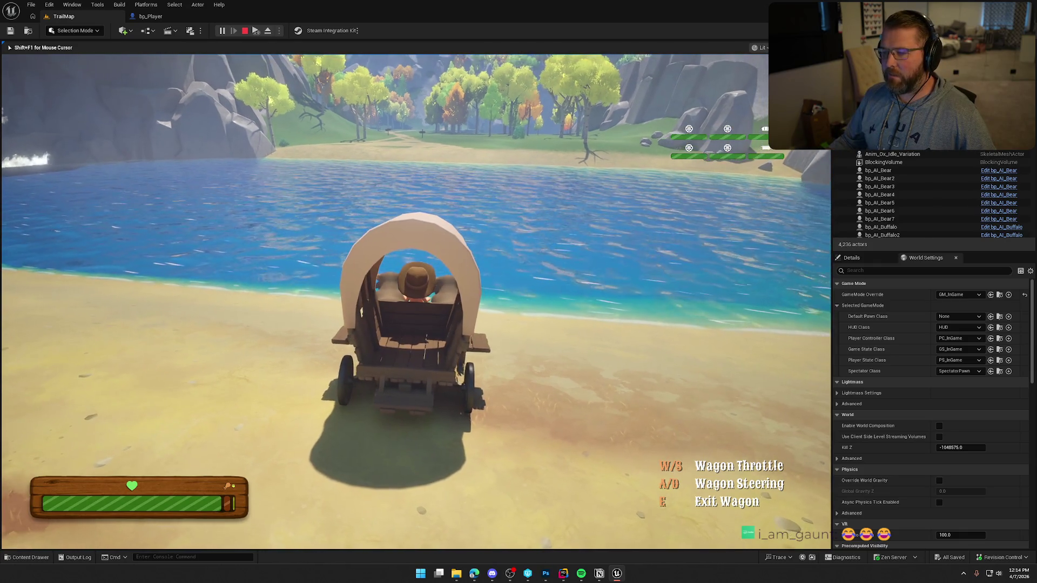
key(a)
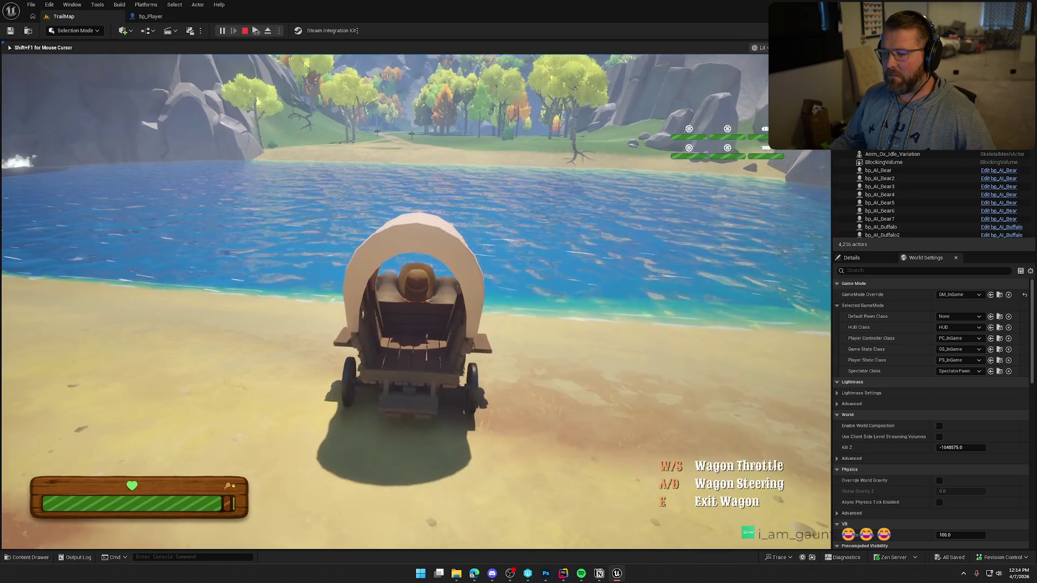
key(w)
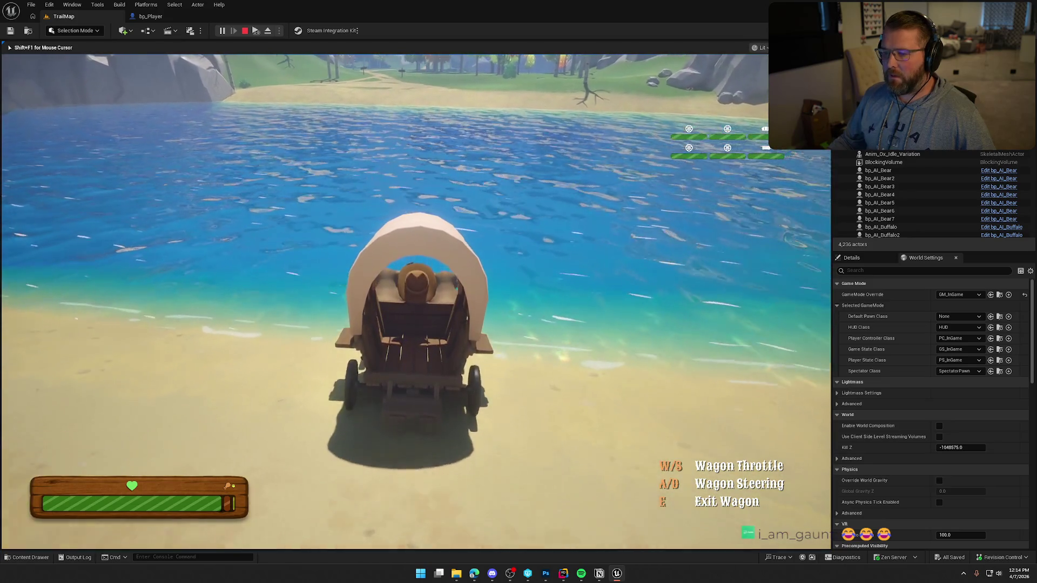
key(w)
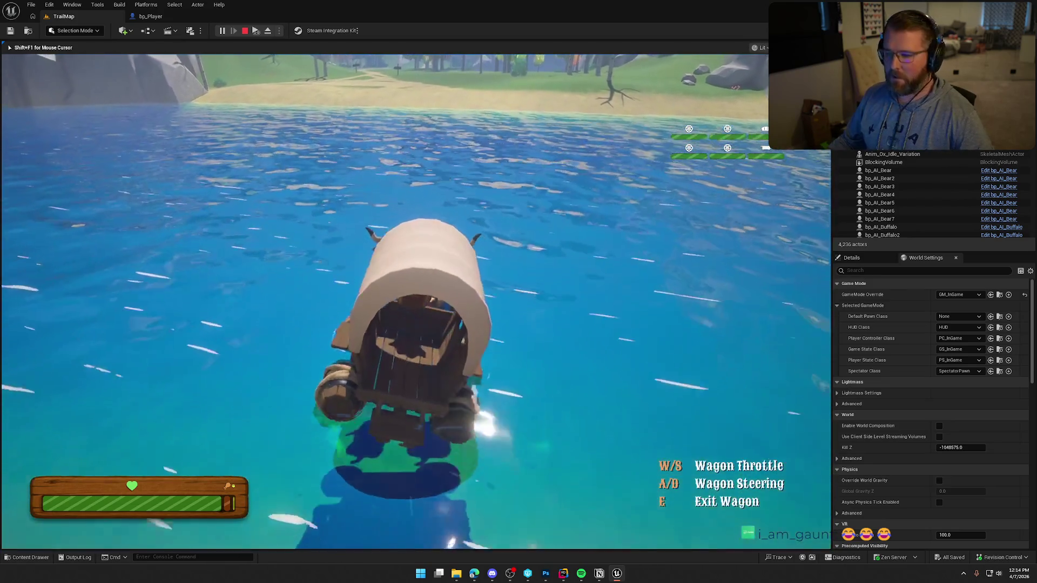
key(a)
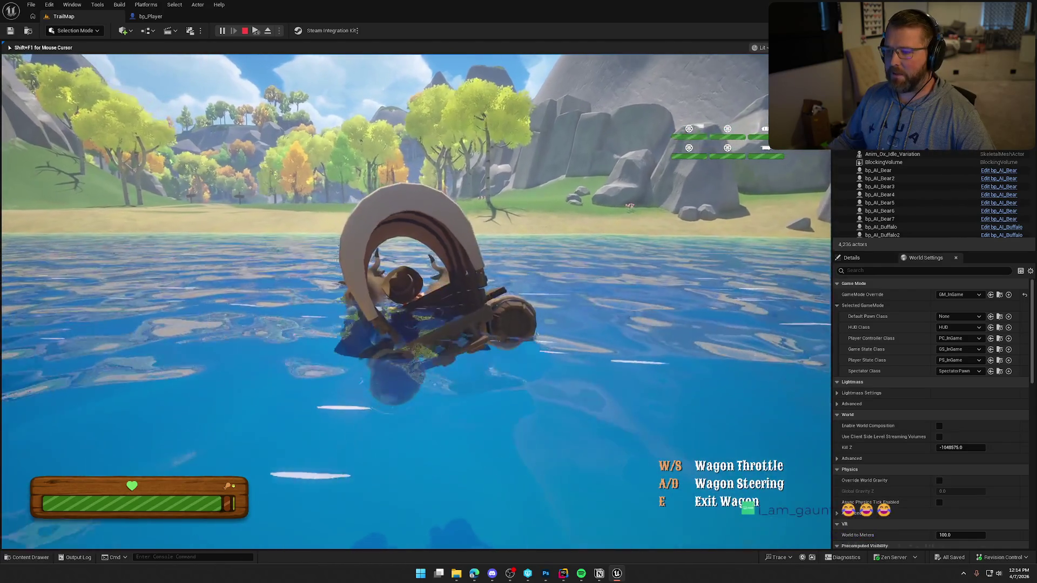
key(super+shift+s)
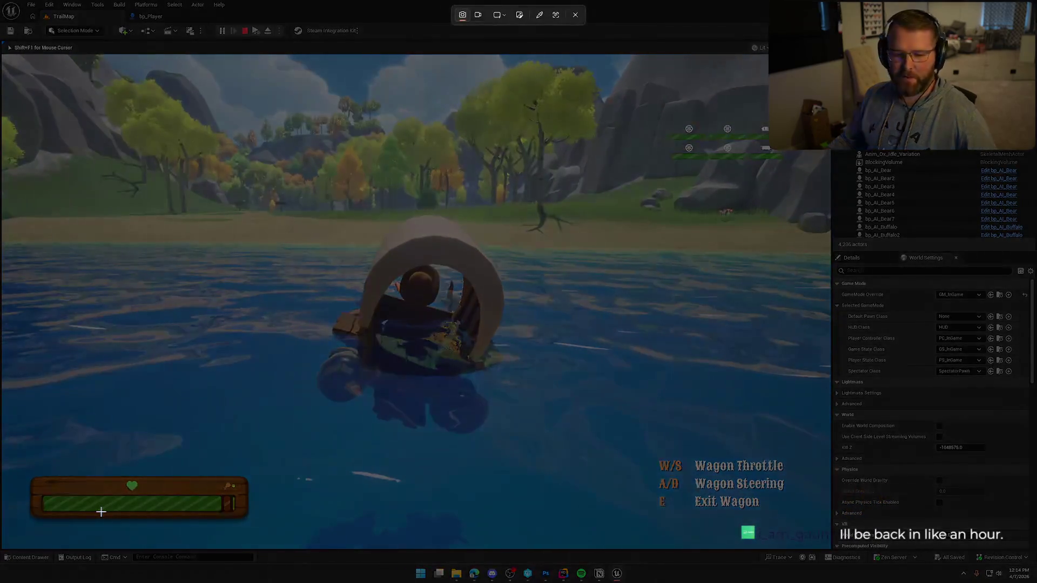
Snip the game viewport showing the wagon in the water, stop play, and return to Photoshop
mouse_move(9, 64)
mouse_down()
mouse_move(535, 471)
mouse_move(821, 542)
mouse_up()
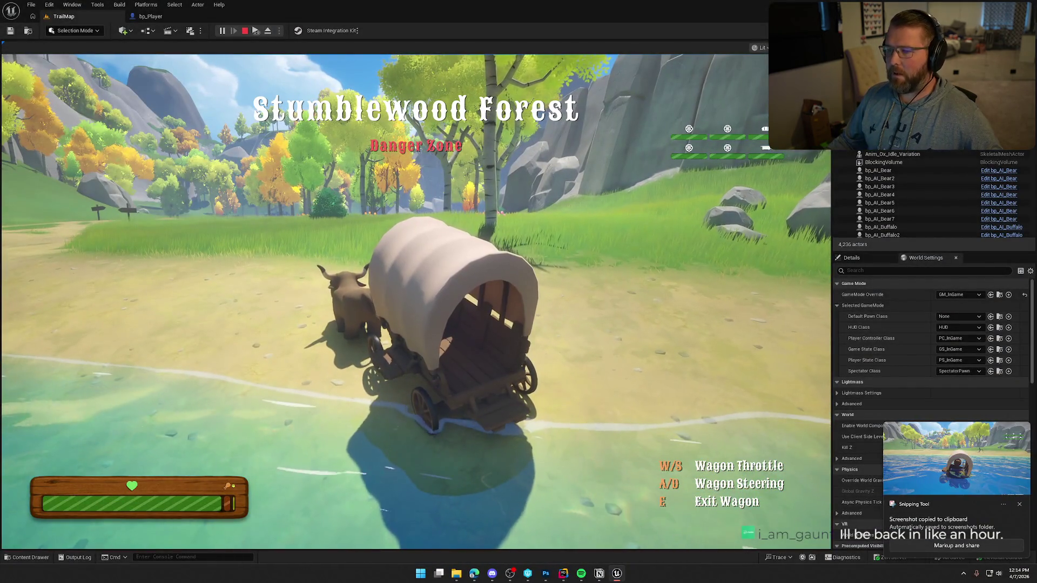
key(Escape)
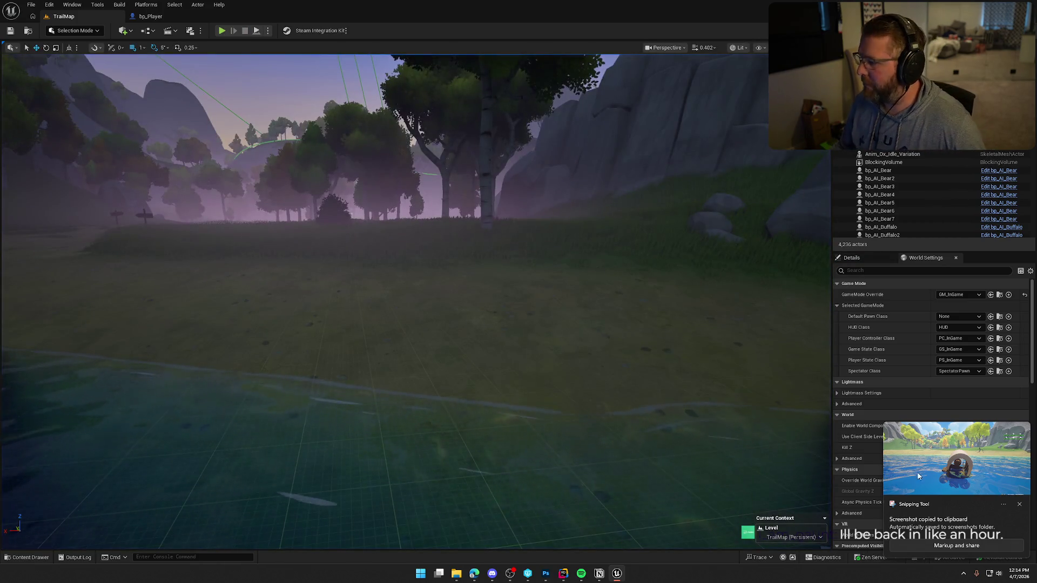
key(alt+Tab)
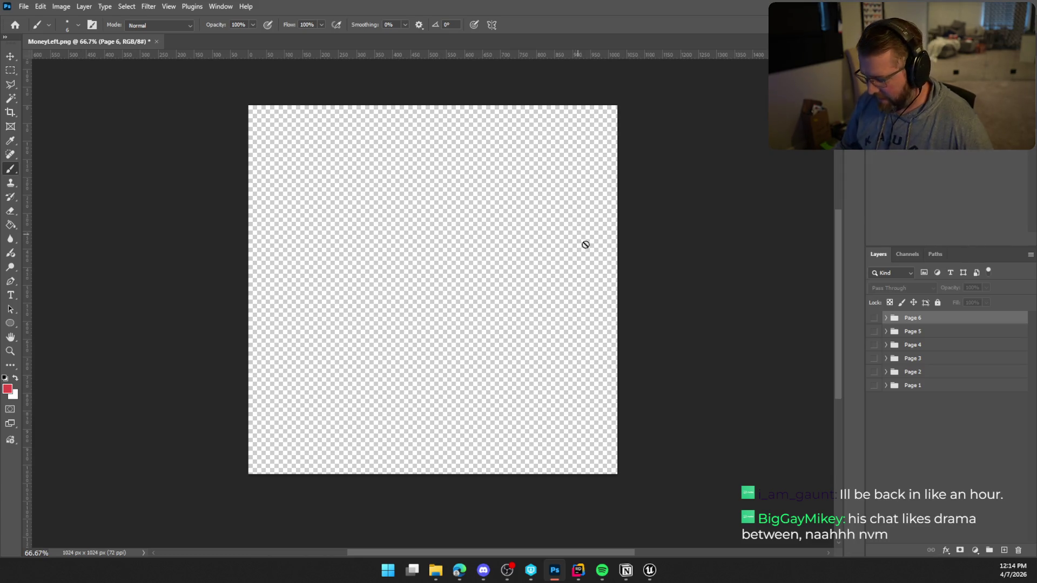
Create a new layer group named 'Page 7'
click(989, 549)
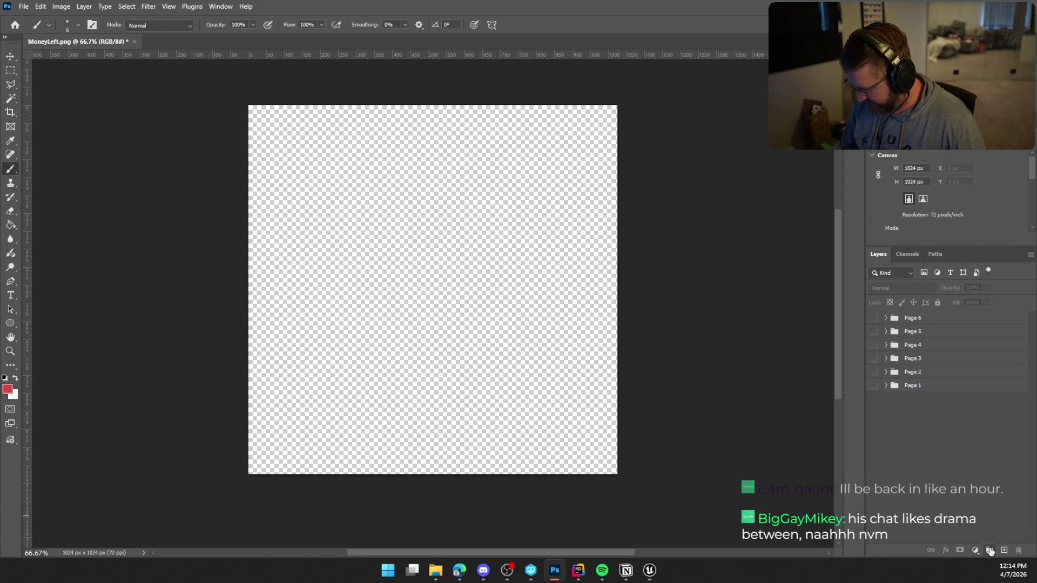
double_click(914, 318)
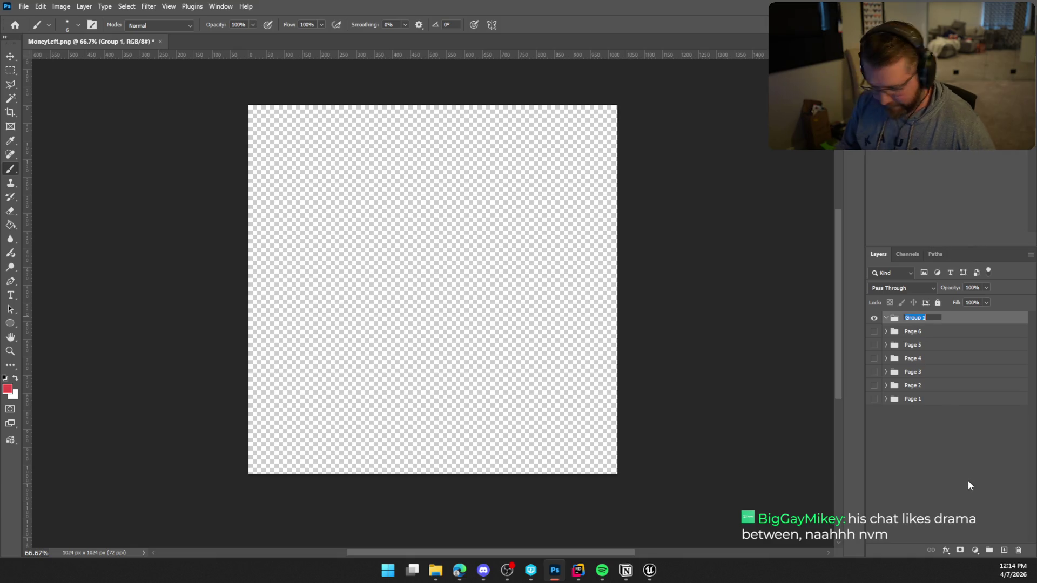
text(Page )
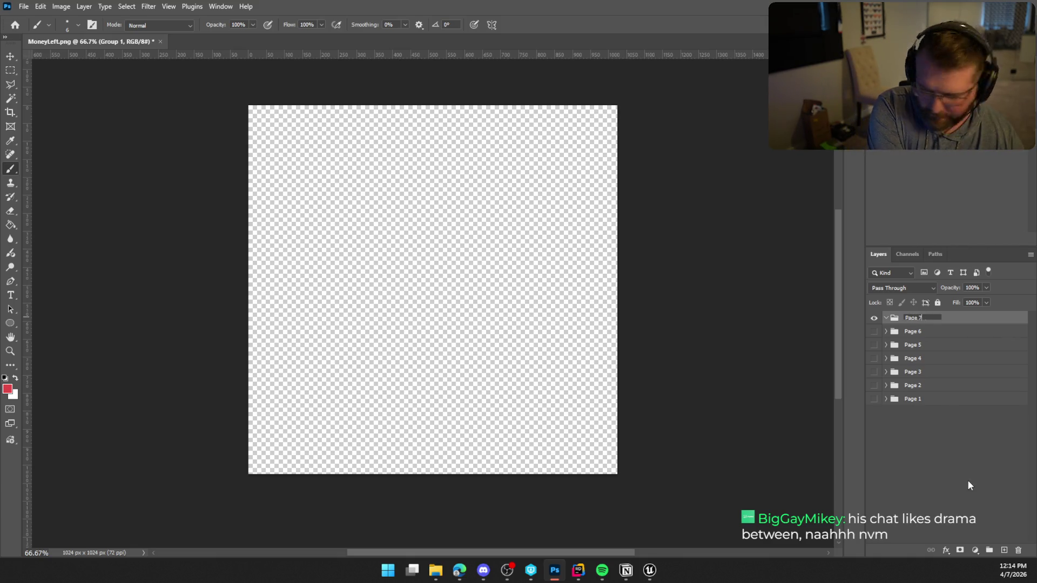
text(7)
key(Return)
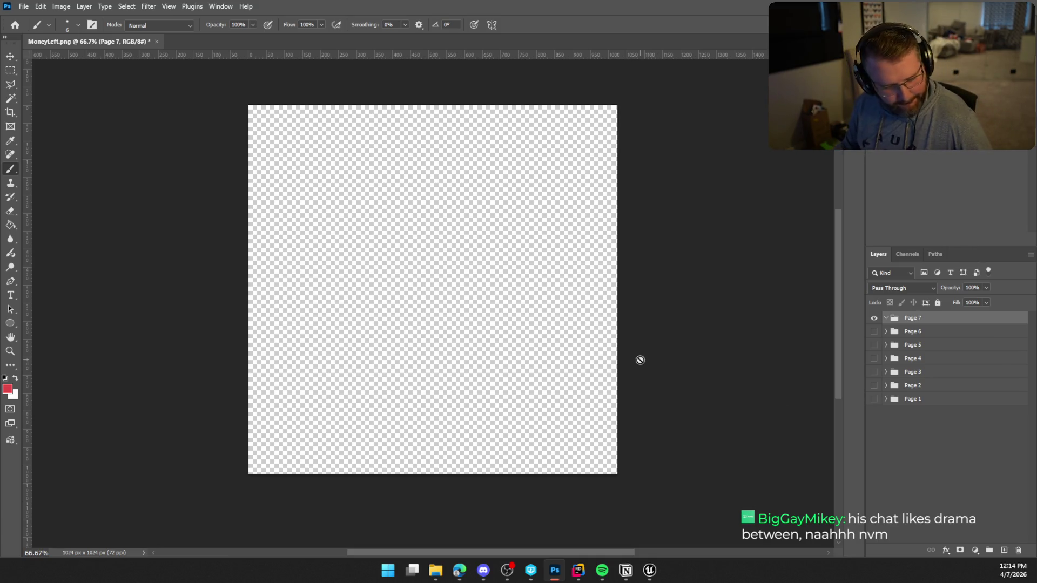
Paste the wagon-in-river screenshot into the Page 7 group
click(914, 336)
click(914, 319)
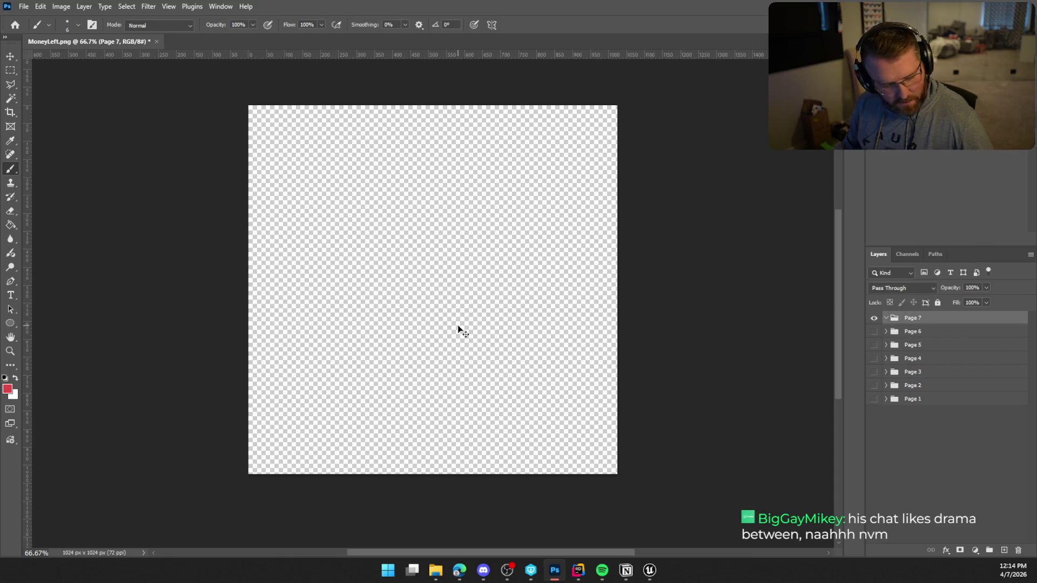
key(ctrl+v)
key(ctrl+t)
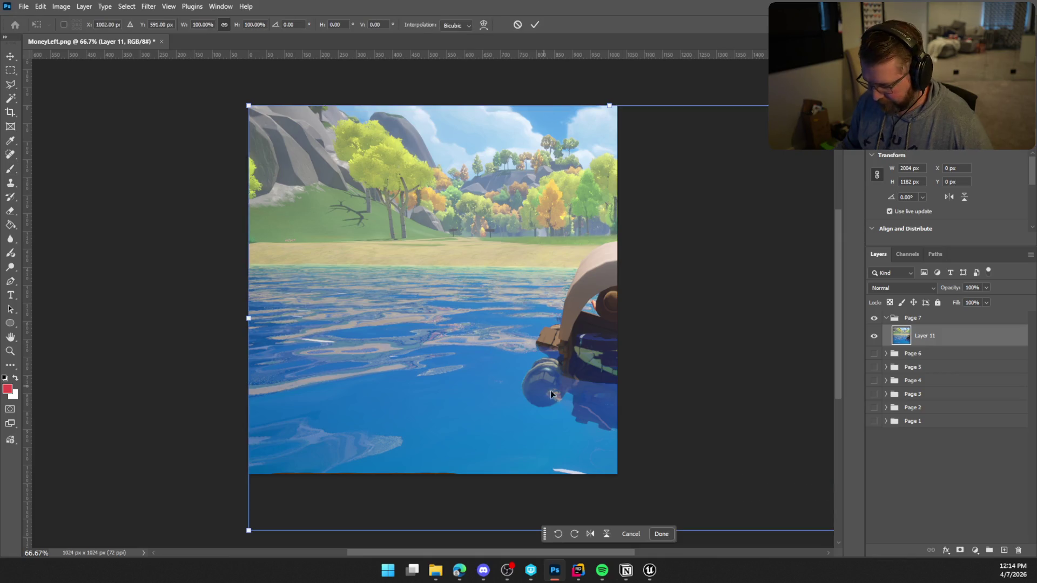
Scale the screenshot to about 46% (916×540 px), centre it, and paste the stroke style onto it
mouse_move(700, 374)
mouse_down()
mouse_move(635, 350)
mouse_move(651, 392)
mouse_up()
mouse_move(192, 123)
mouse_down()
mouse_move(357, 218)
mouse_move(364, 235)
mouse_up()
drag(683, 382, 578, 312)
mouse_move(636, 378)
mouse_down()
mouse_move(620, 364)
mouse_move(598, 372)
mouse_up()
drag(559, 300, 546, 308)
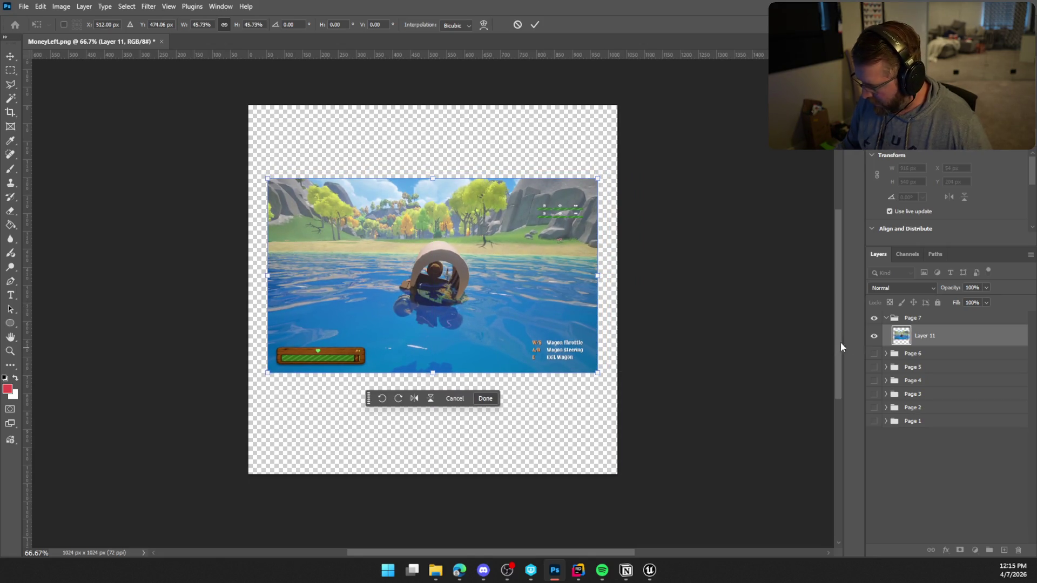
click(923, 336)
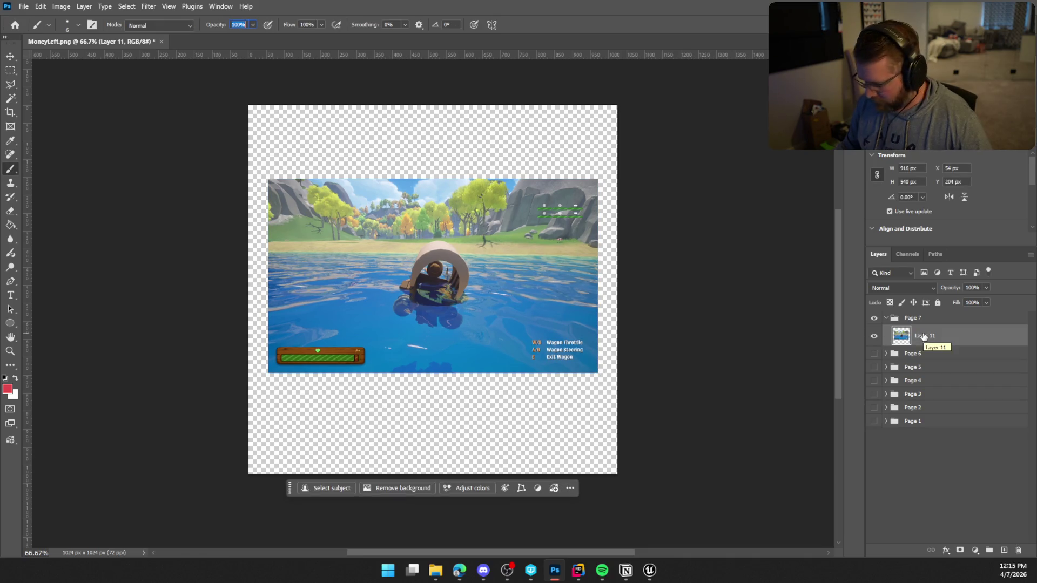
right_click(924, 336)
click(949, 284)
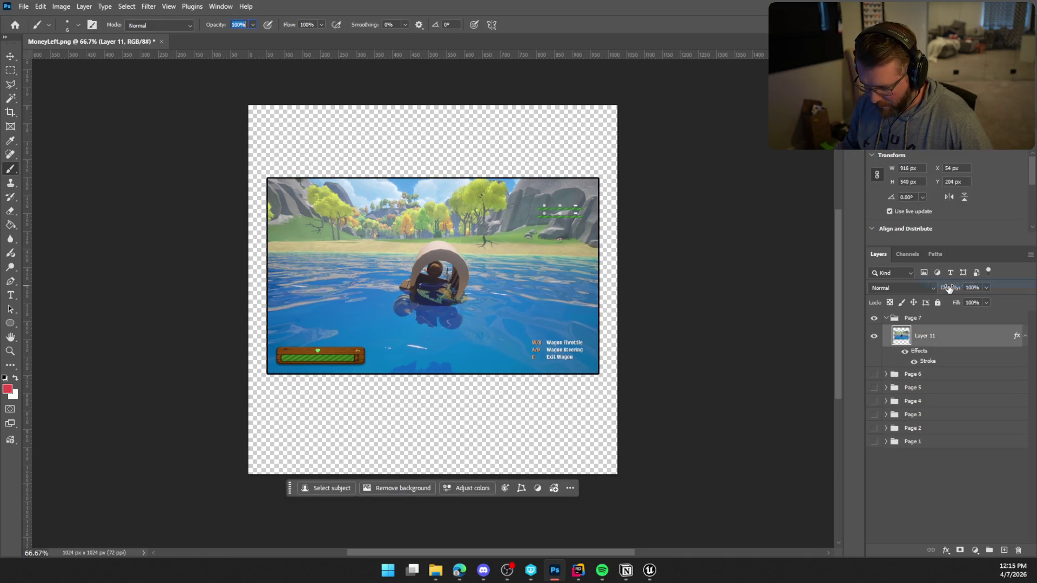
Apply the Hue/Saturation Sepia preset to the screenshot with Saturation 29 and Lightness 0
click(61, 6)
mouse_move(119, 36)
click(256, 93)
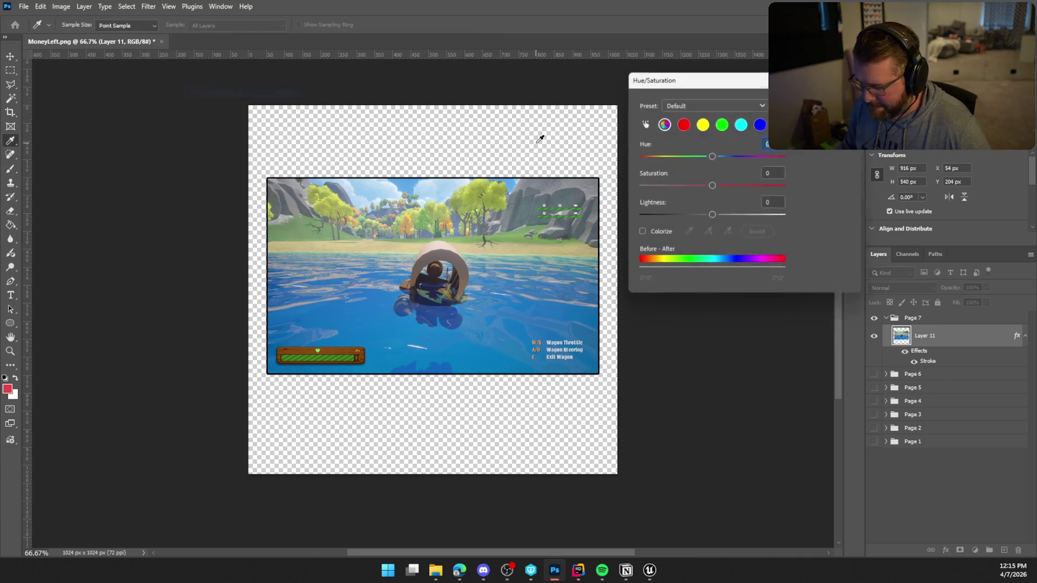
click(710, 103)
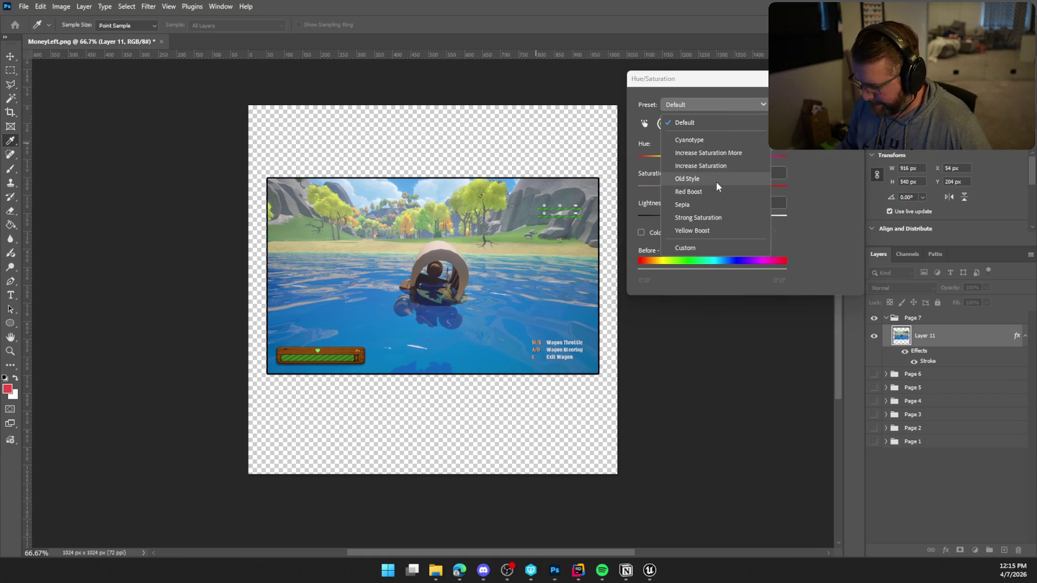
click(718, 203)
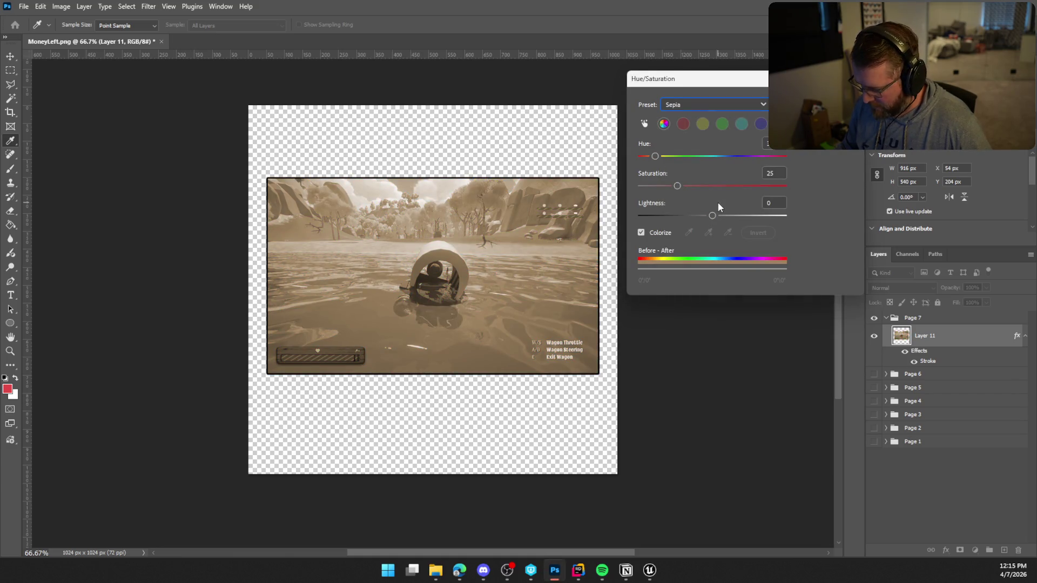
drag(712, 215, 714, 216)
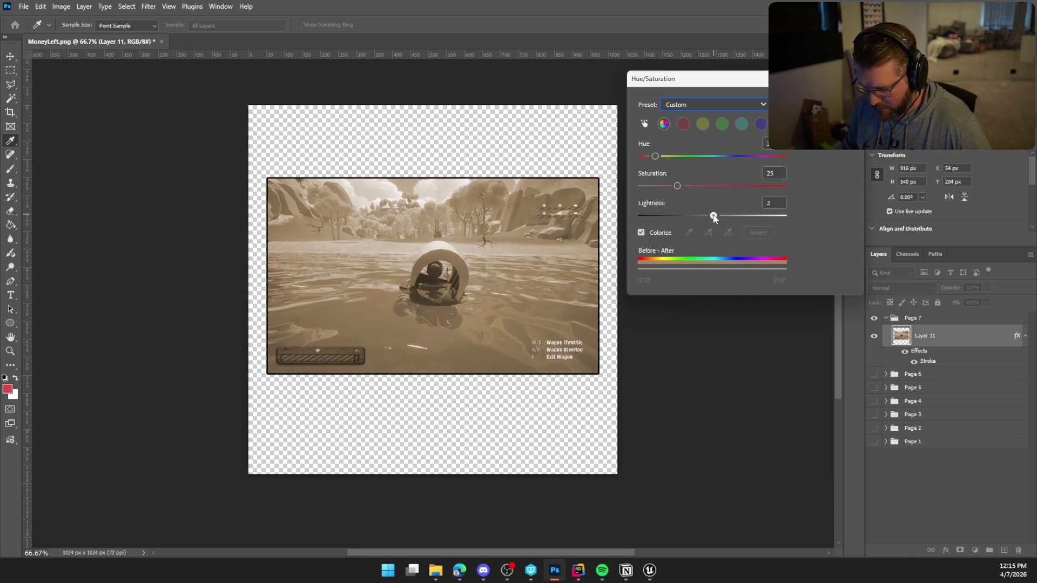
drag(677, 186, 686, 186)
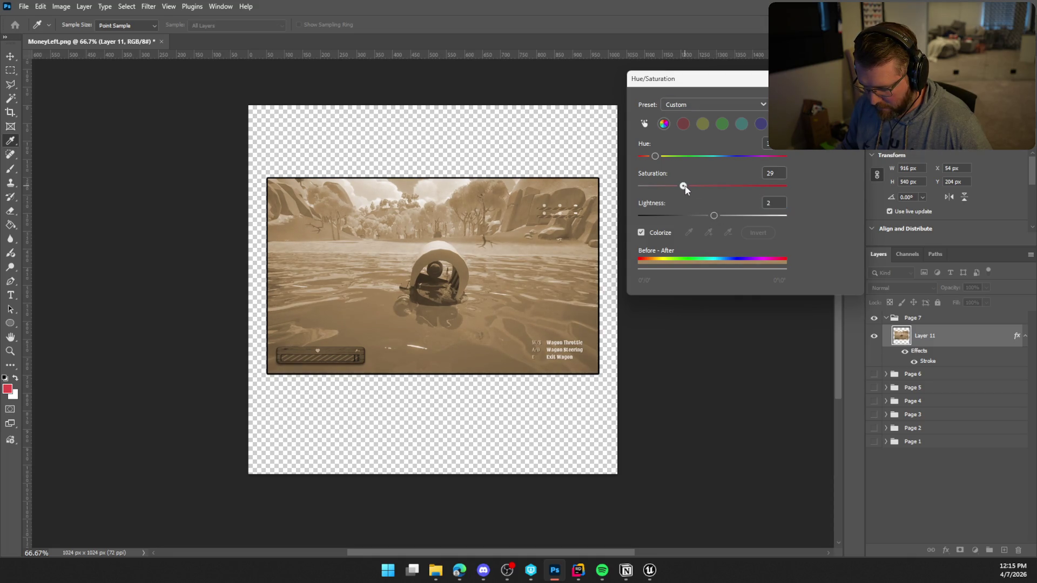
click(712, 215)
click(712, 216)
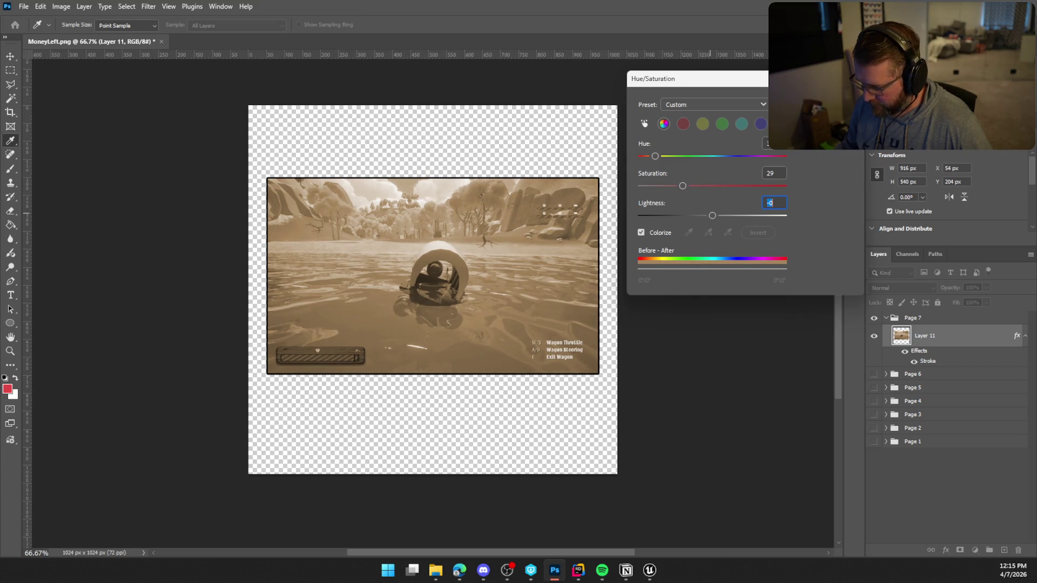
key(Return)
Pick the Brush tool, glance at Unreal Engine, and return to Photoshop
key(b)
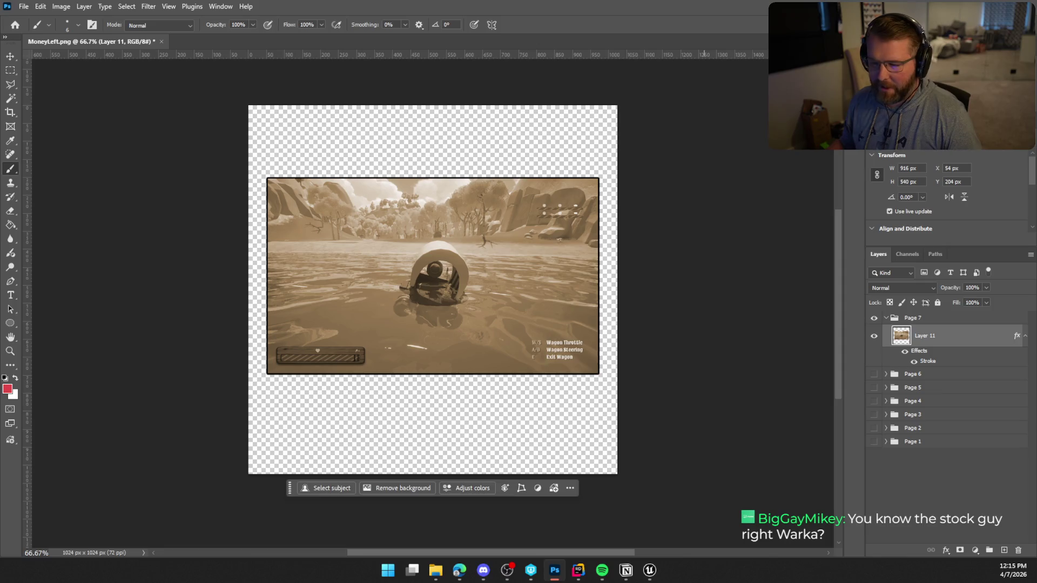
click(649, 570)
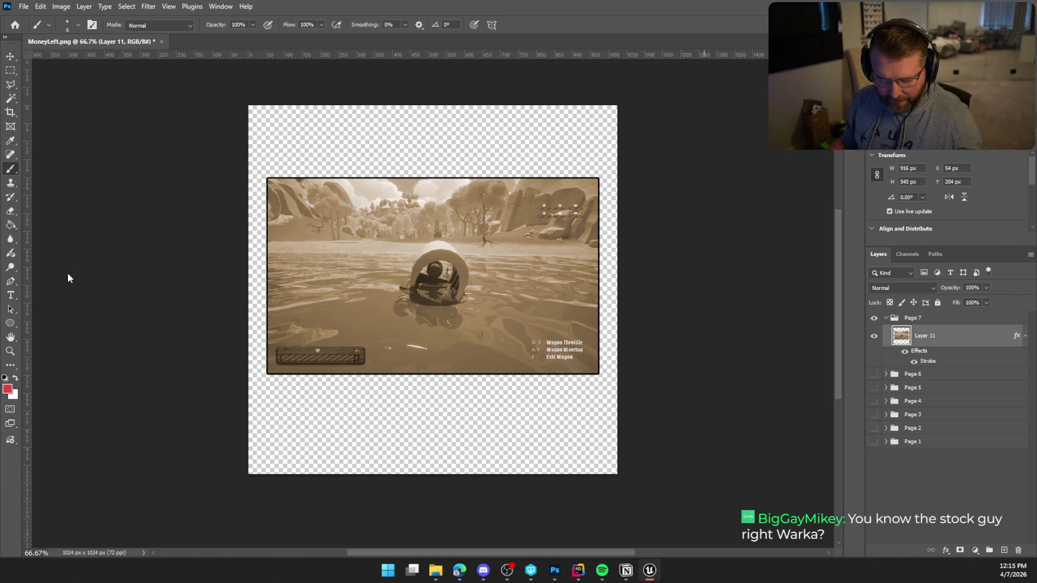
click(15, 297)
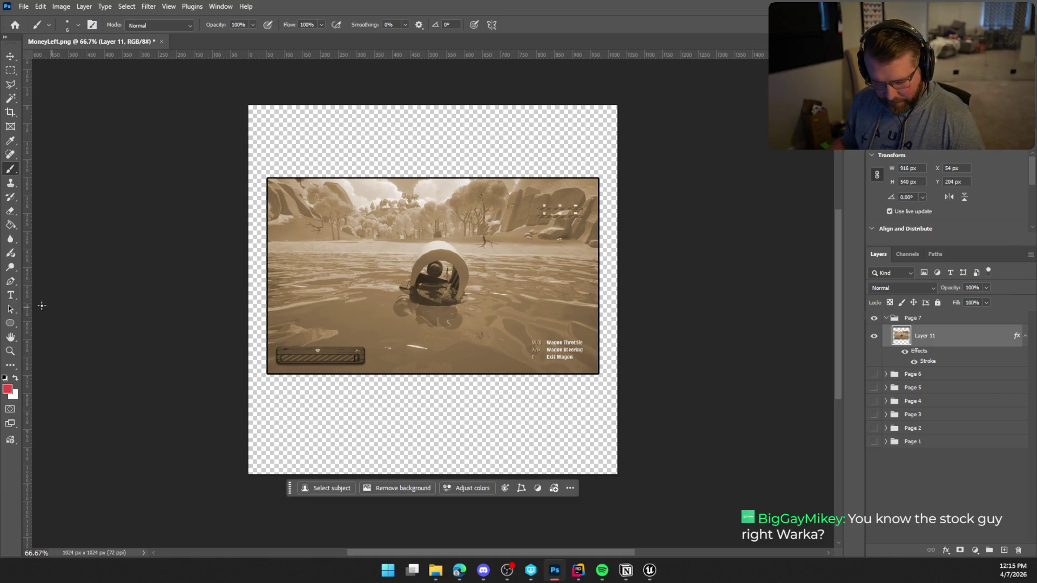
Add a red 'River Crossings' title in Sancreek 75 pt, centred at the page top
click(10, 295)
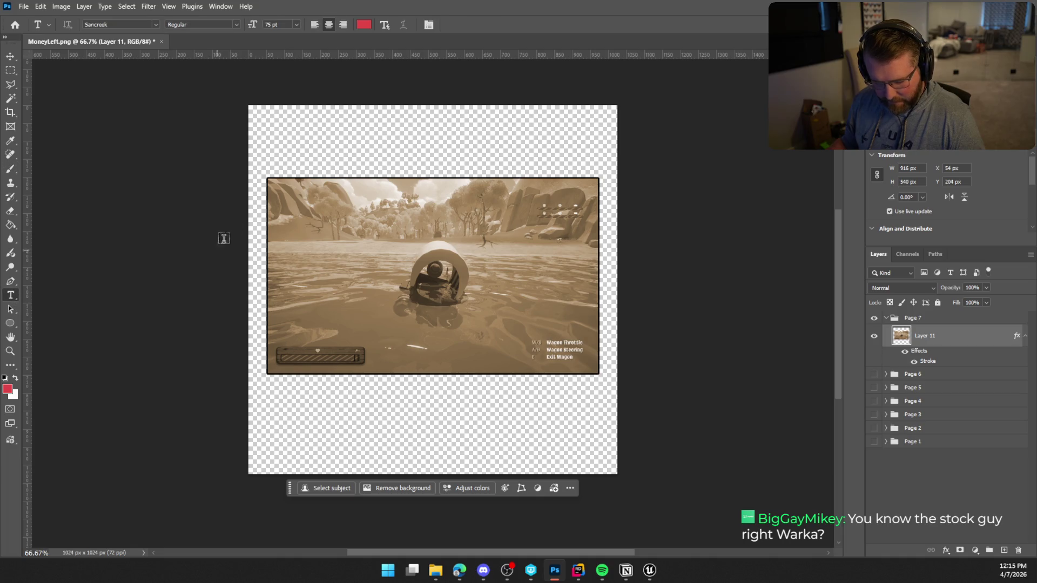
click(427, 133)
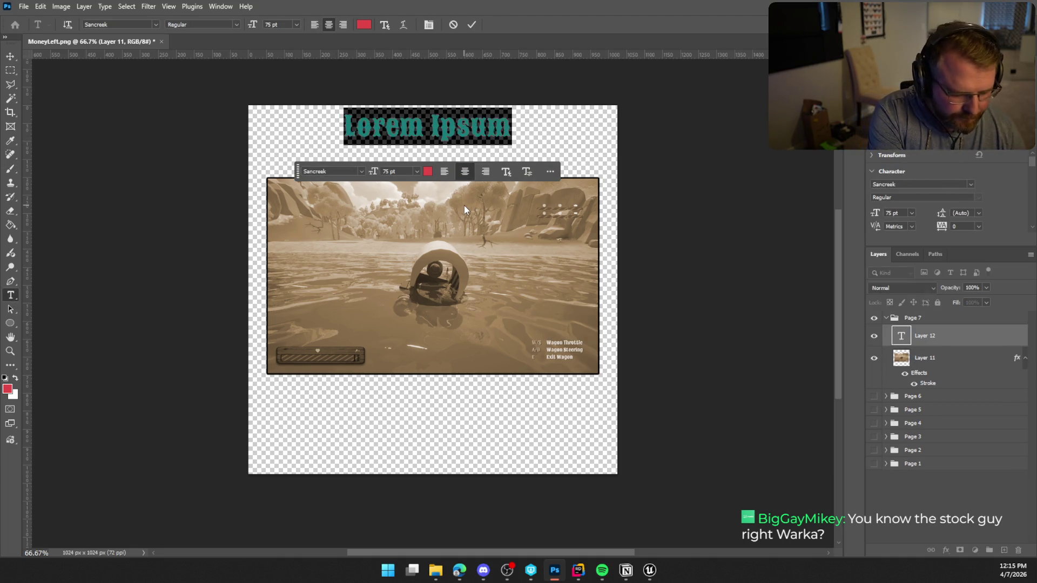
text(River Crossings)
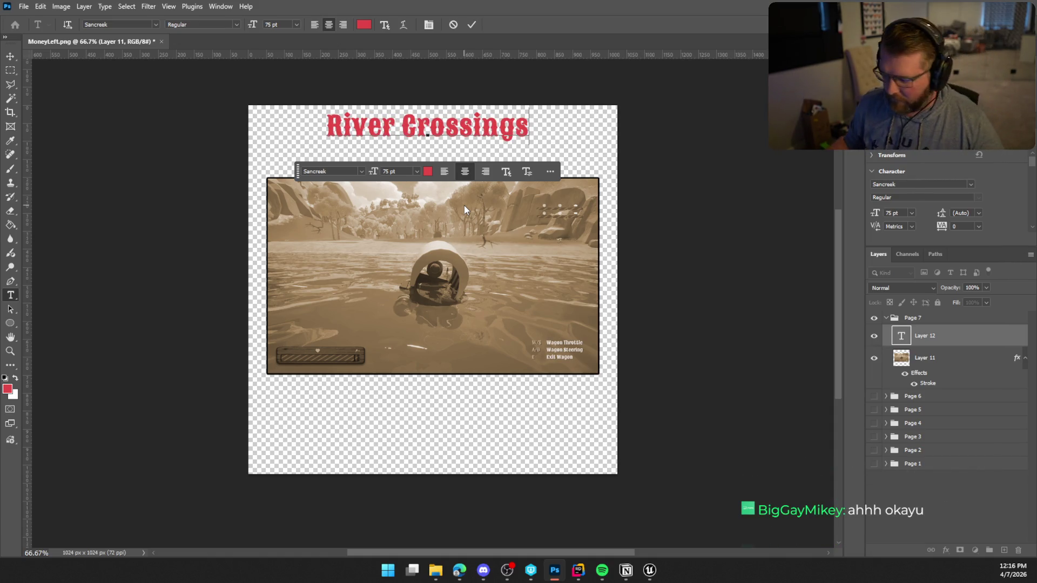
click(471, 26)
click(472, 25)
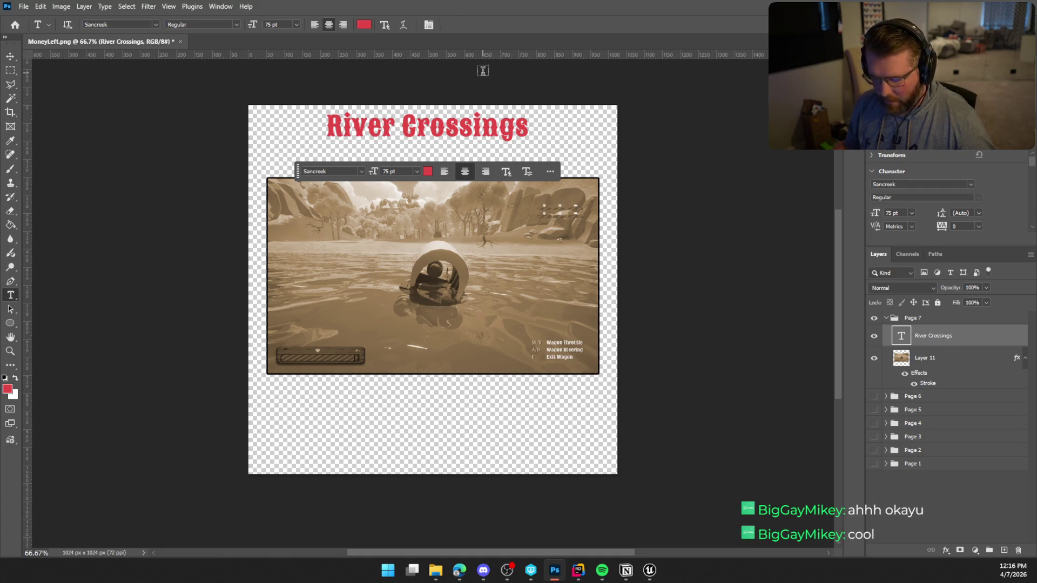
key(ctrl+t)
drag(475, 138, 479, 145)
key(Return)
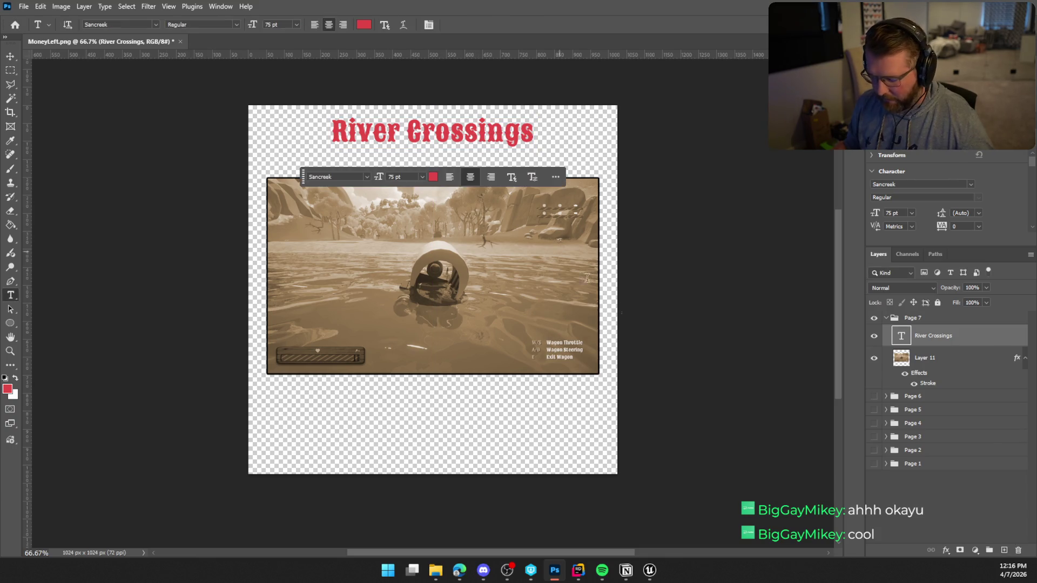
Move the Layer 11 screenshot up slightly beneath the title
click(960, 362)
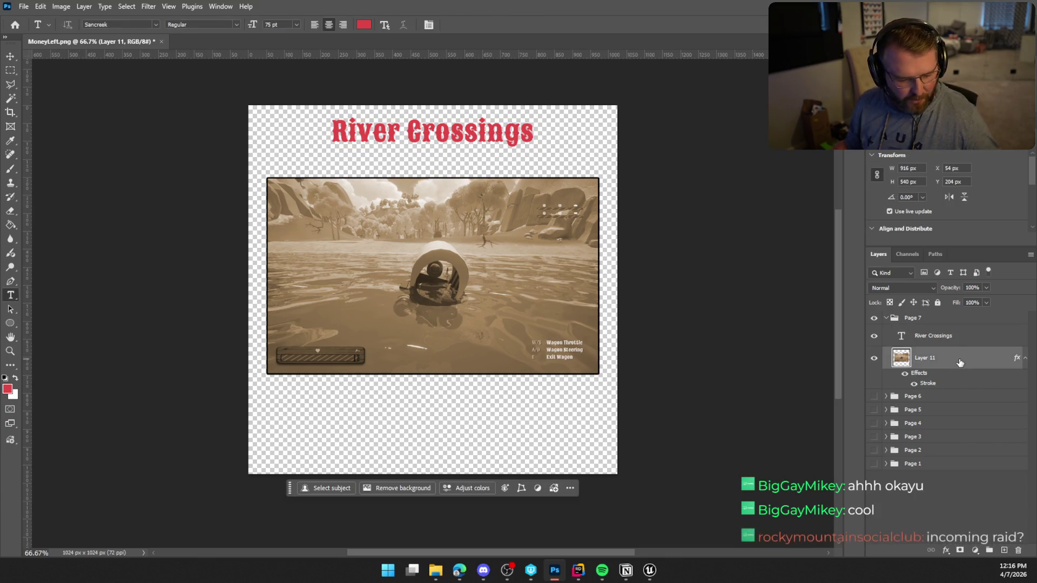
key(ctrl+t)
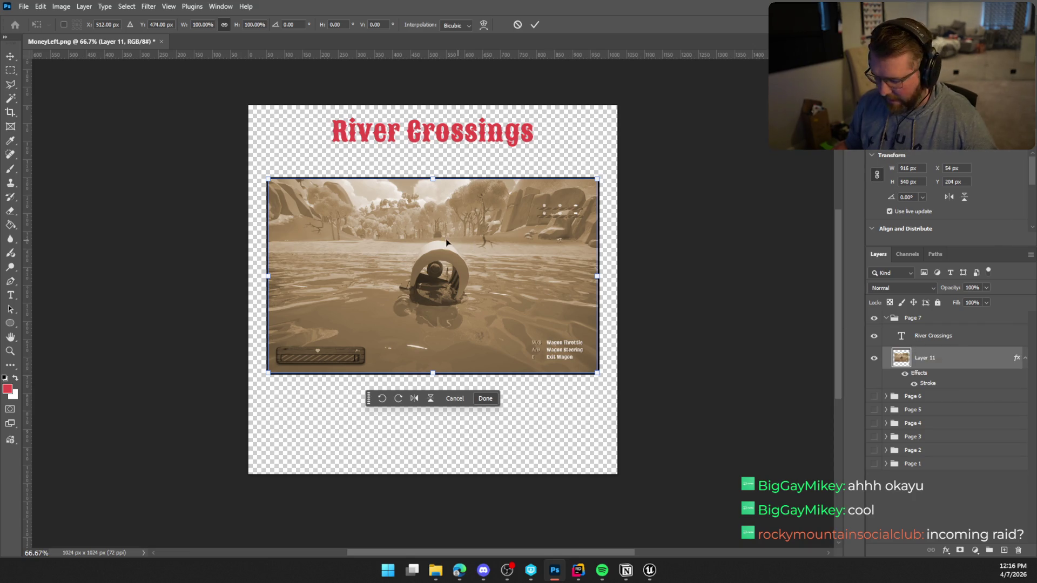
drag(472, 270, 475, 252)
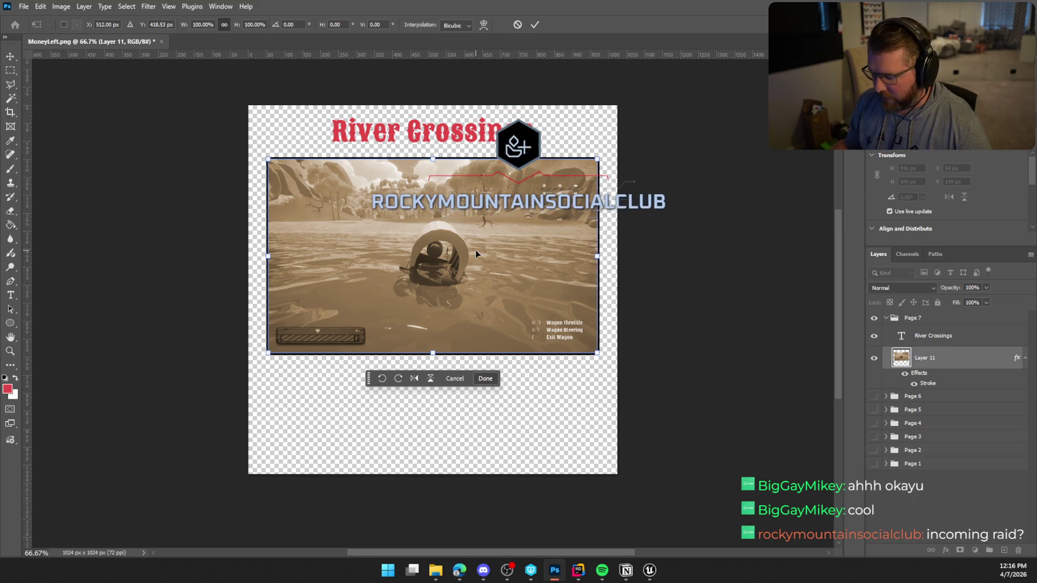
key(Return)
key(t)
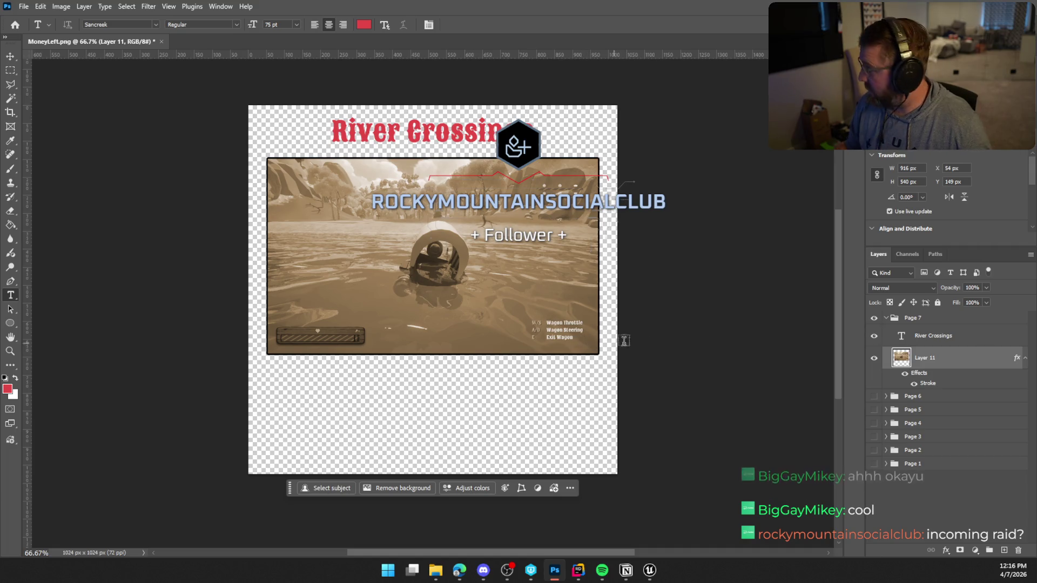
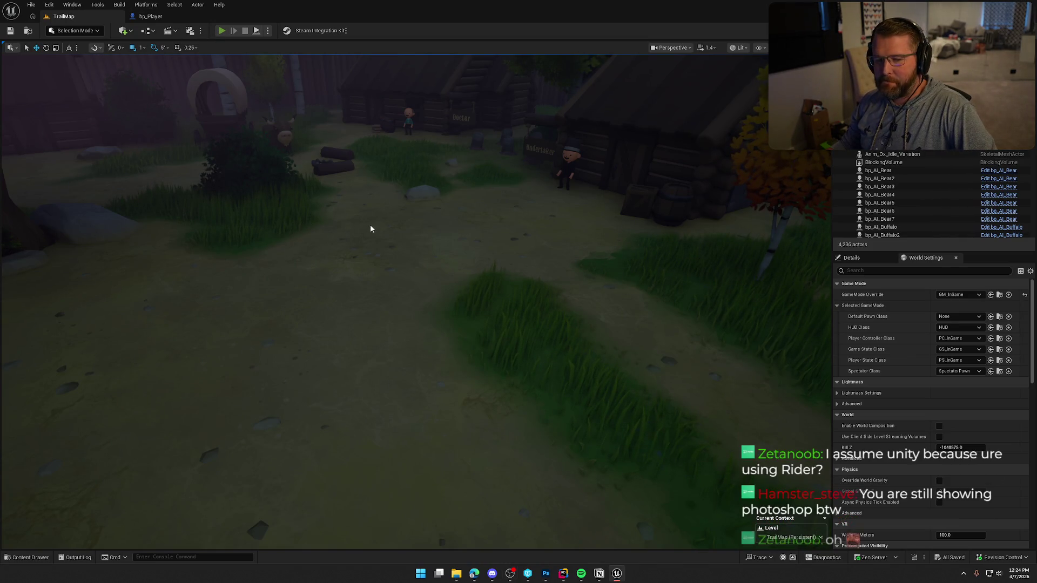
Start Play-In-Editor on TrailMap and run through Trailhead Trading Post past the wagon and barrels
key(alt+p)
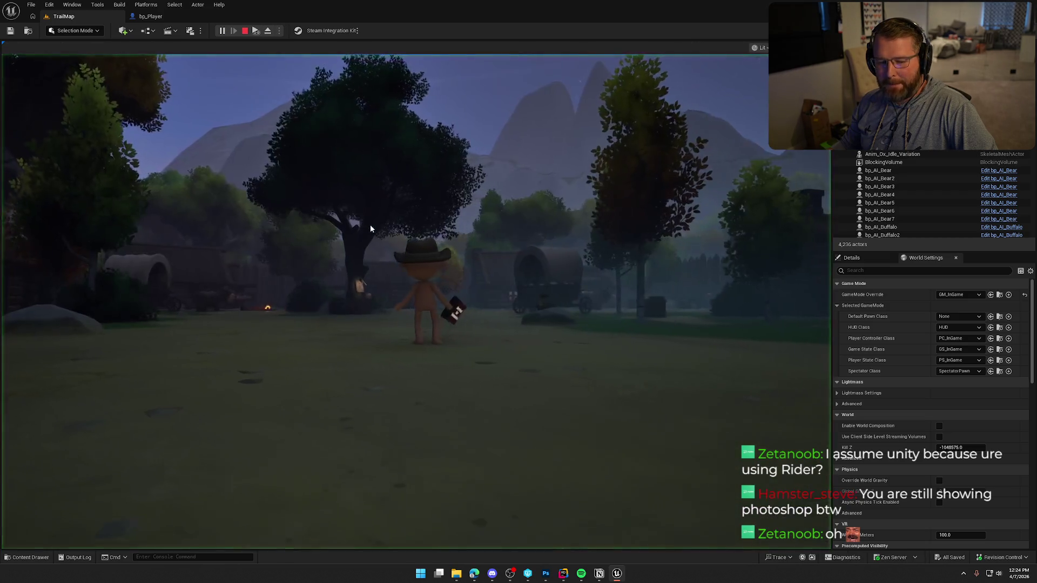
key(w)
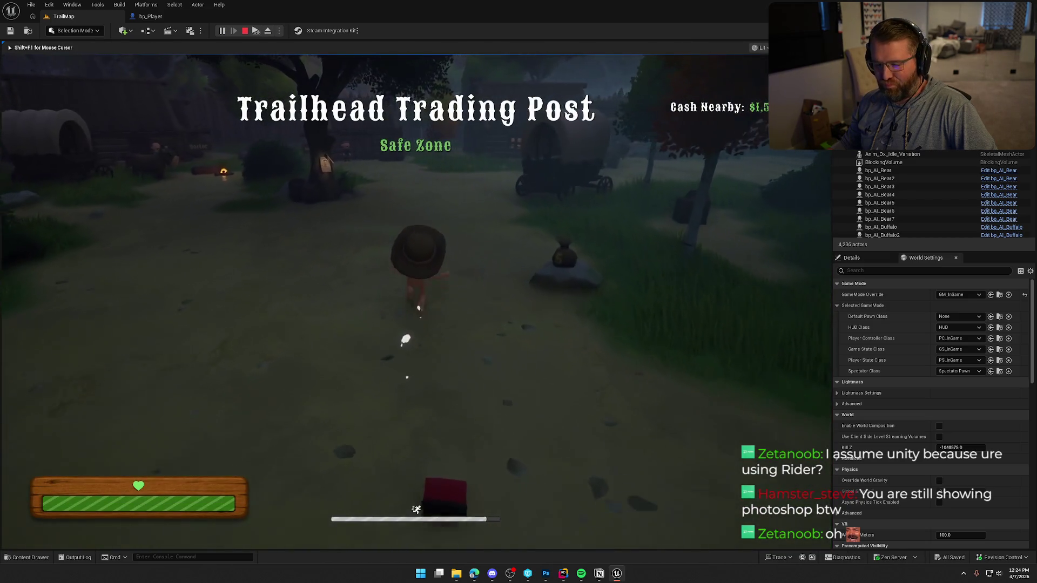
key(w)
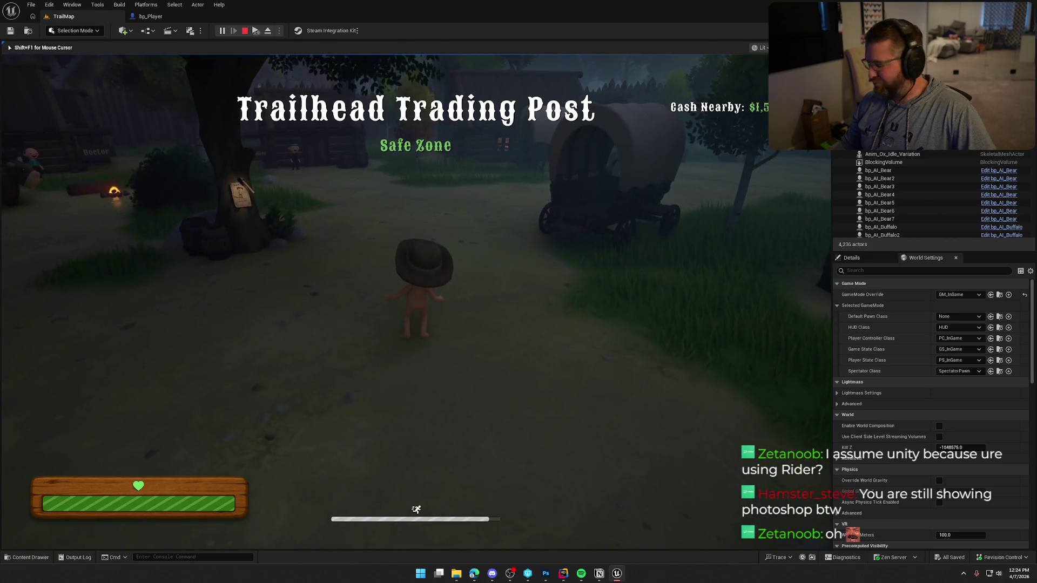
key(w)
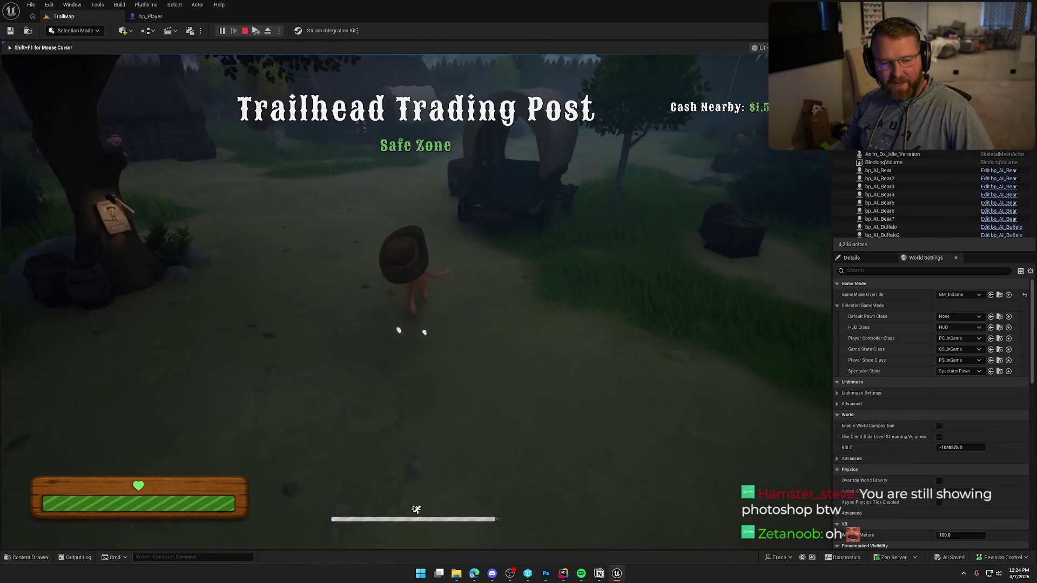
key(w)
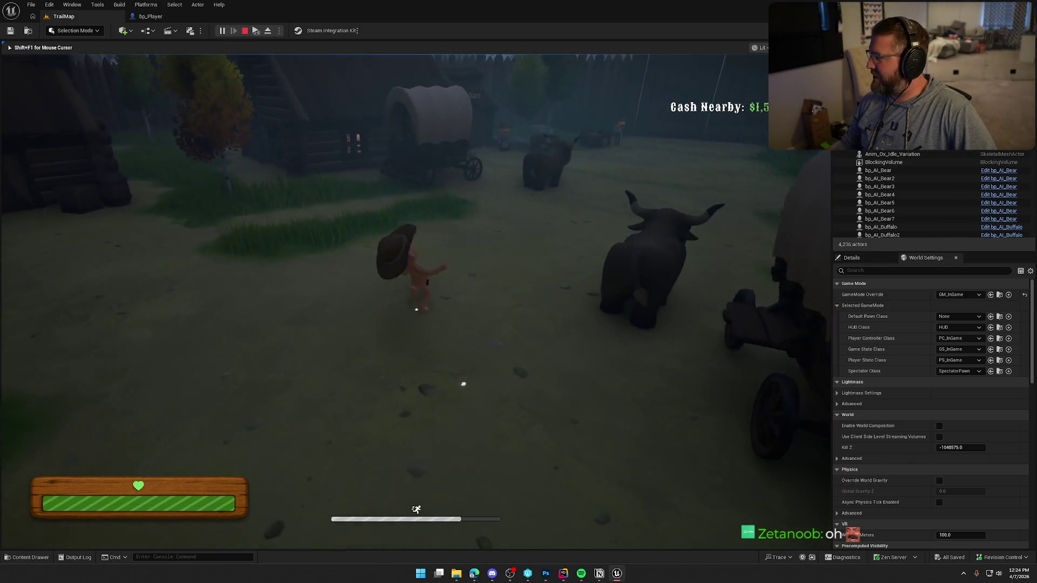
key(w)
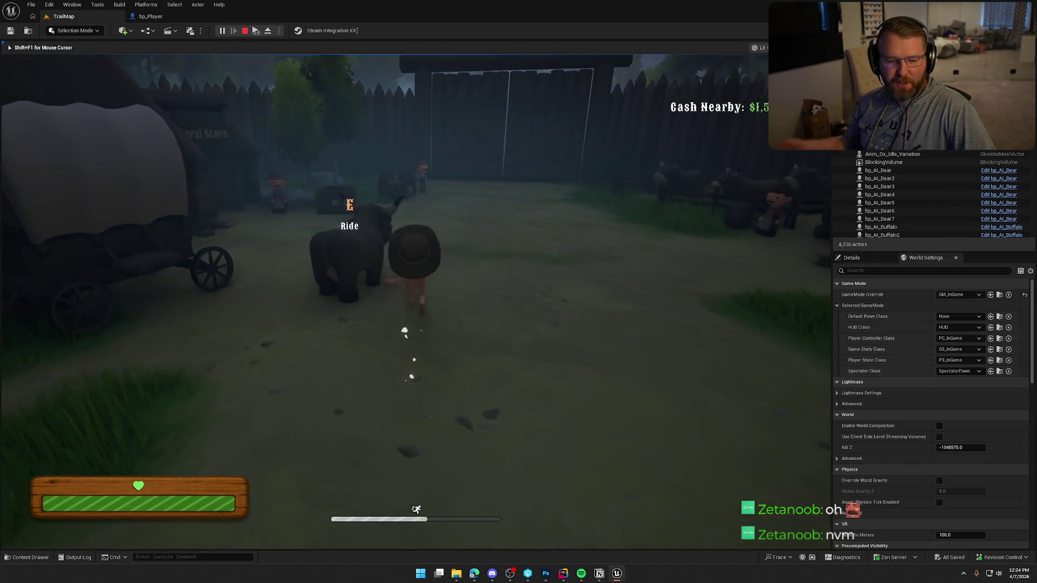
key(w)
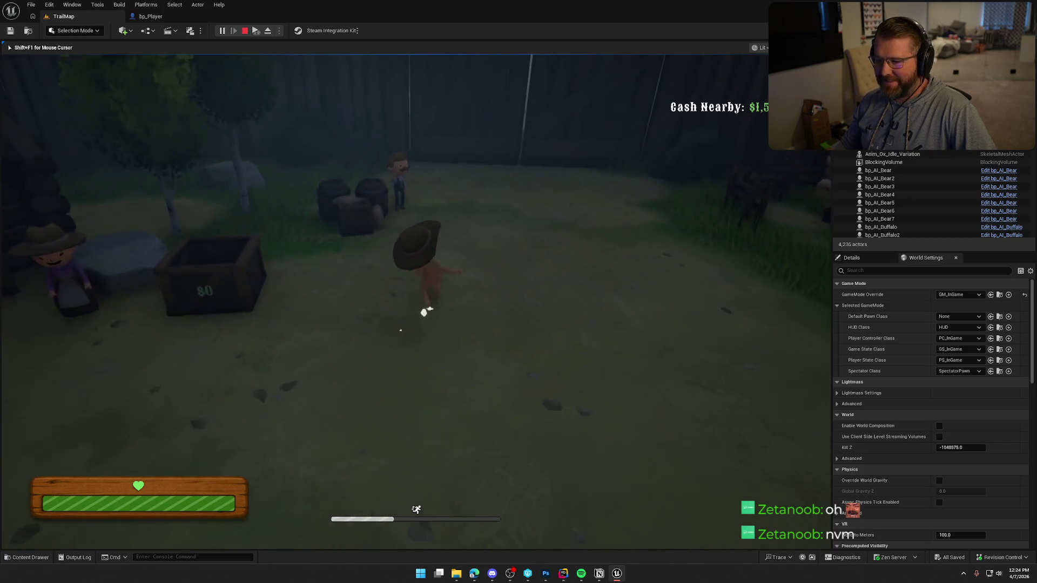
key(w)
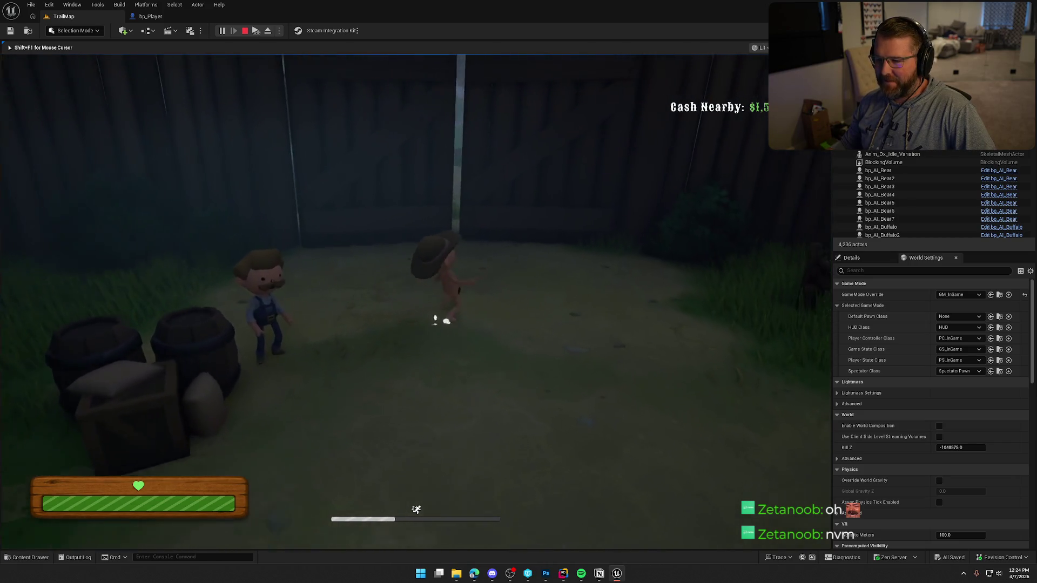
key(w)
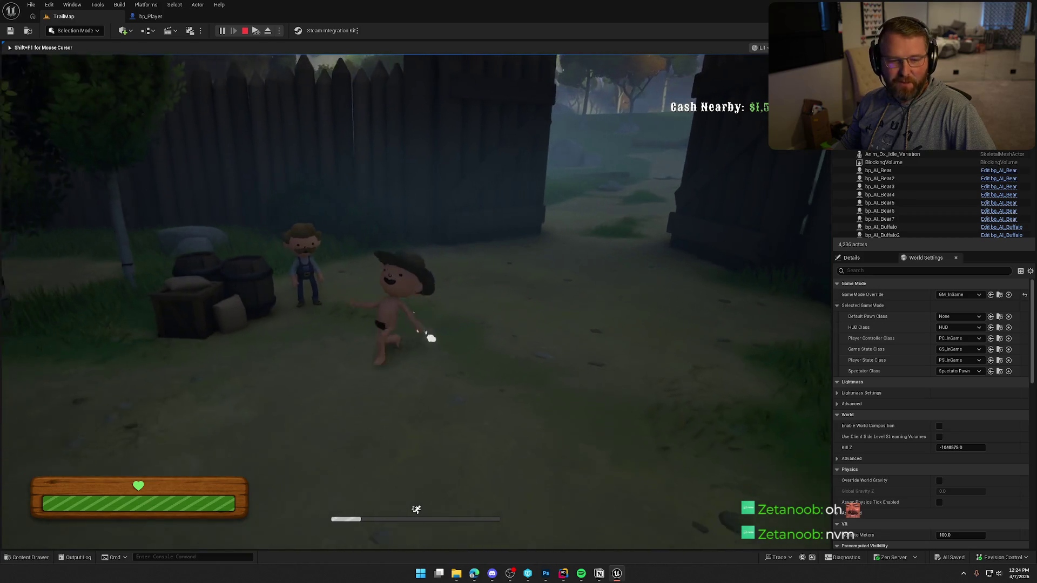
key(w)
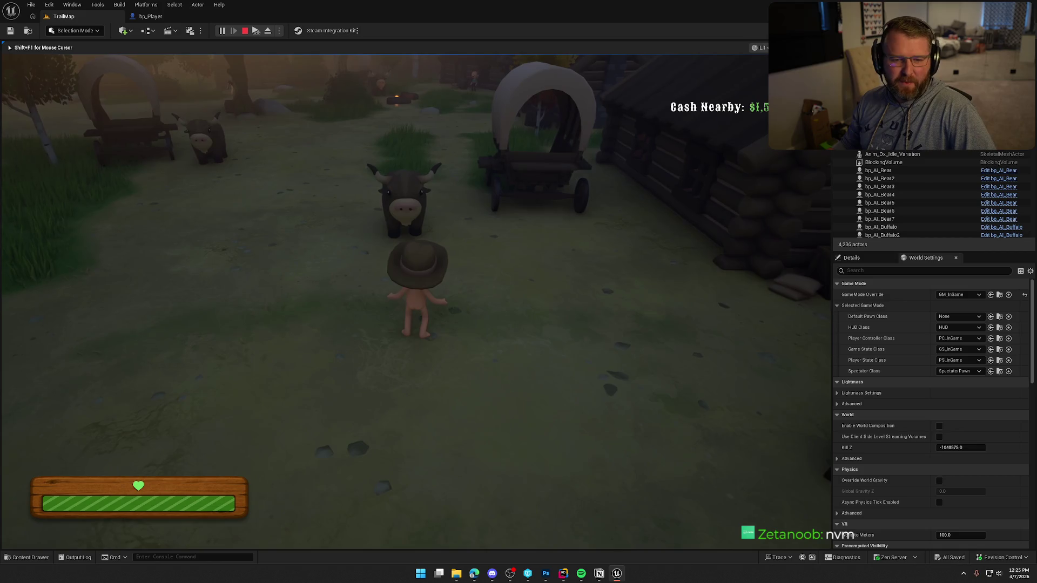
Sprint past the ox into the General Store and up to its food table
key(shift+w)
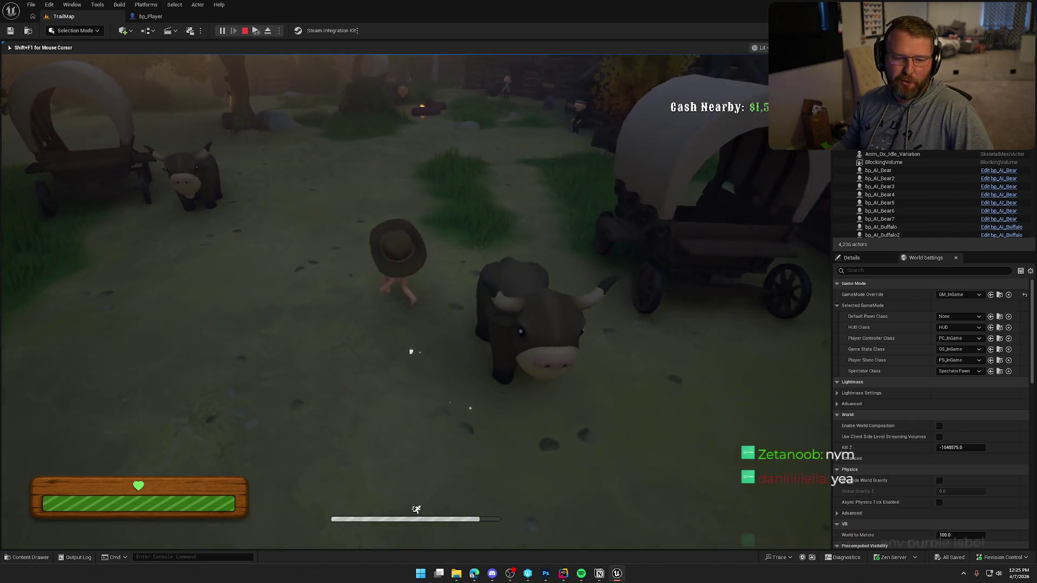
key(w)
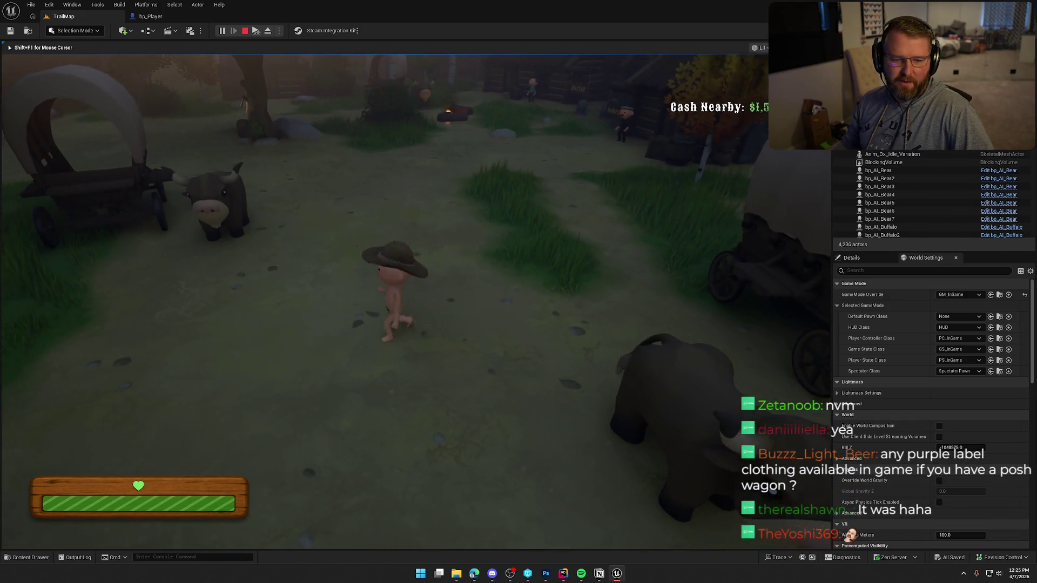
key(s)
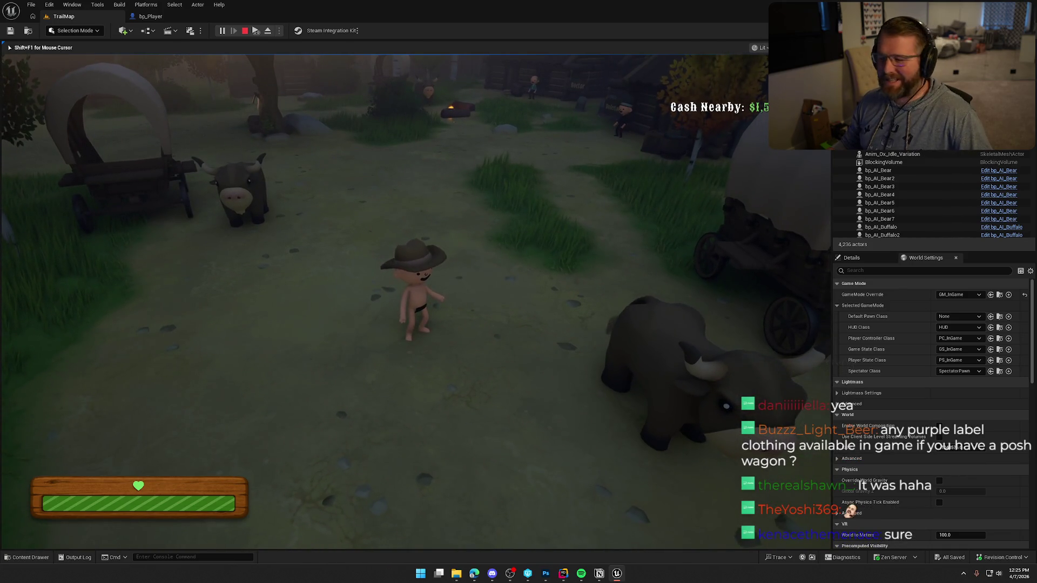
key(shift+w)
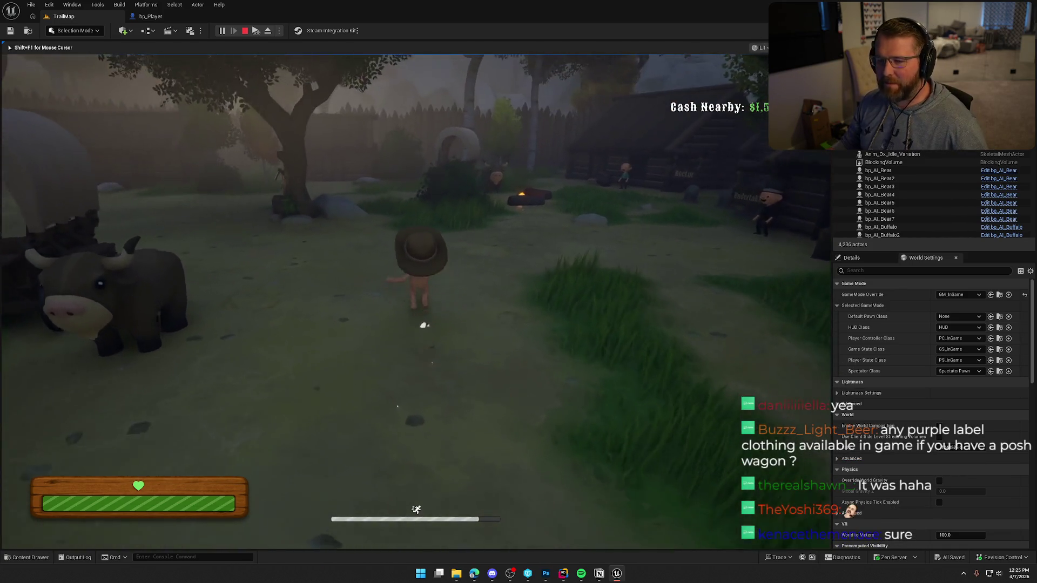
key(s)
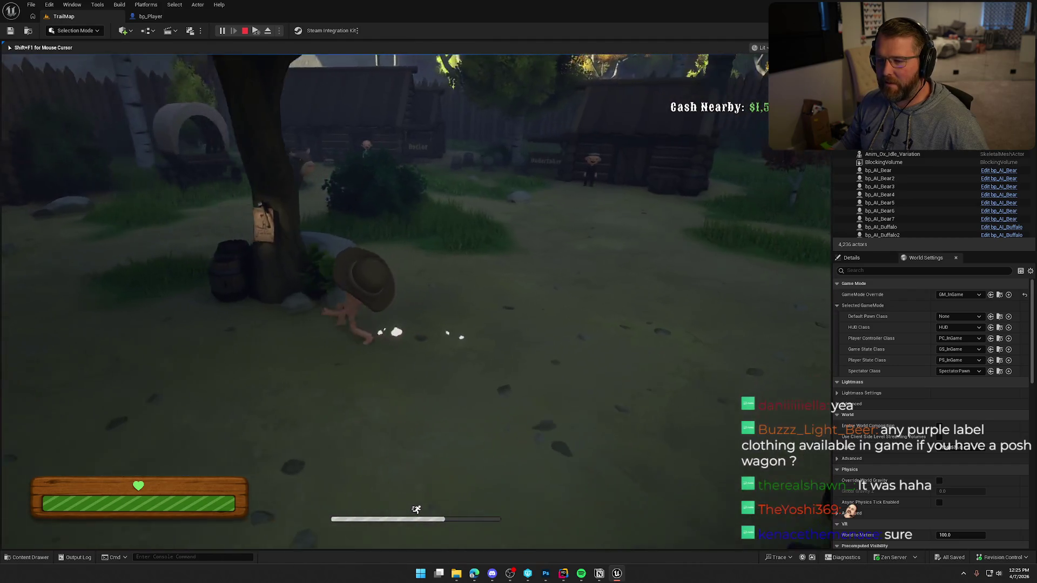
key(w)
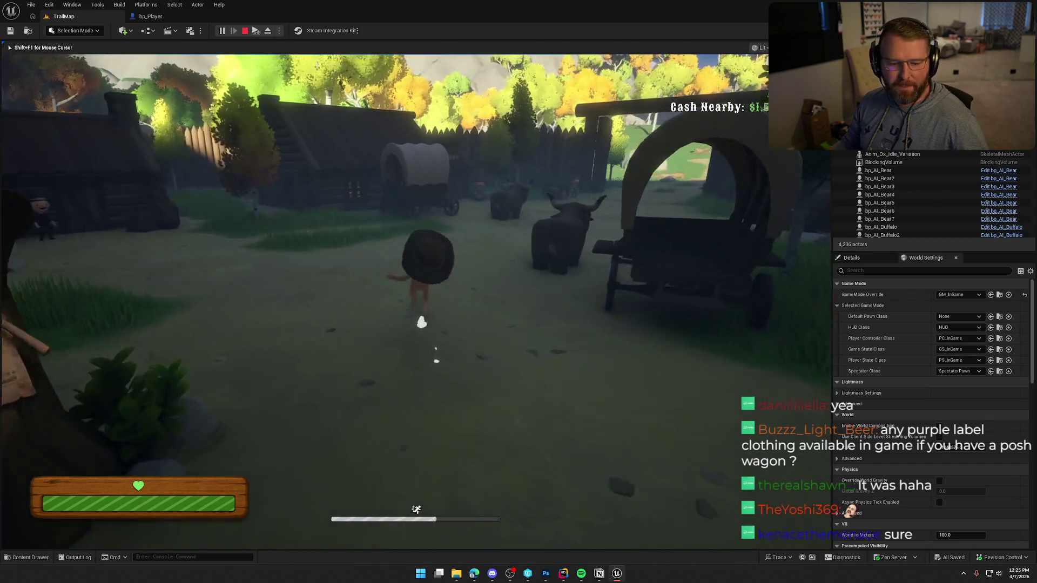
key(w)
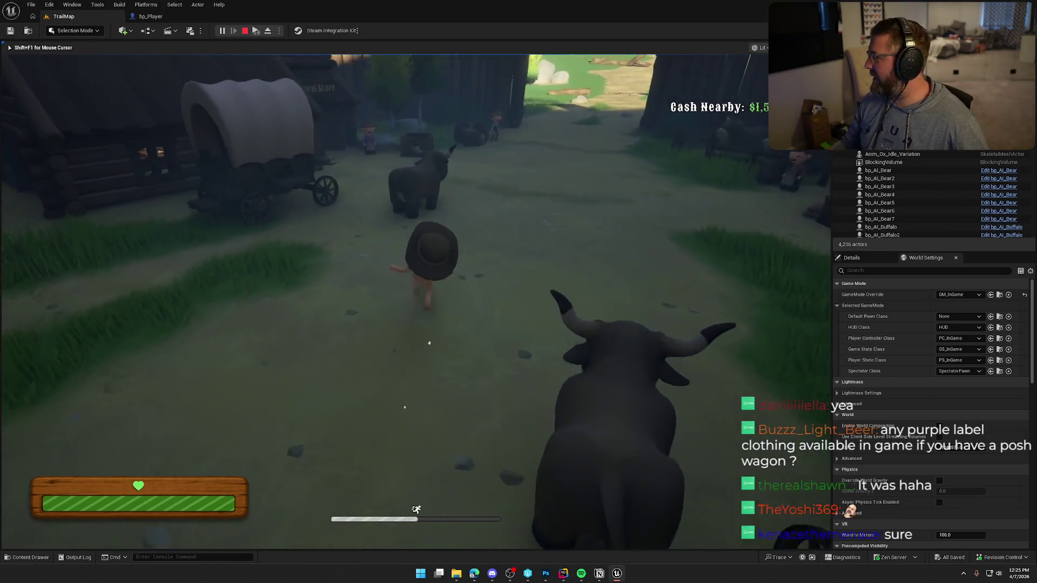
key(w)
key(w)
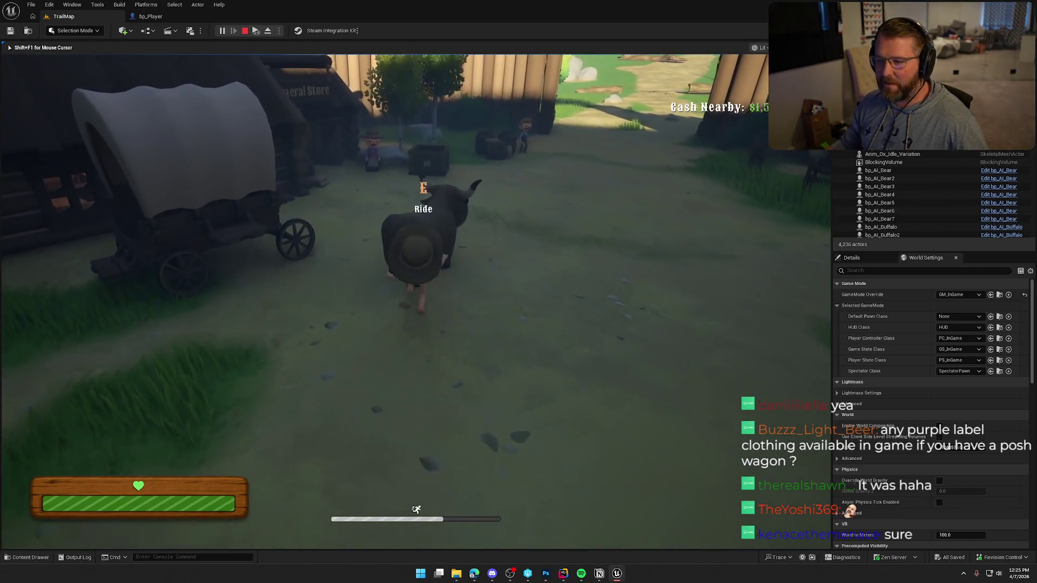
key(w)
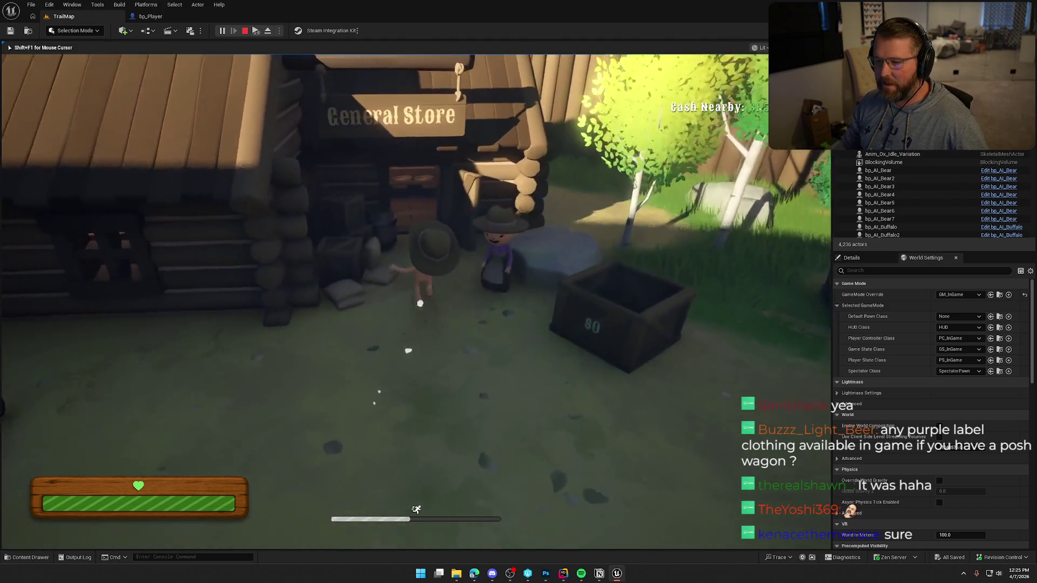
key(w)
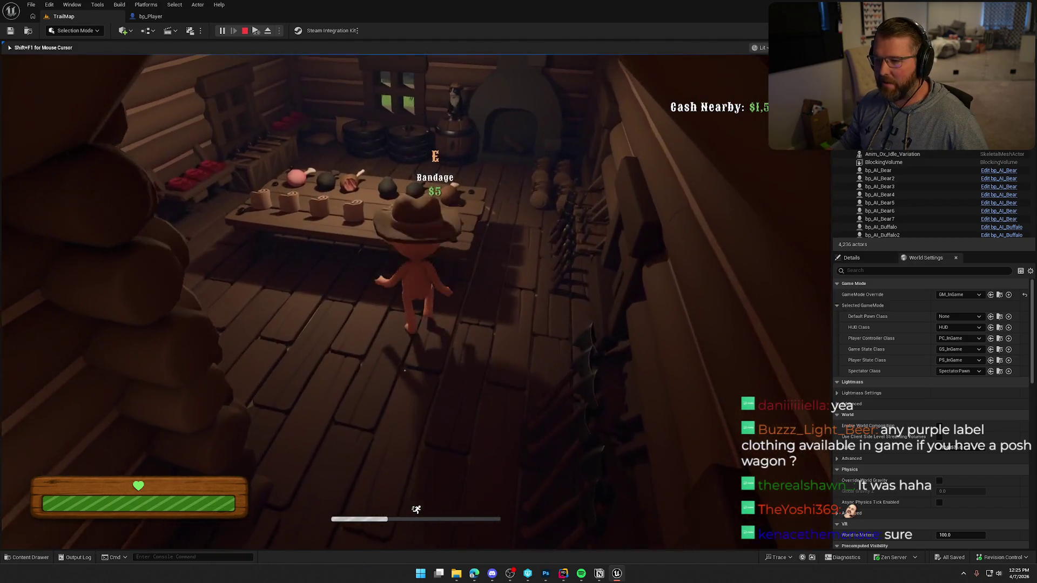
key(w)
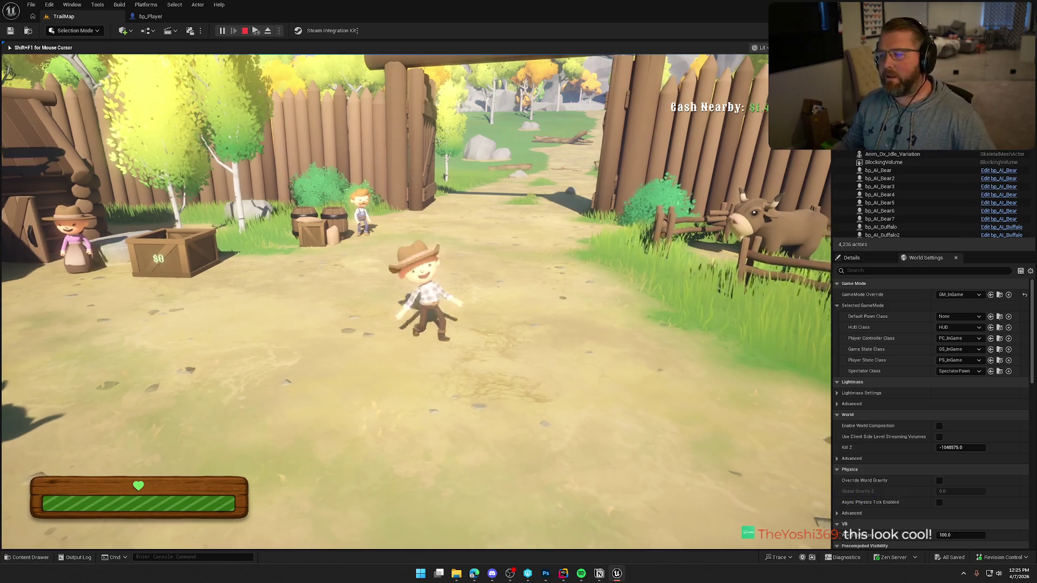
Run through the village, out the gate and back, and move around near the fort gate
key(w)
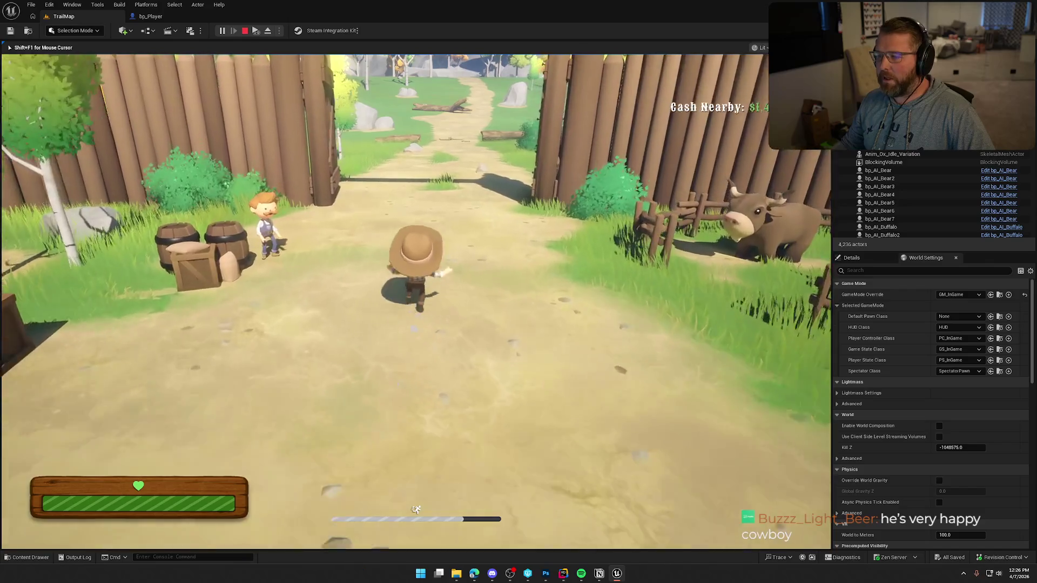
key(w)
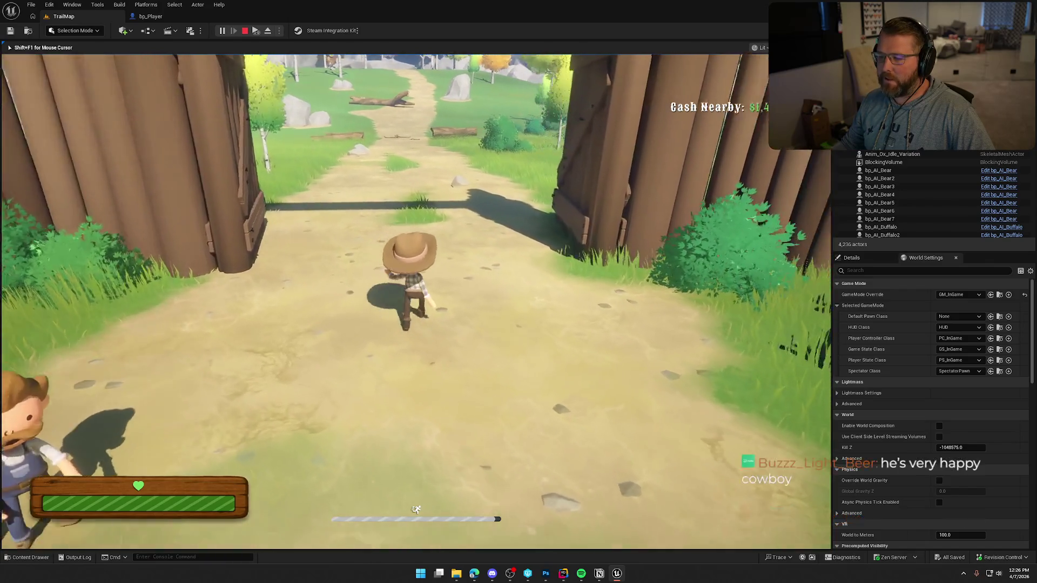
key(w)
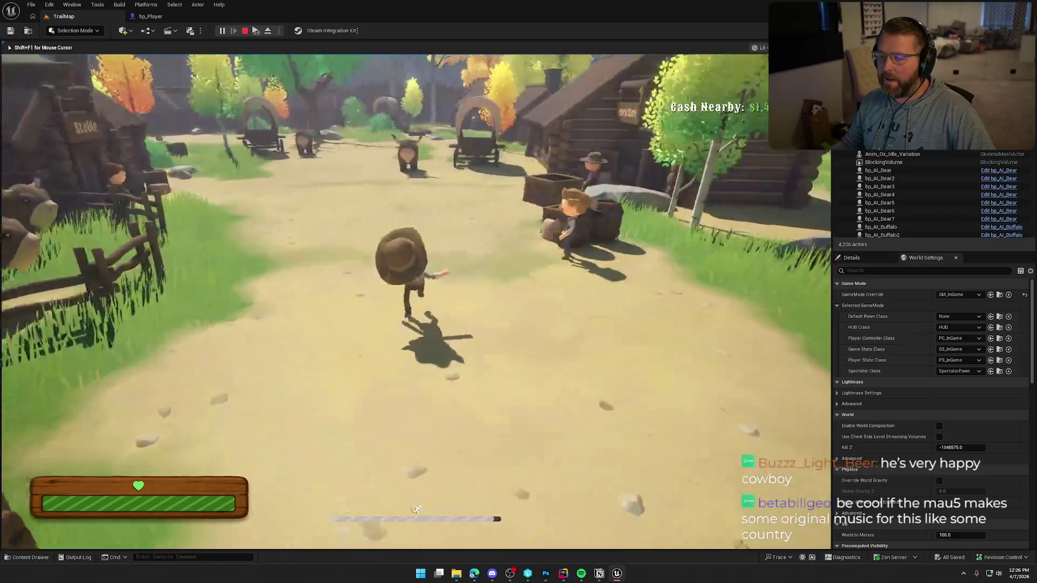
key(w)
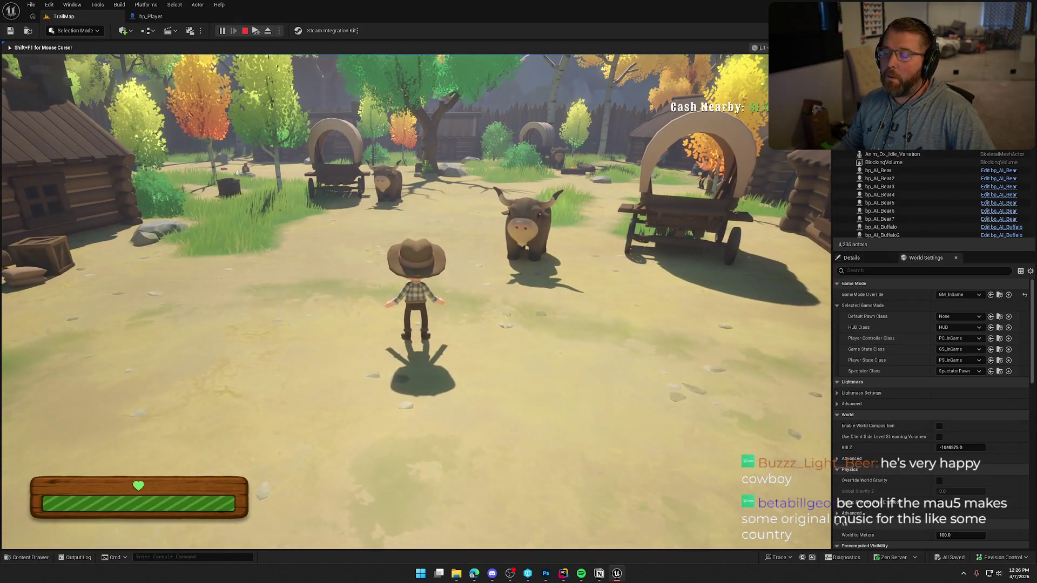
key(w)
key(w)
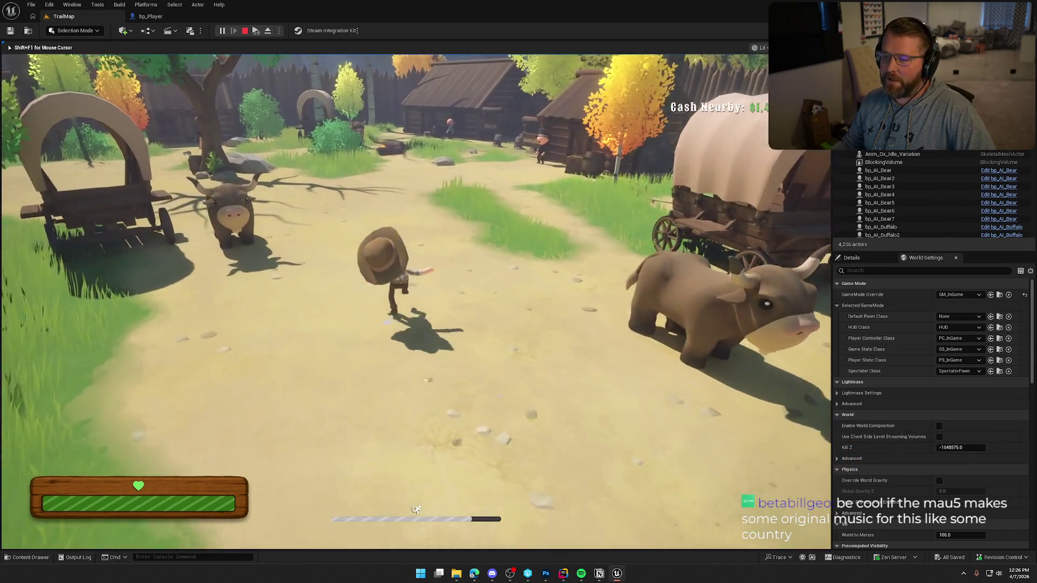
key(w)
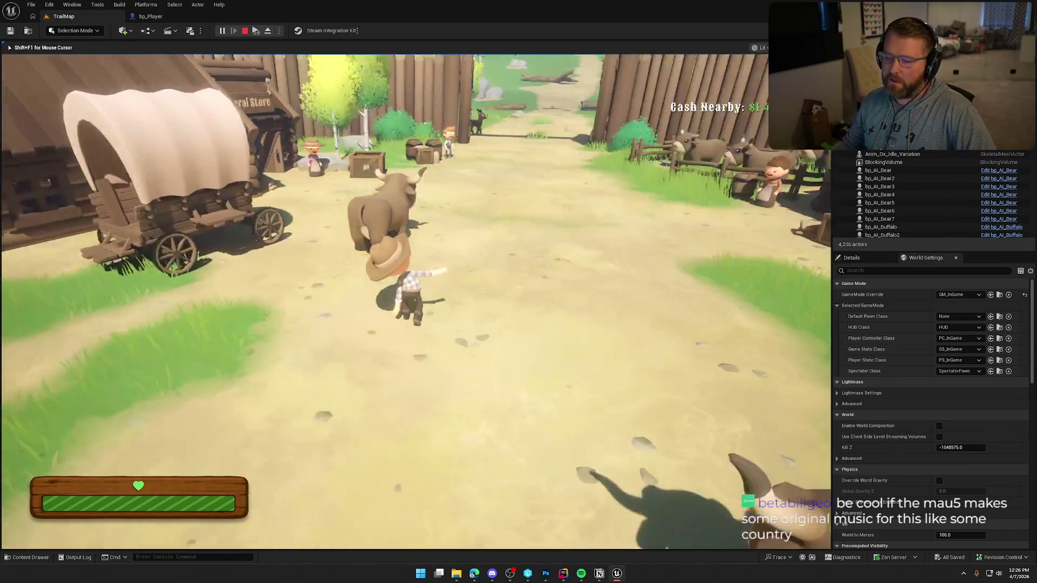
key(w)
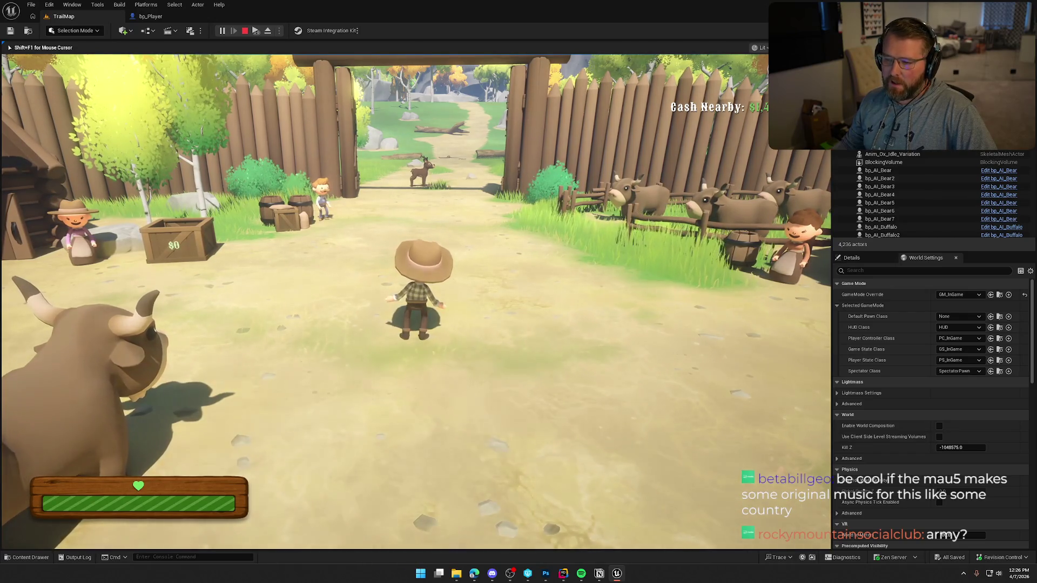
key(w)
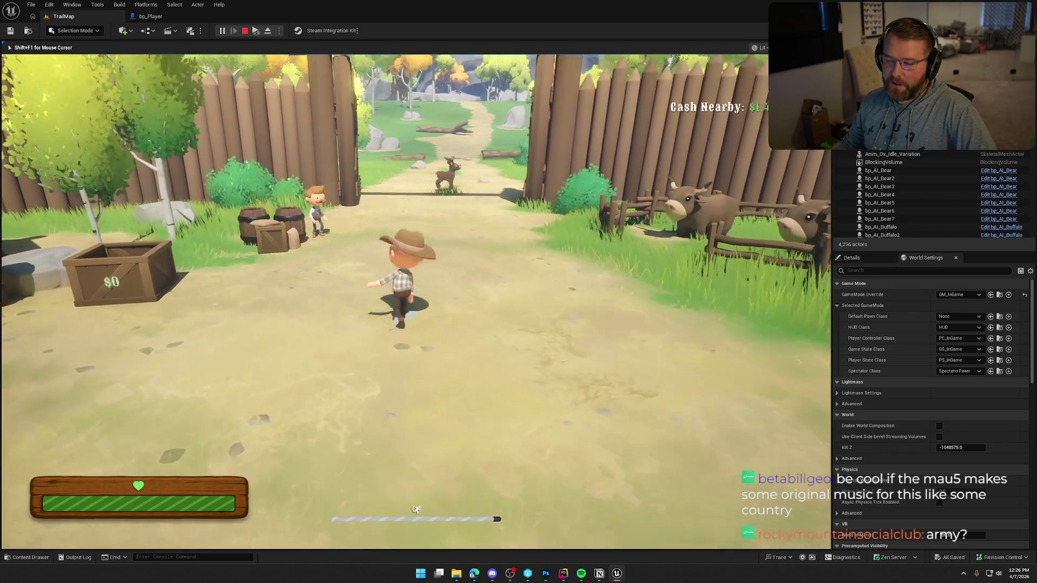
key(s)
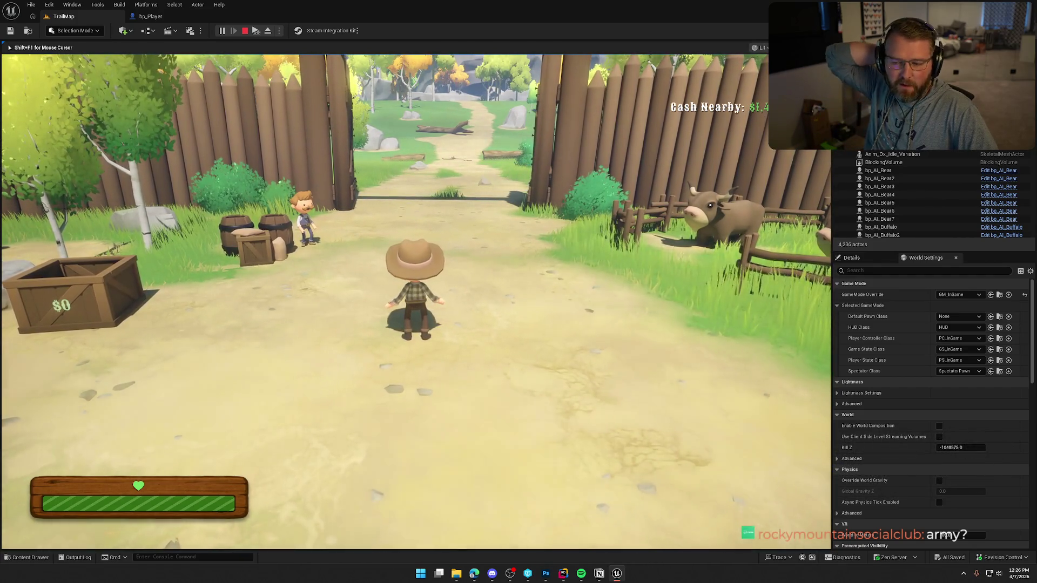
key(d)
key(s)
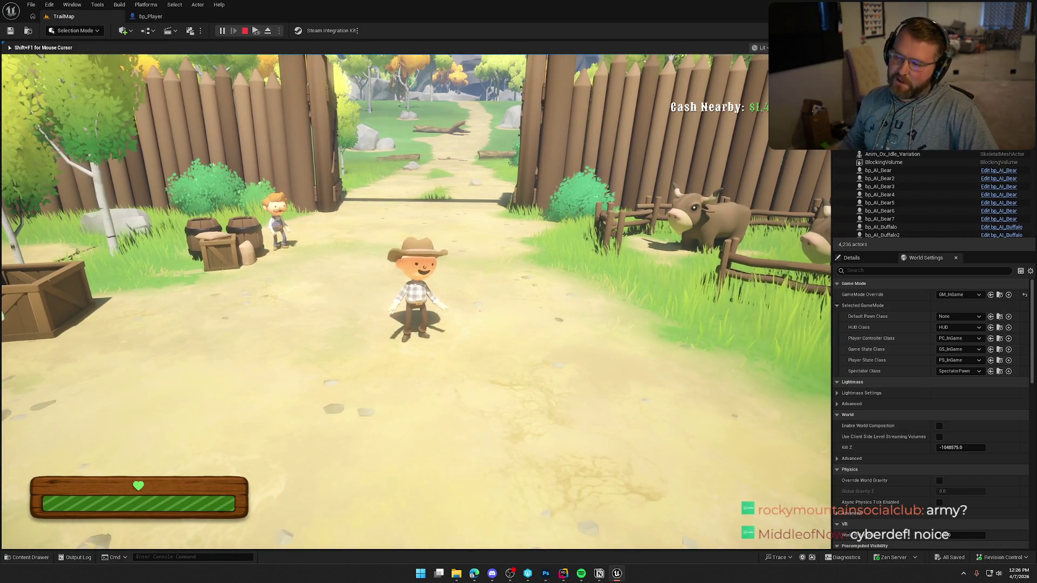
Sprint through the village to the Doctor and Undertaker buildings and campfire, then back toward the gate
key(w)
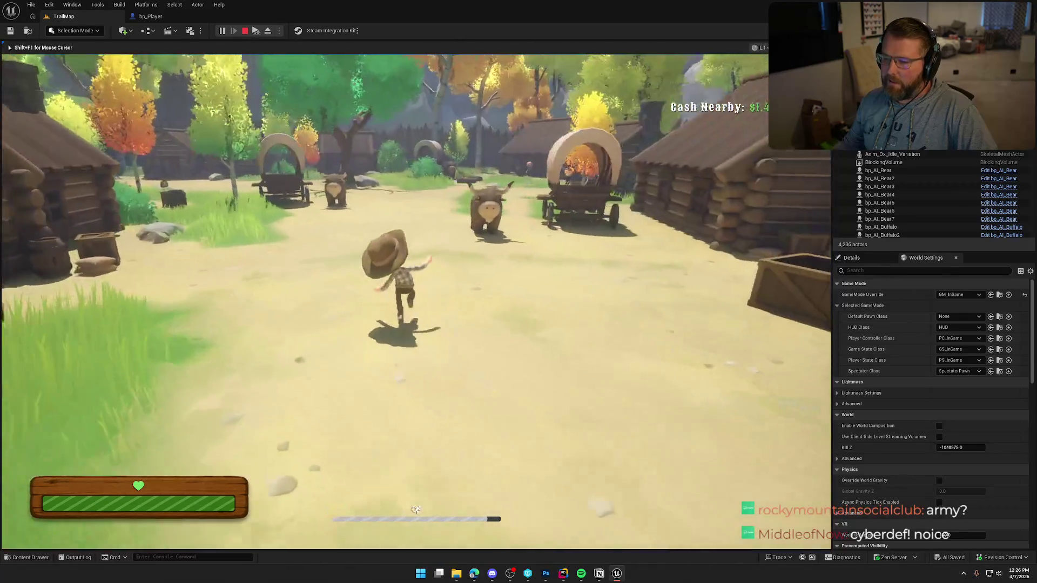
key(w)
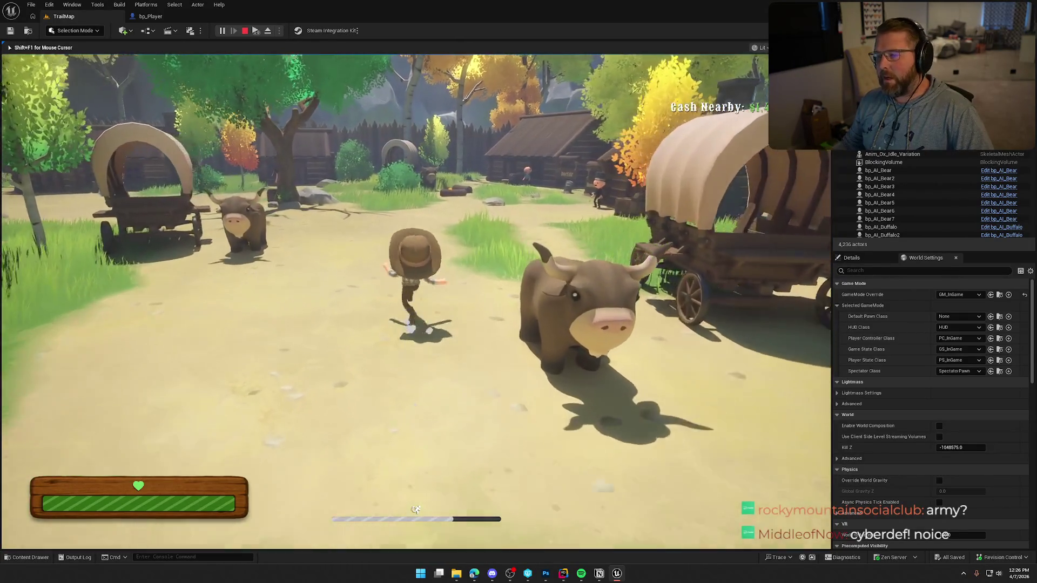
key(w)
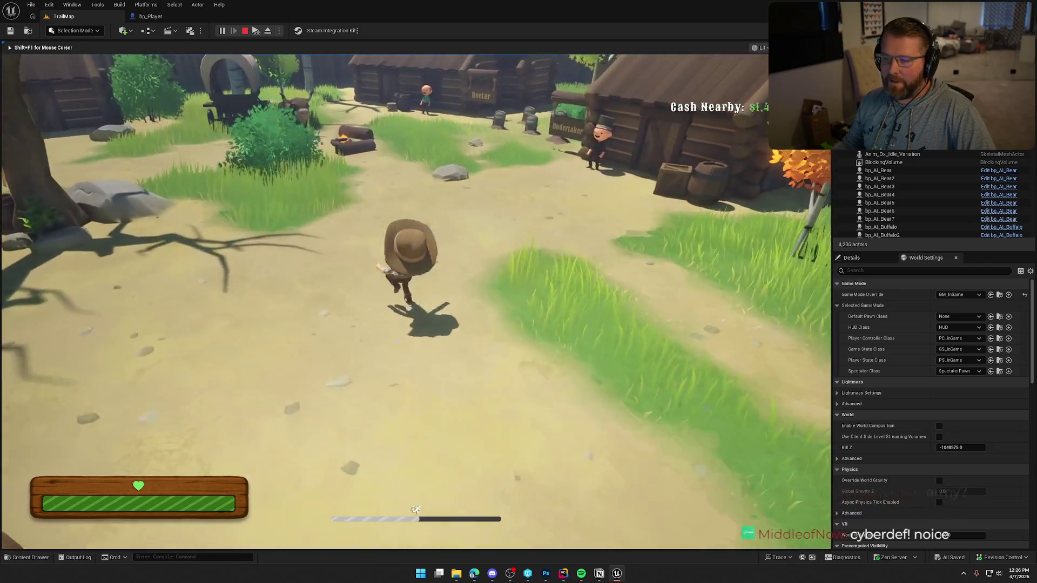
key(w)
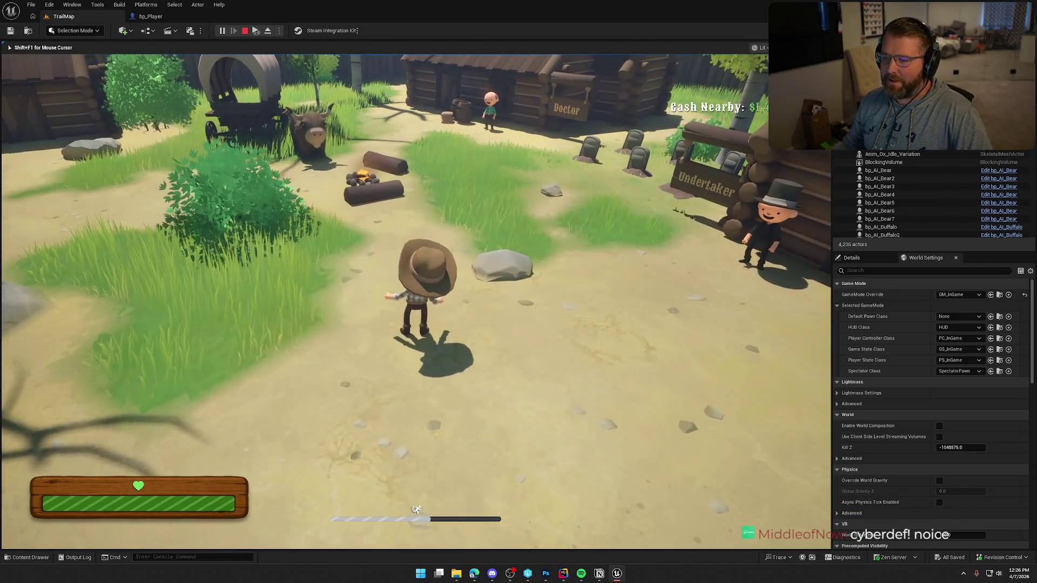
key(w)
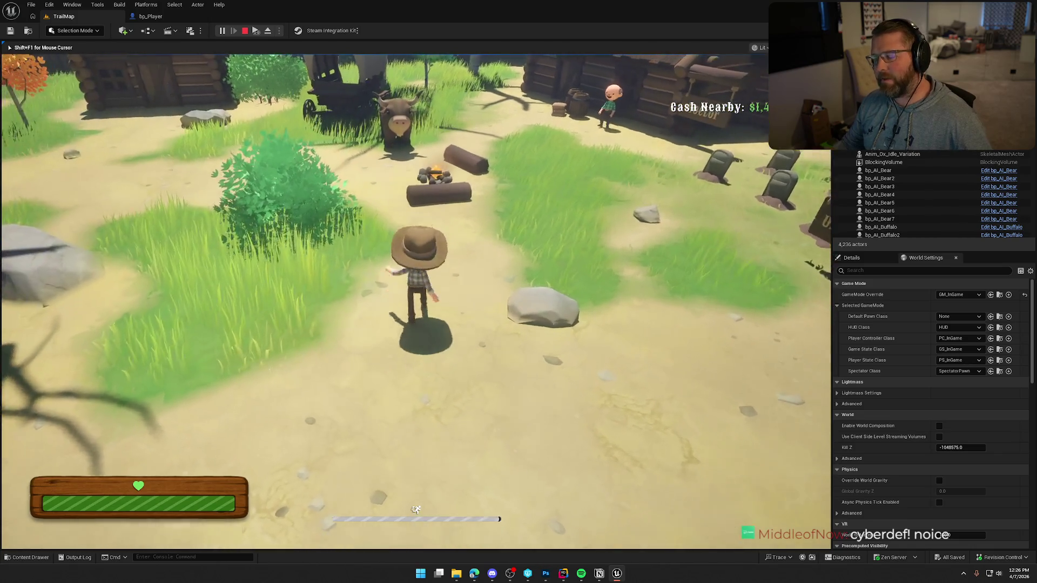
key(w)
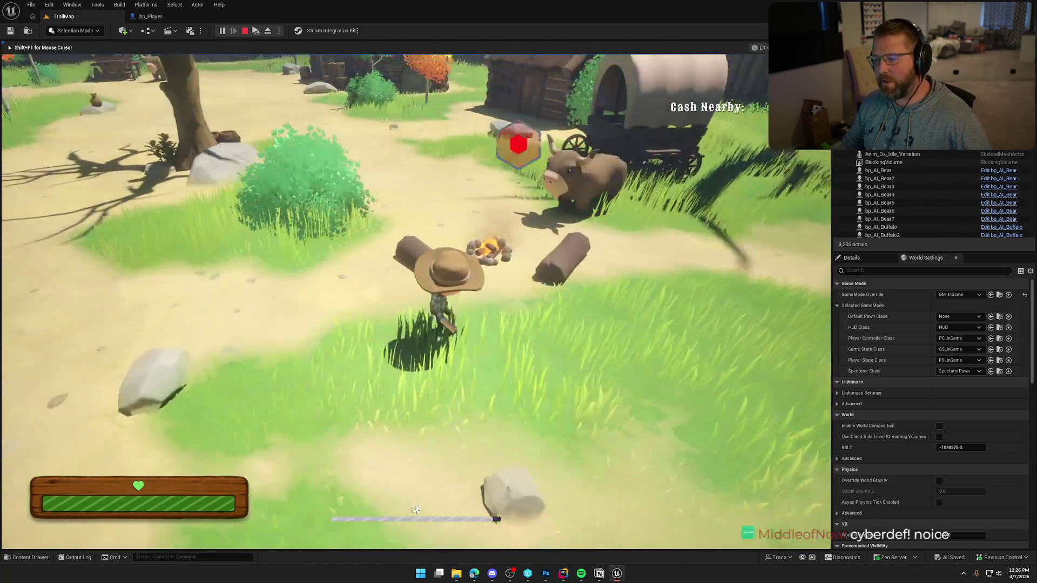
key(w)
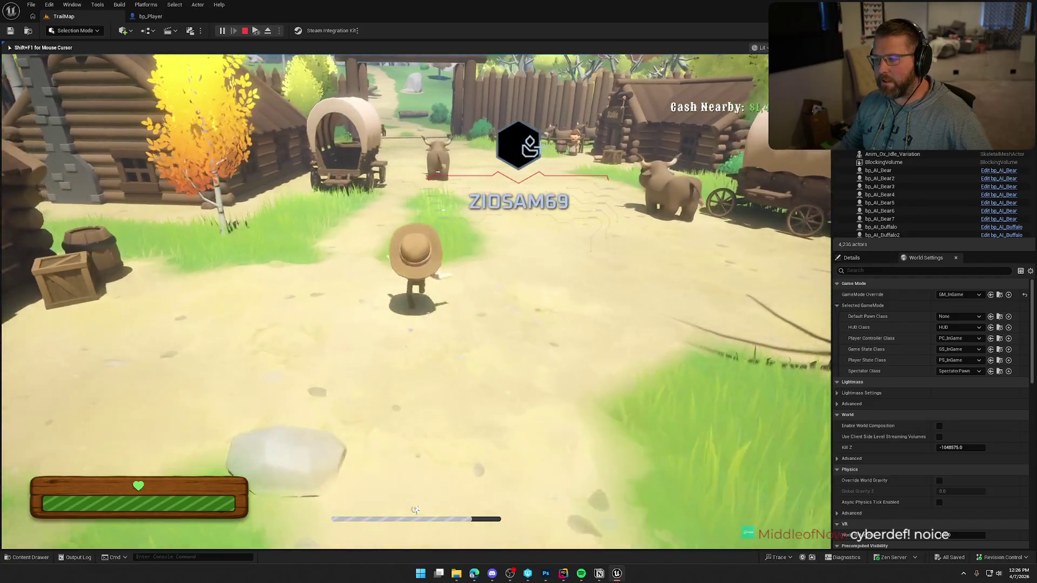
key(w)
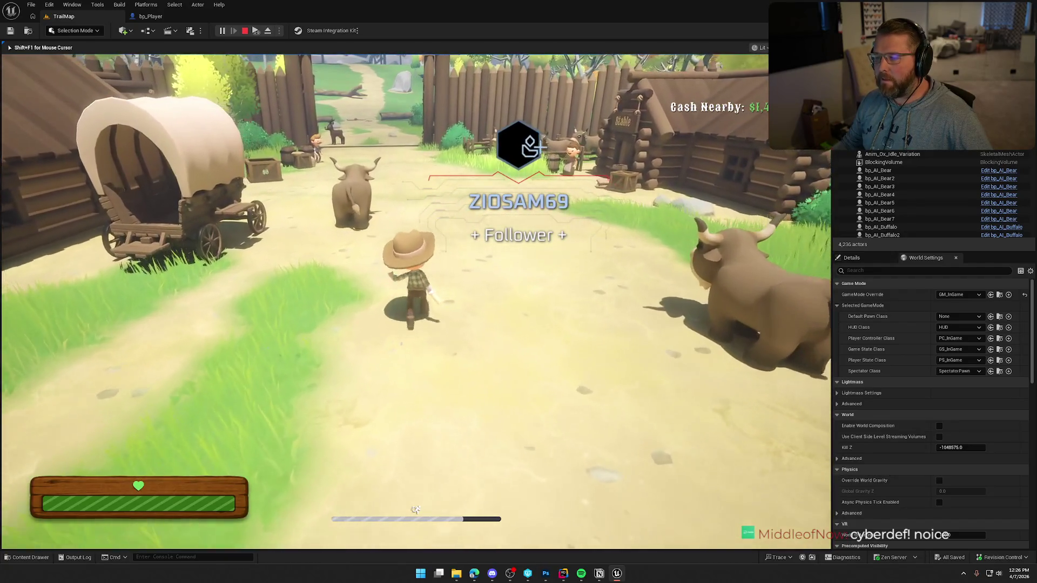
key(w)
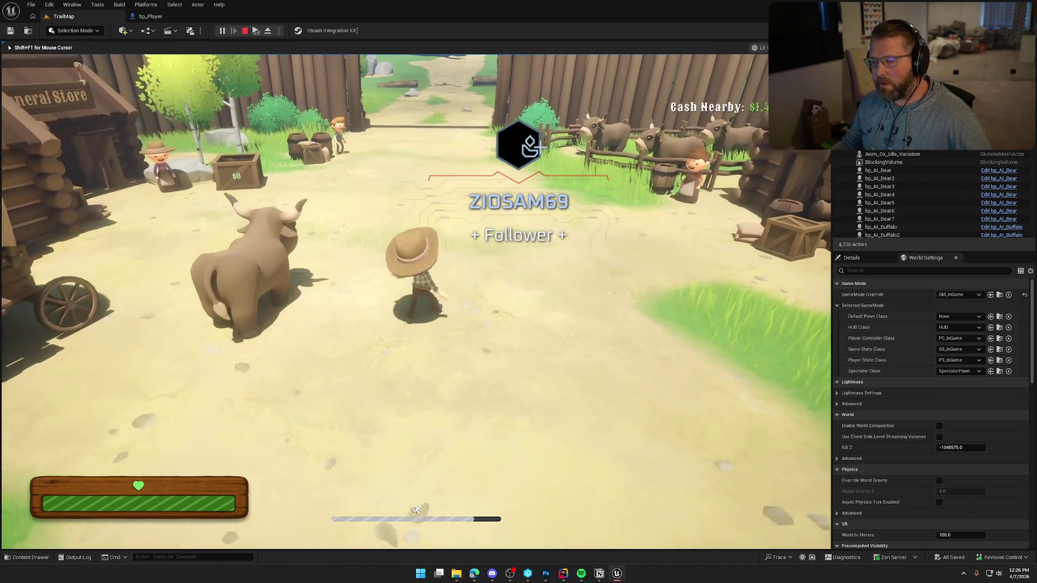
key(w)
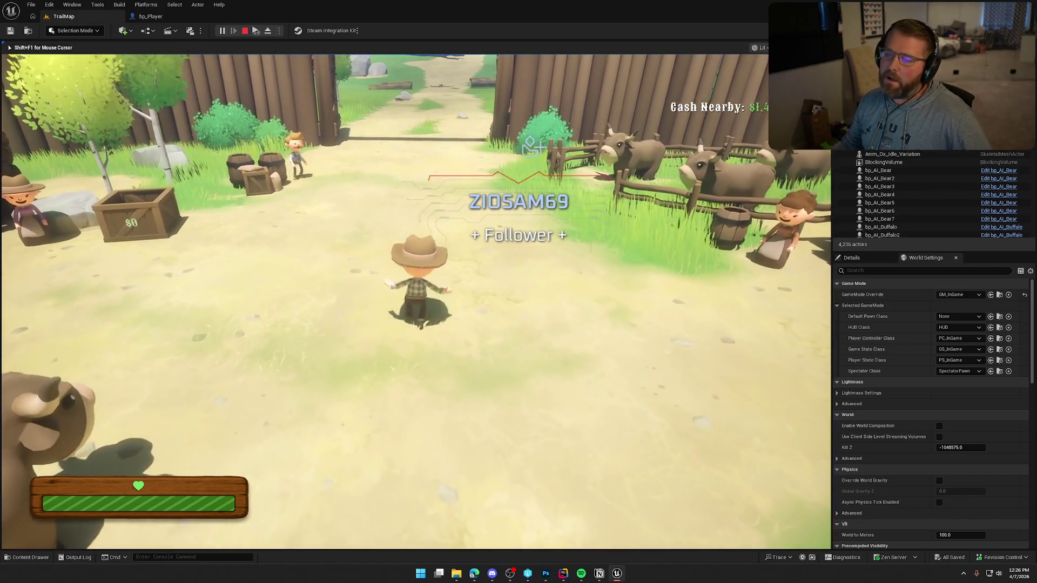
Run past the General Store and stable toward the oxen, then back through the gate into town
key(w)
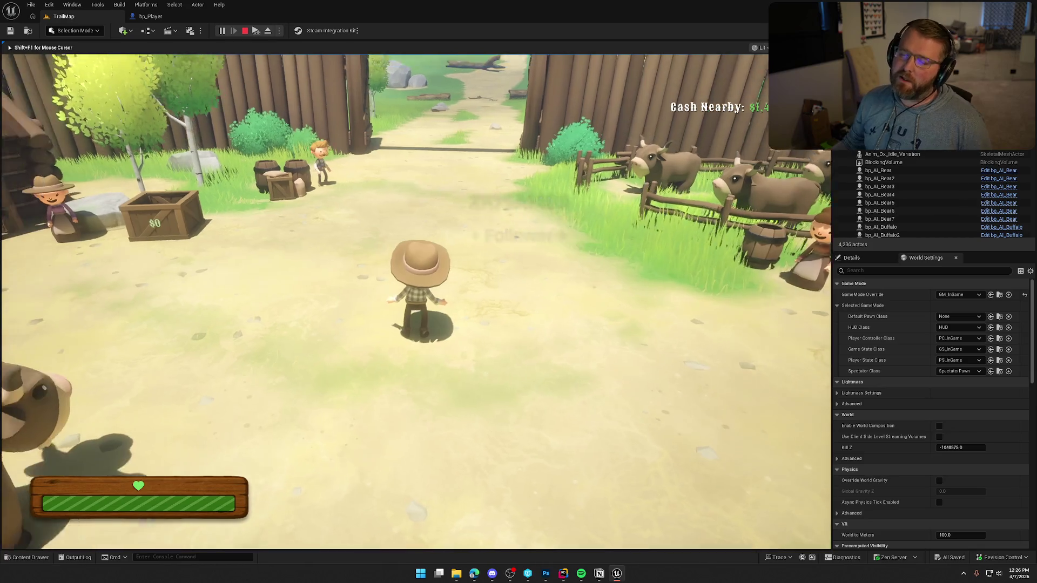
key(w)
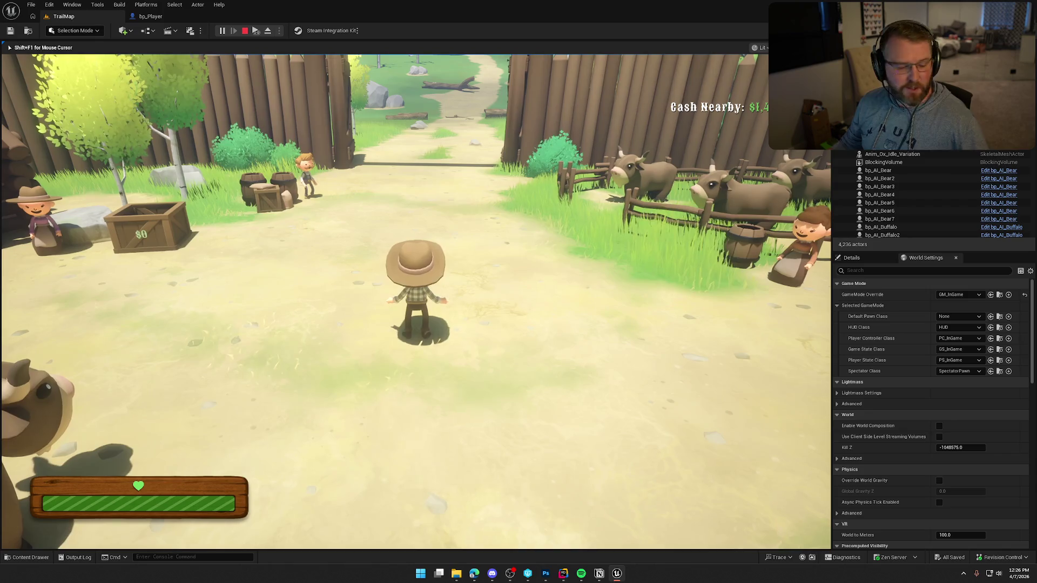
key(w)
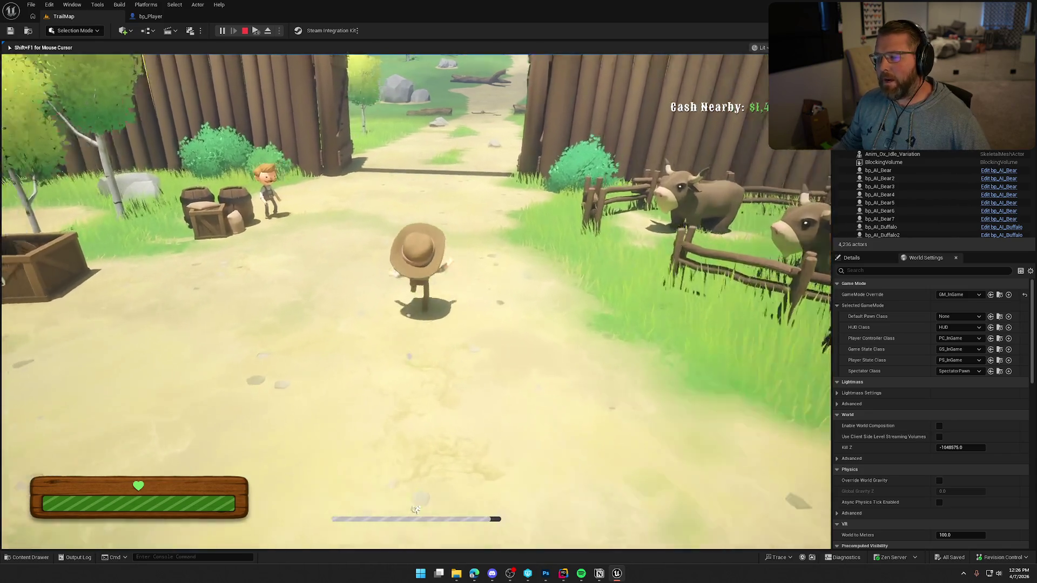
key(w)
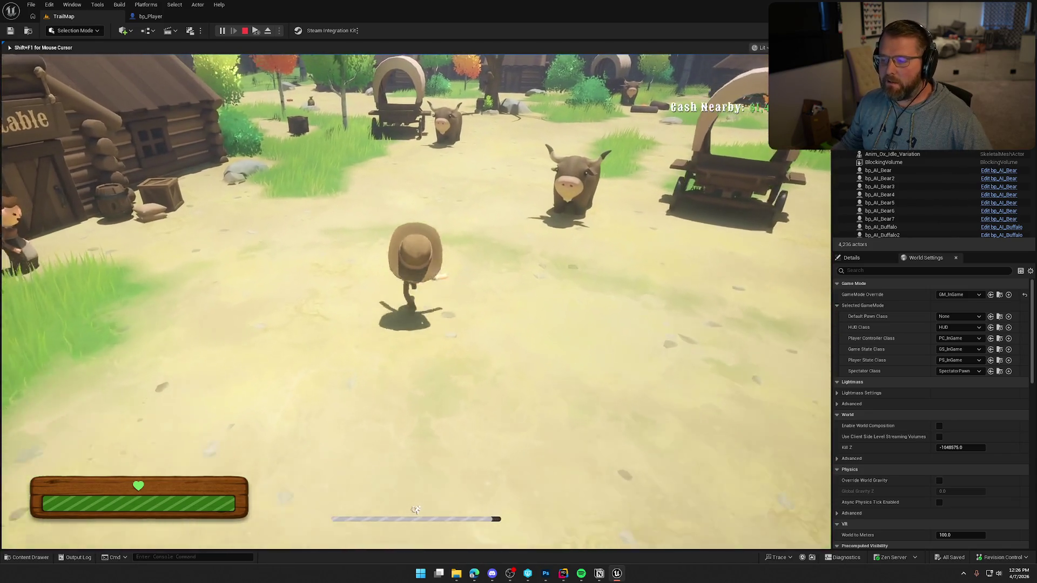
key(w)
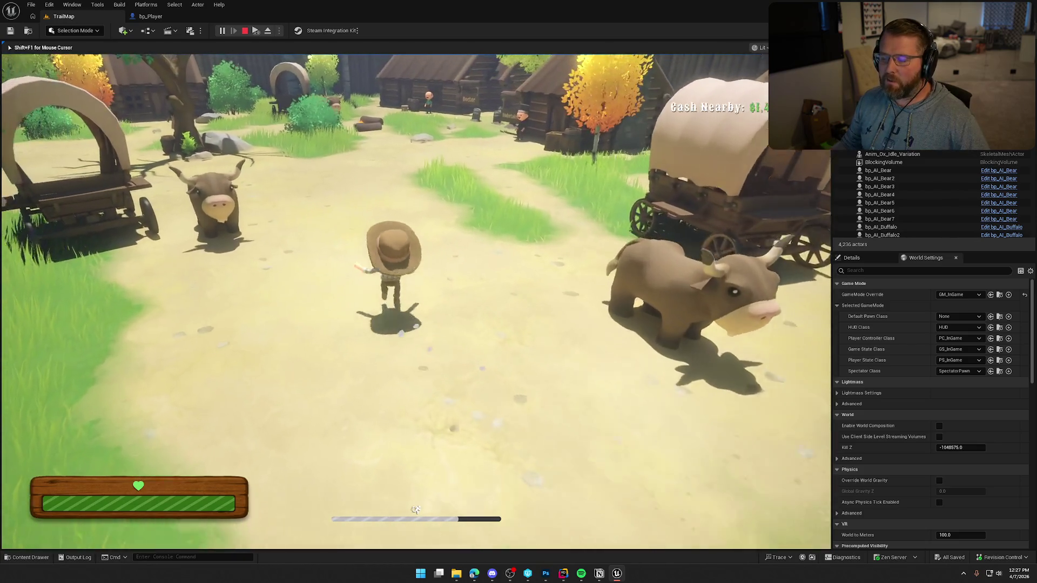
key(w)
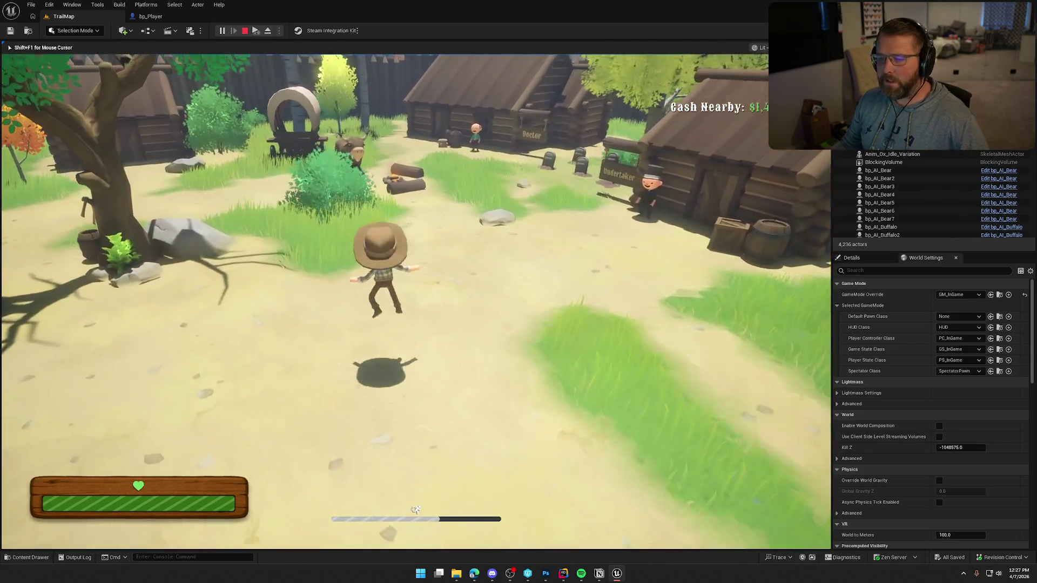
key(w)
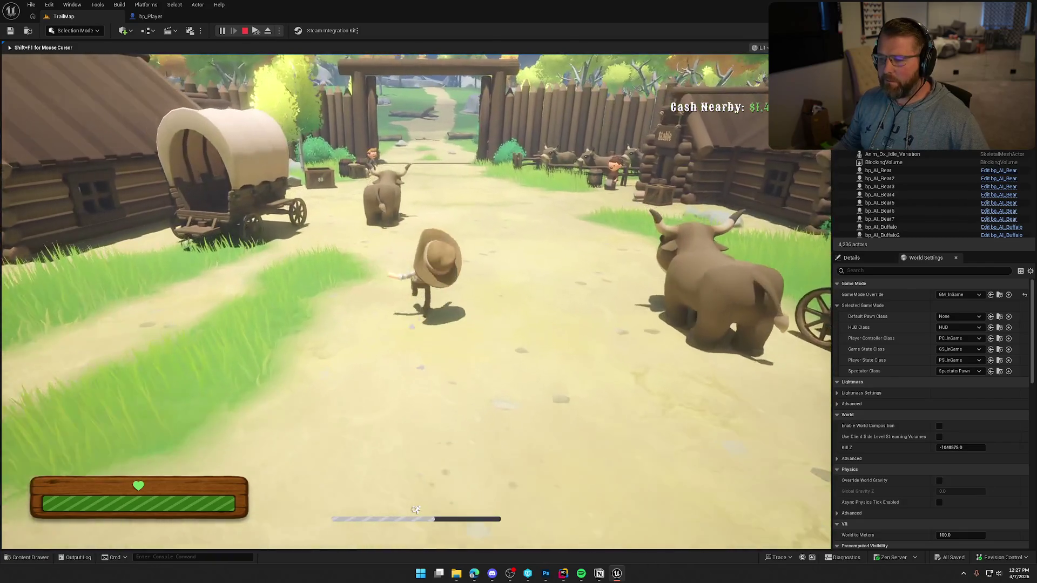
key(w)
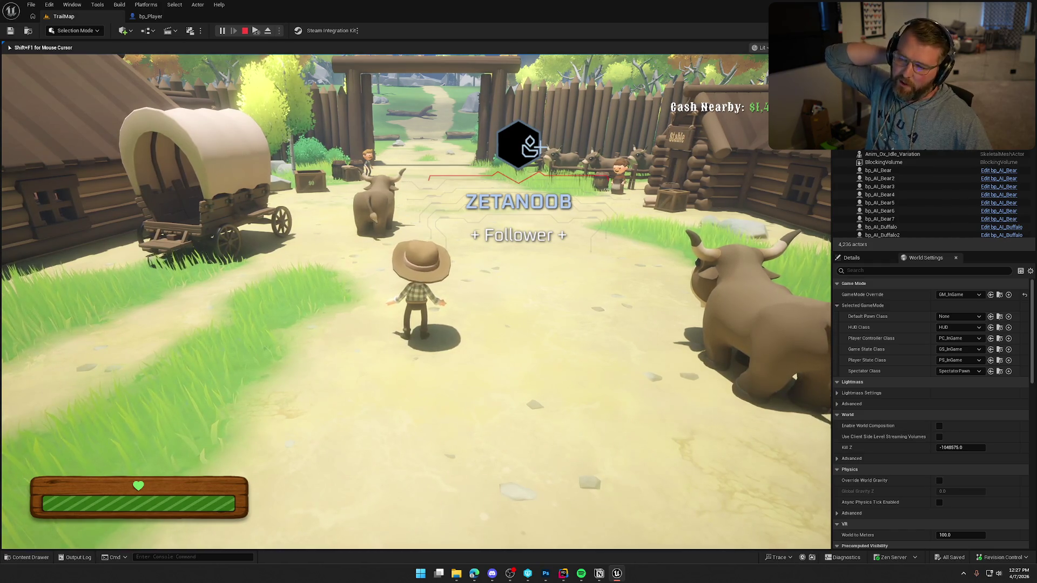
key(w)
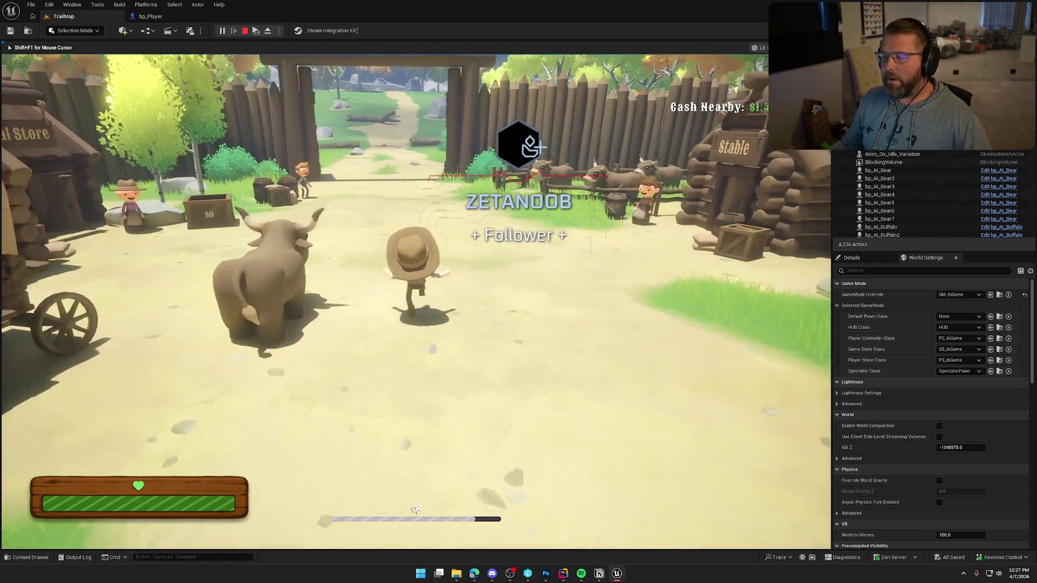
key(w)
key(w)
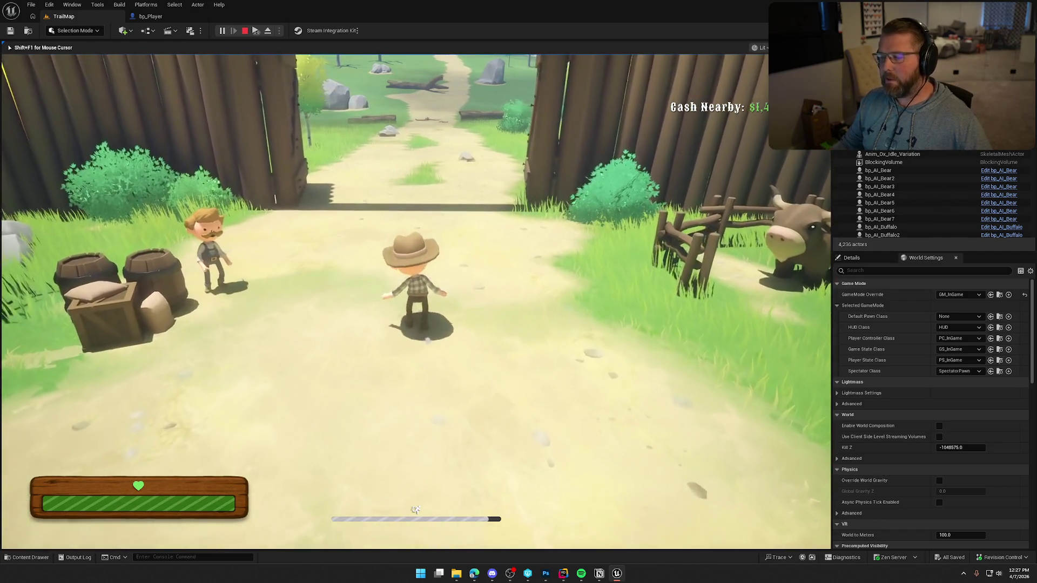
key(w)
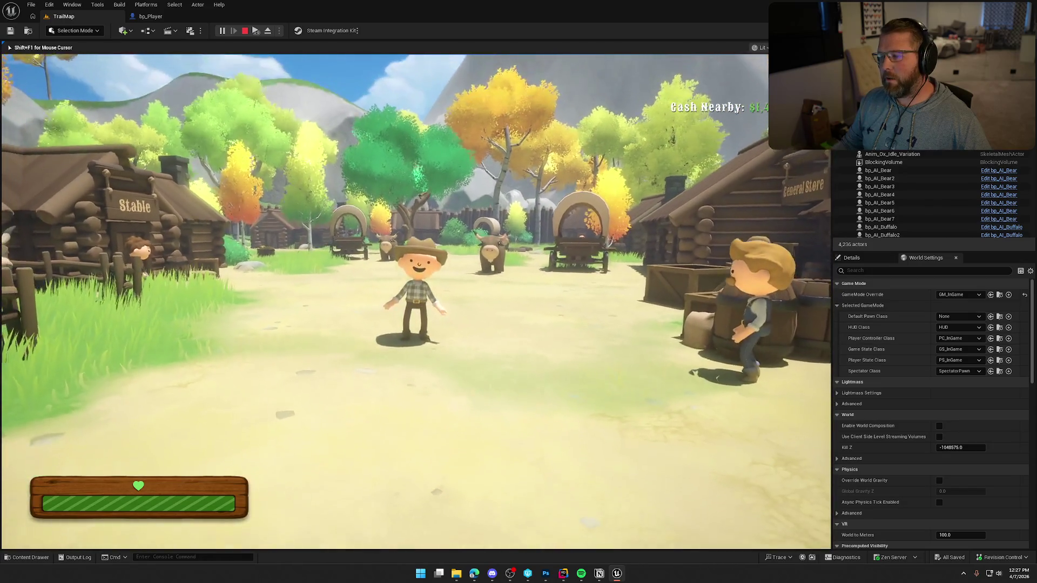
Run through town to the ox beside the wagons
key(w)
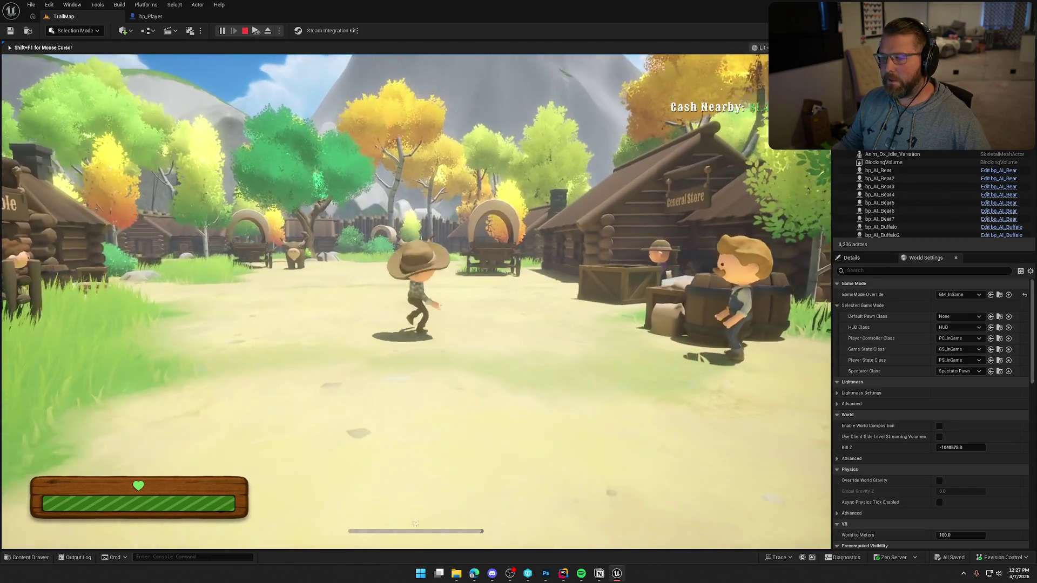
key(w)
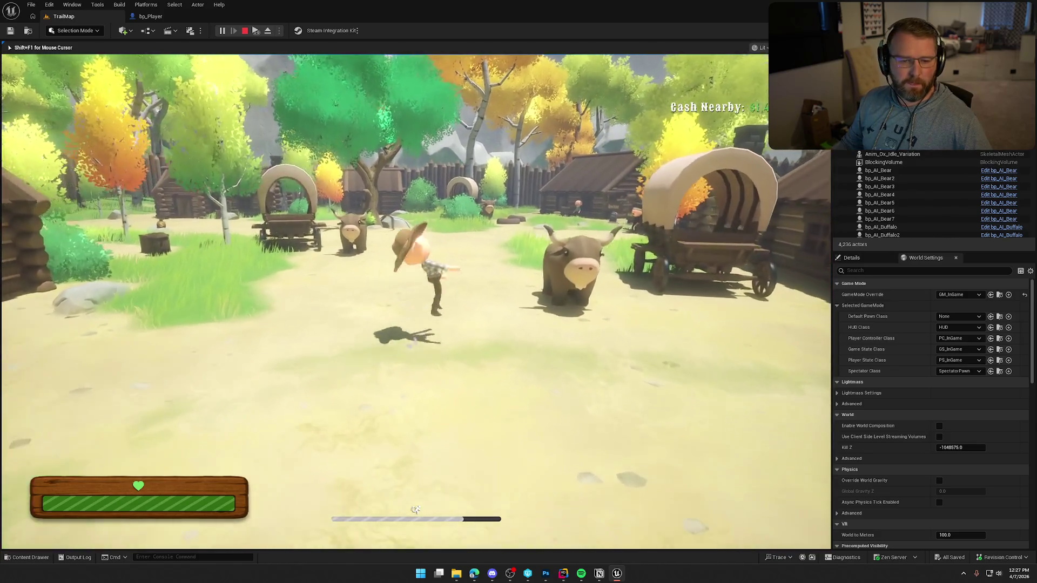
key(w)
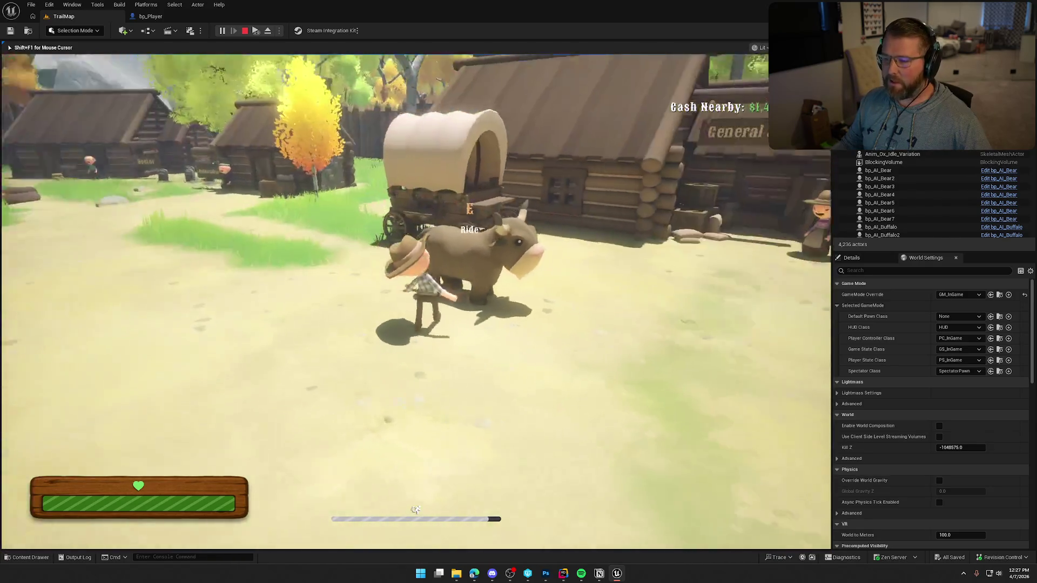
Ride the ox briefly, dismount, and sprint toward the Stable
key(e)
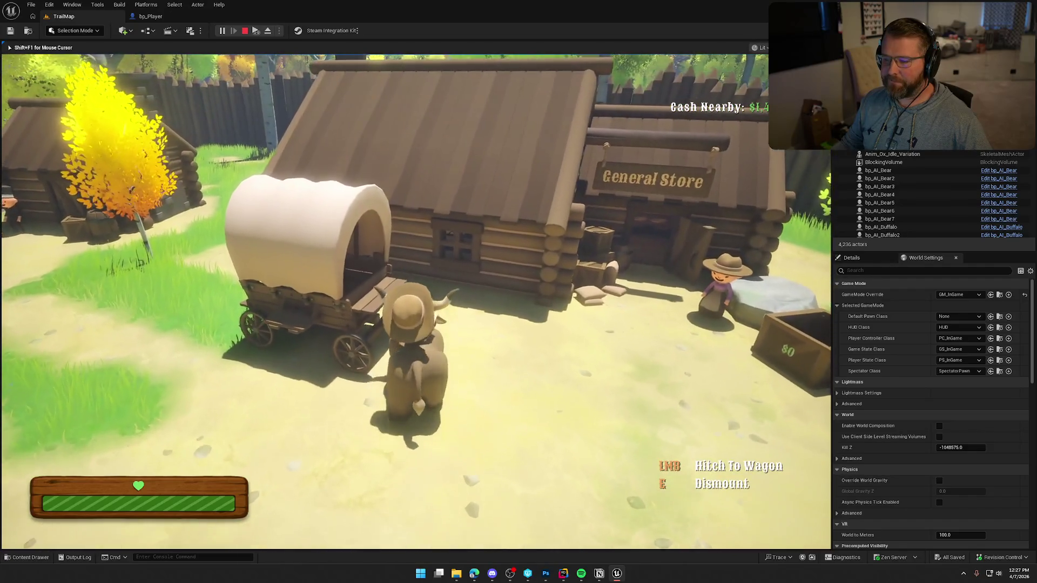
key(e)
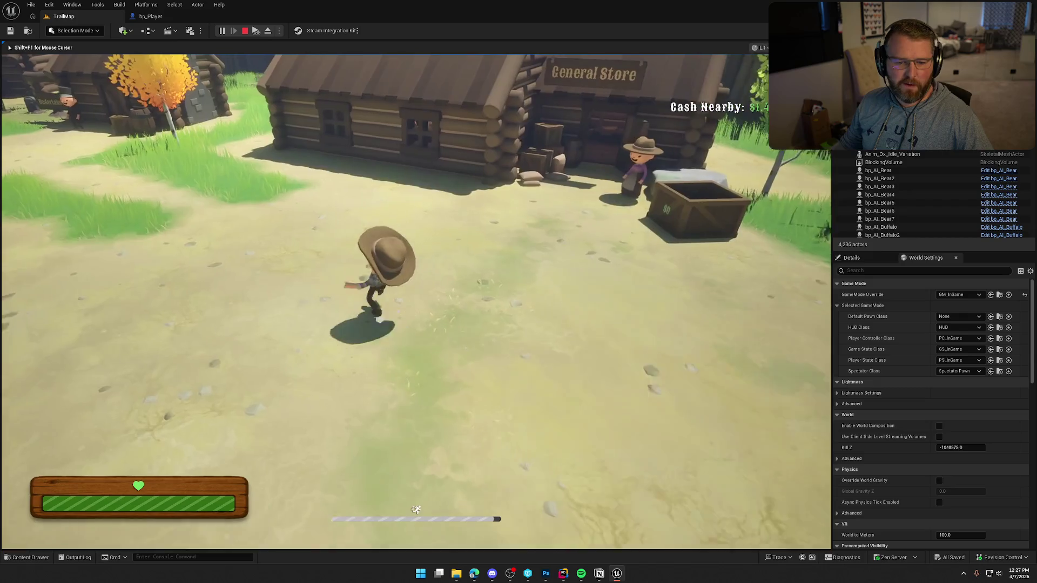
key(w)
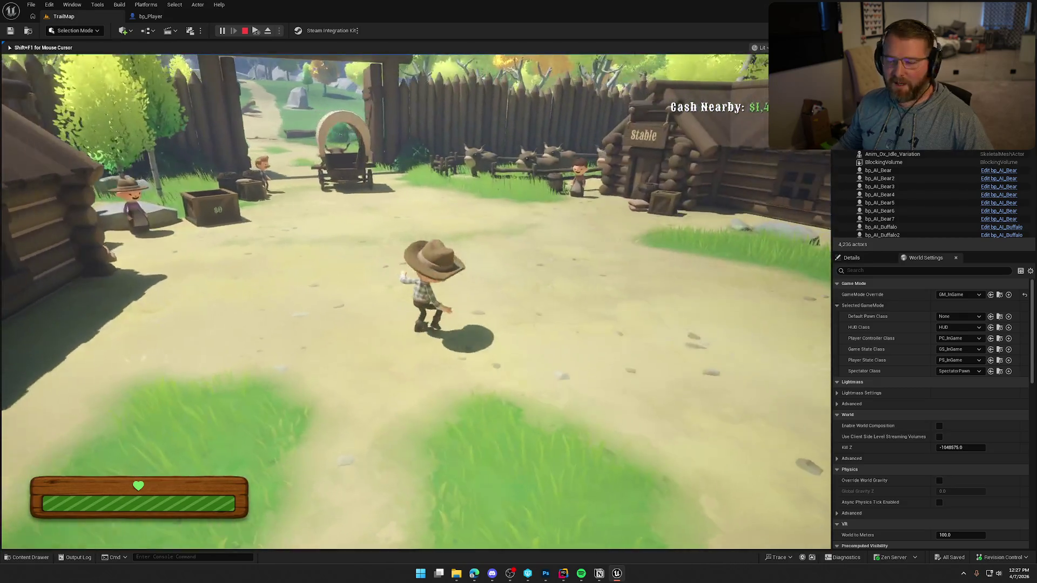
key(shift)
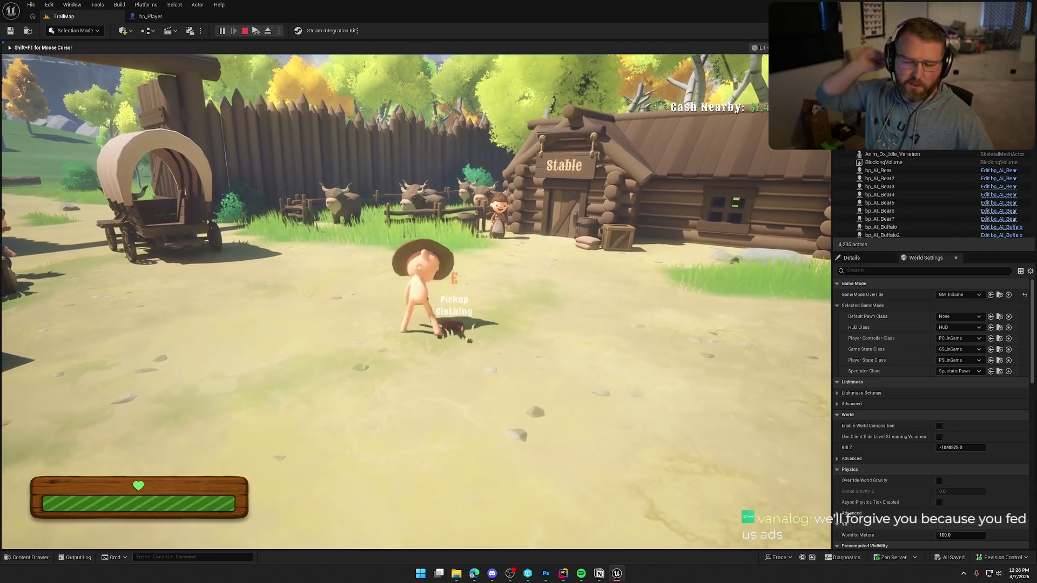
Grab the money bag in the dirt clearing, carry it past the ox, and drop it by the gate wagon
key(w)
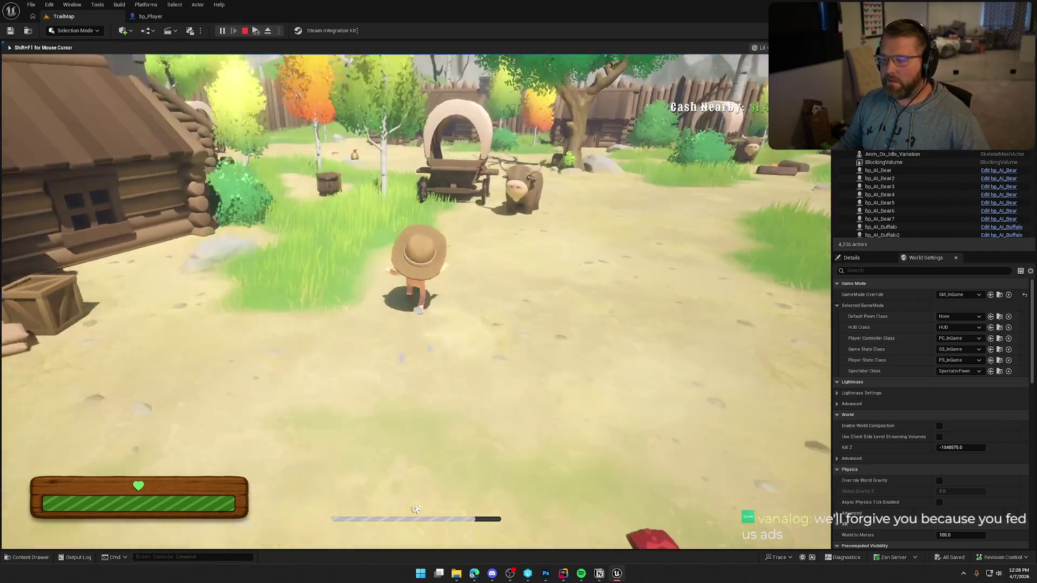
key(w)
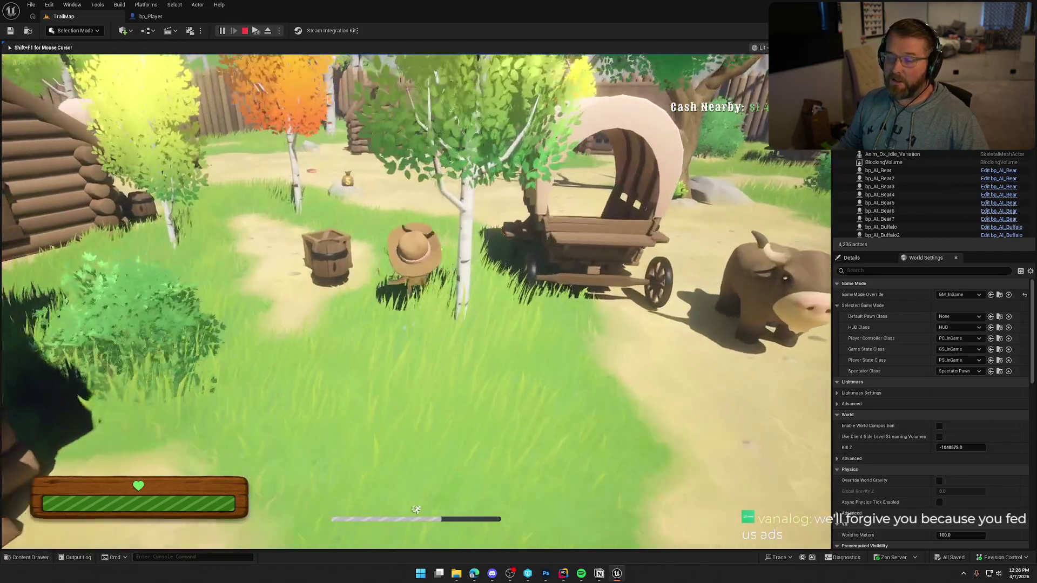
key(w)
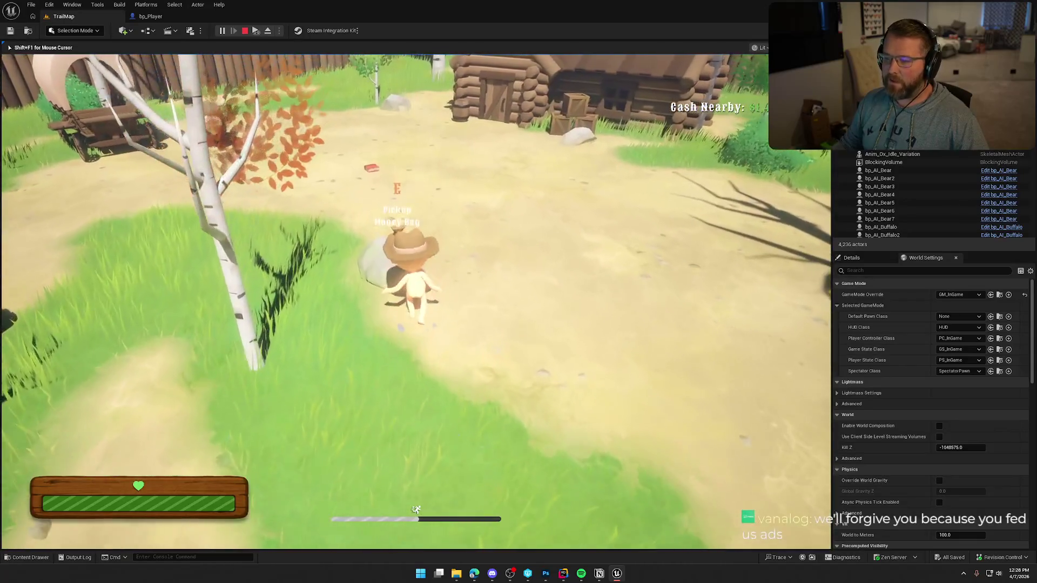
key(w)
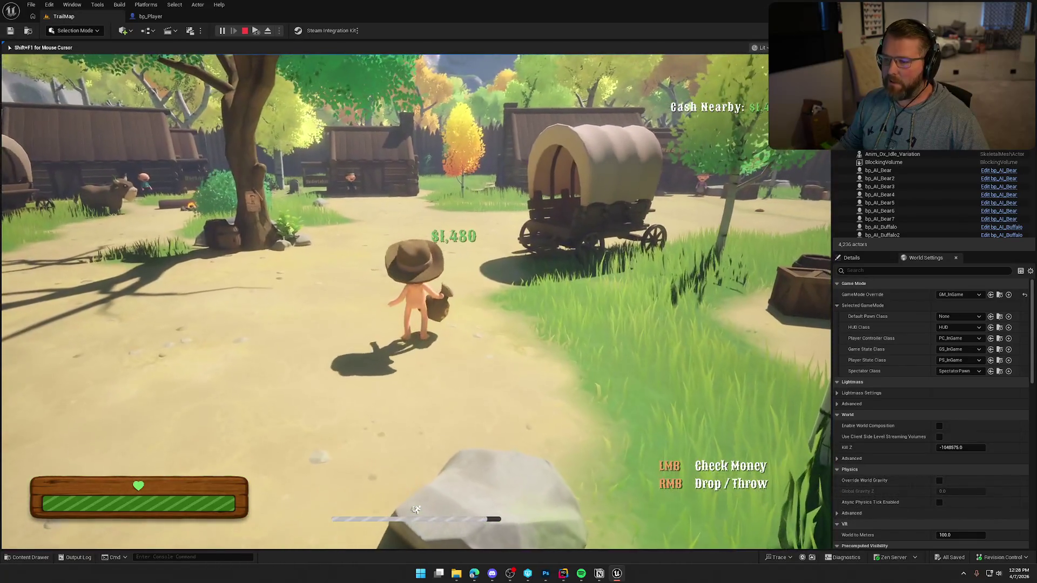
key(w)
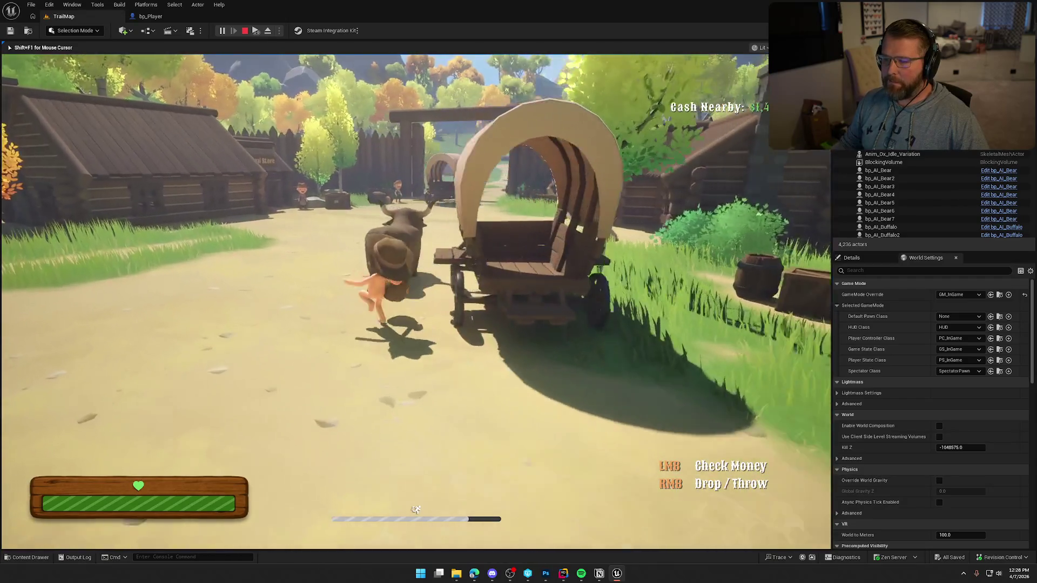
key(w)
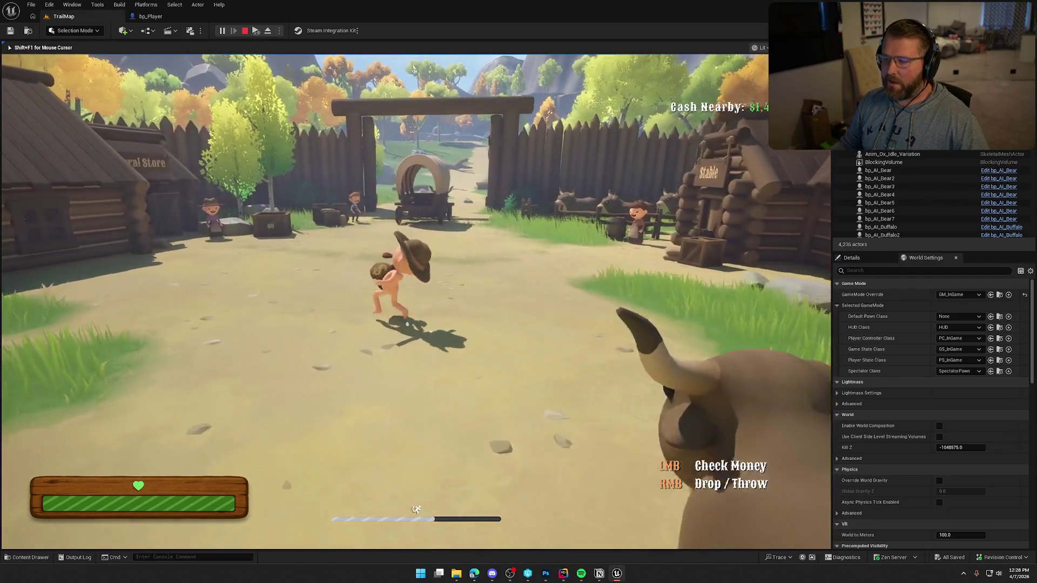
key(w)
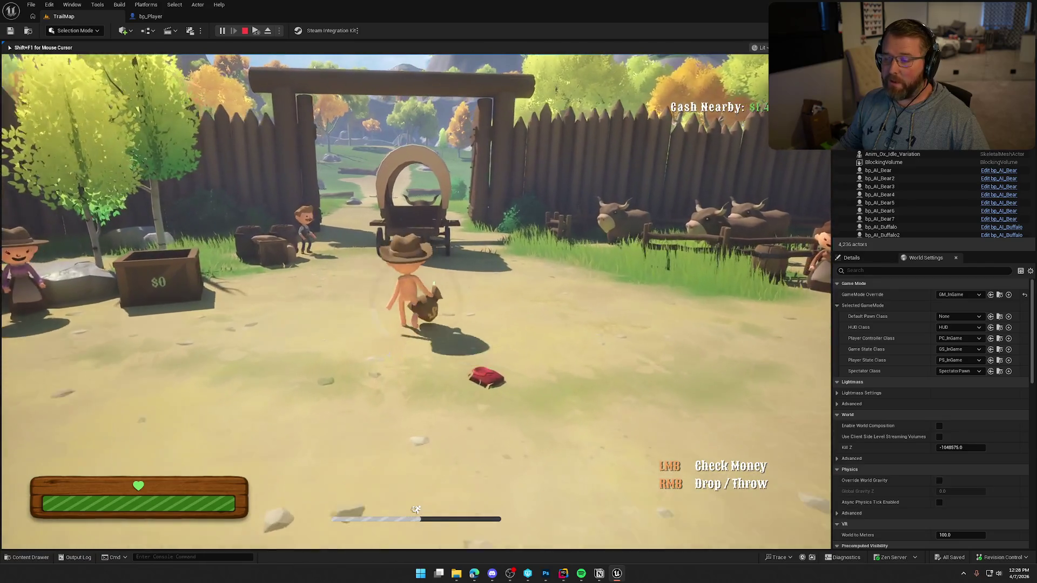
key(w)
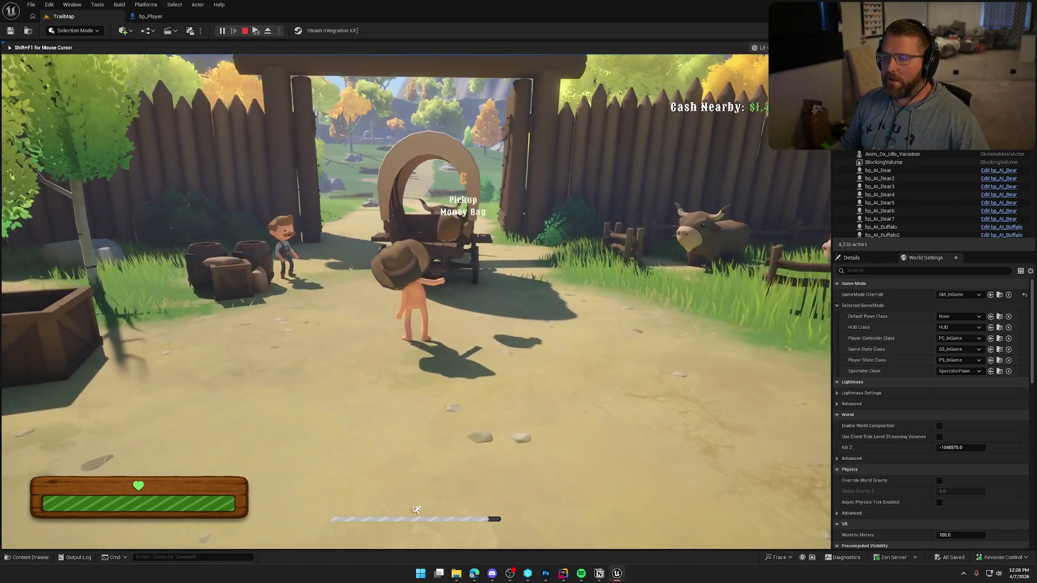
key(s)
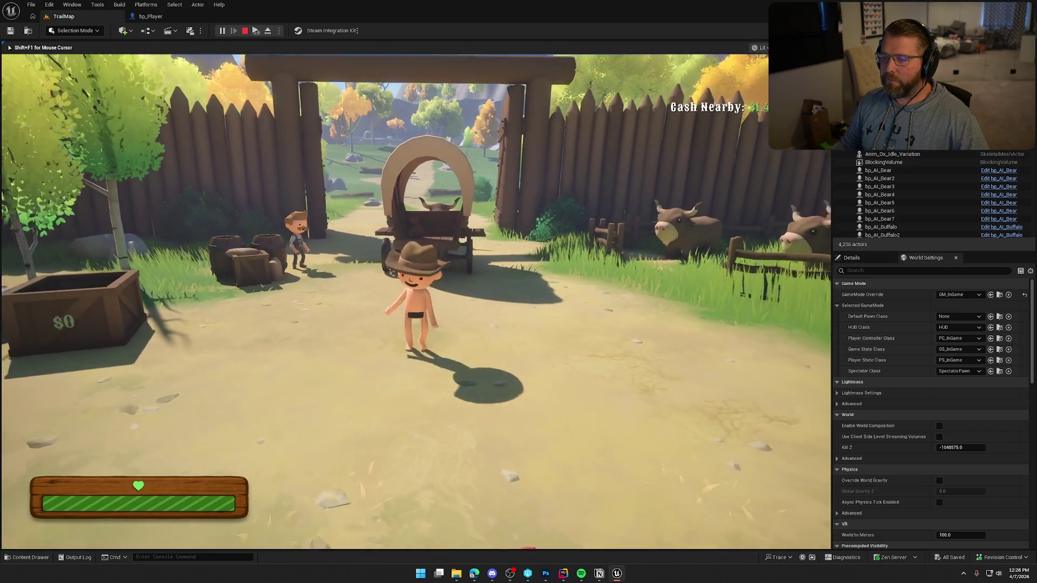
key(w)
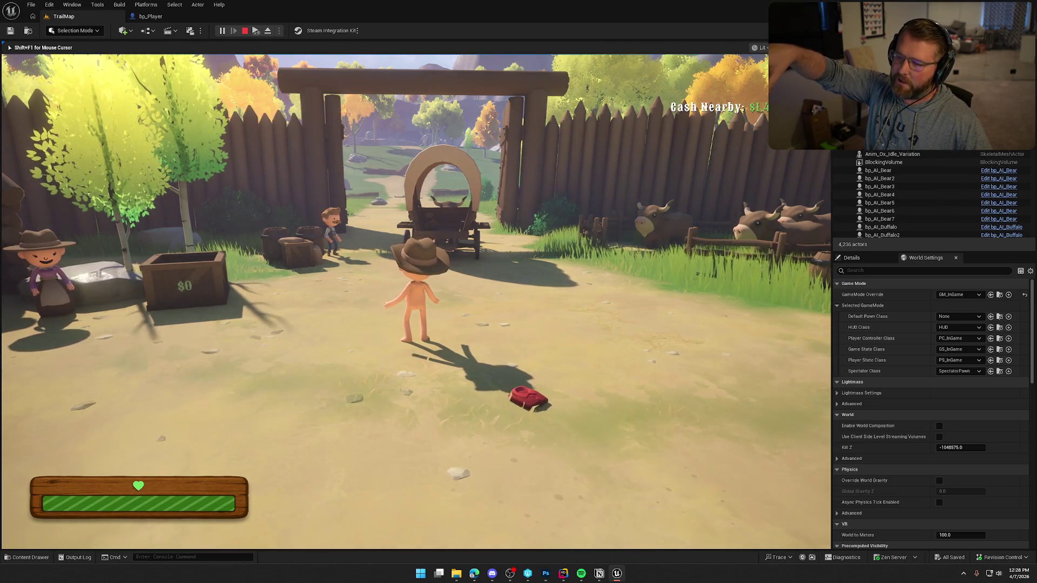
Respawn at Checkpoint 1 by rerunning it from the console history
key(grave)
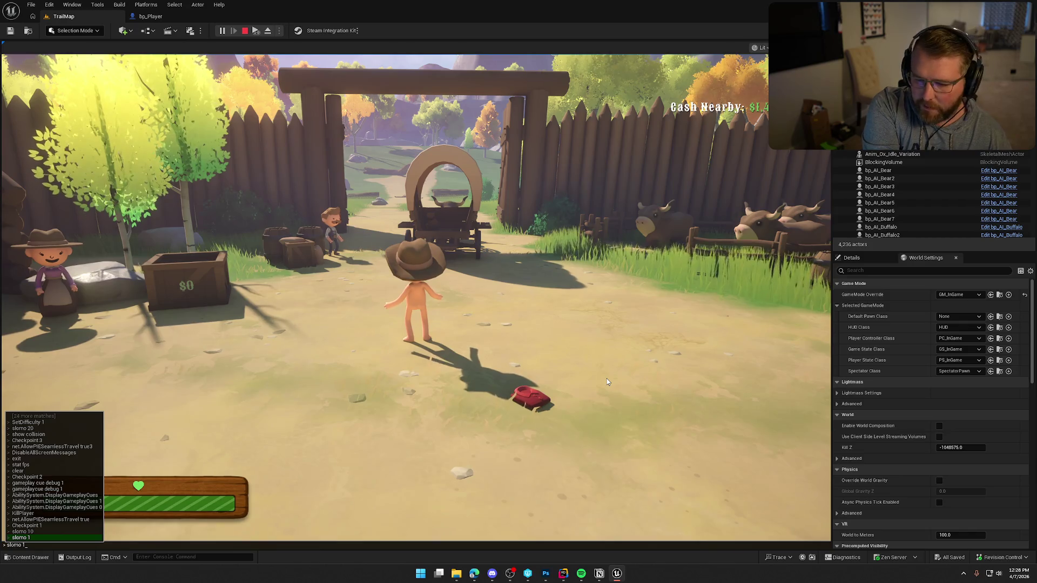
key(Up)
key(Up)
key(Up)
key(Return)
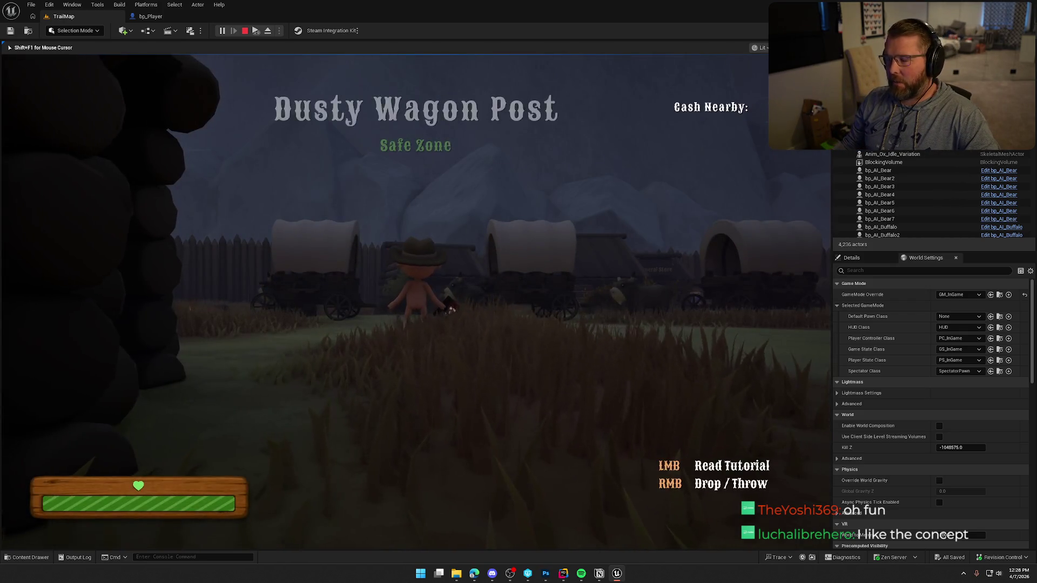
Run across the meadow to the wagons, mount and dismount the ox, and reach the wagon's front
key(w)
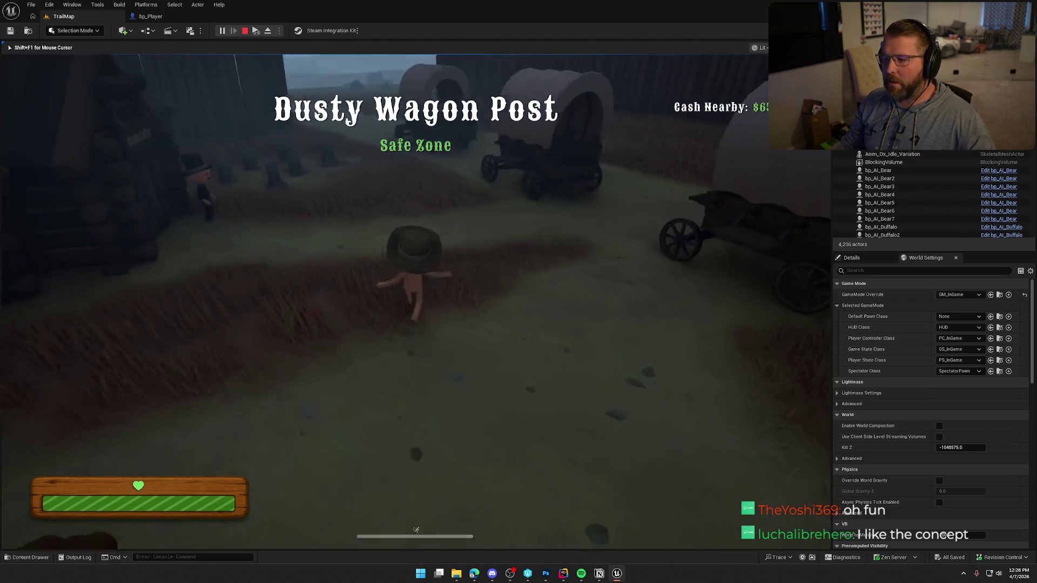
key(shift)
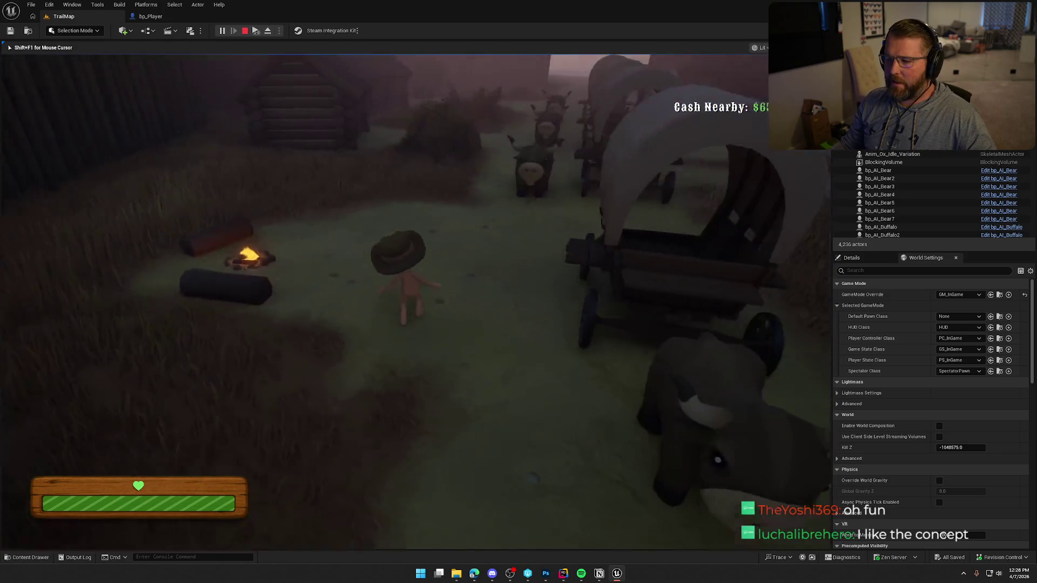
key(e)
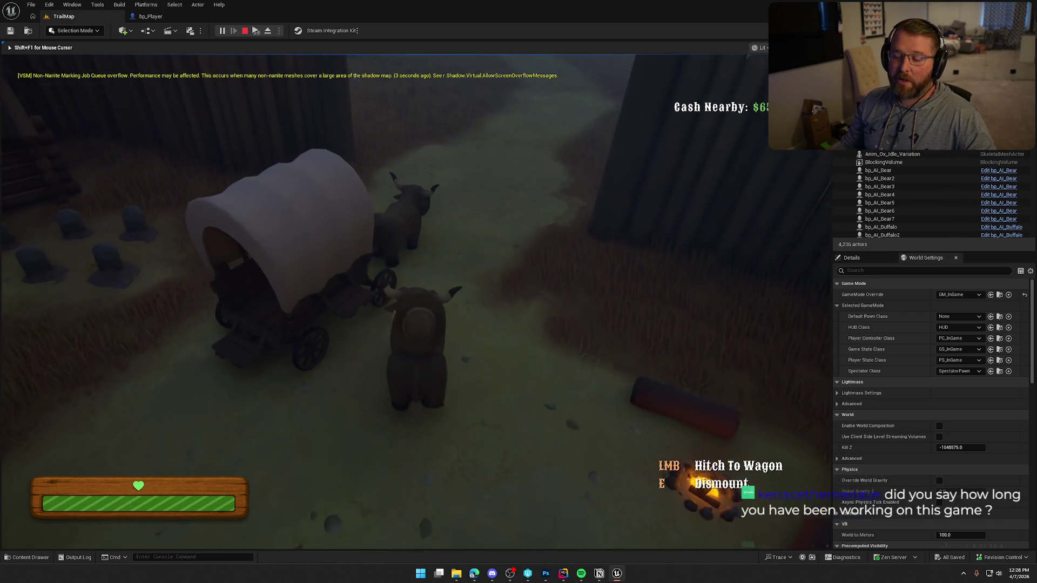
key(e)
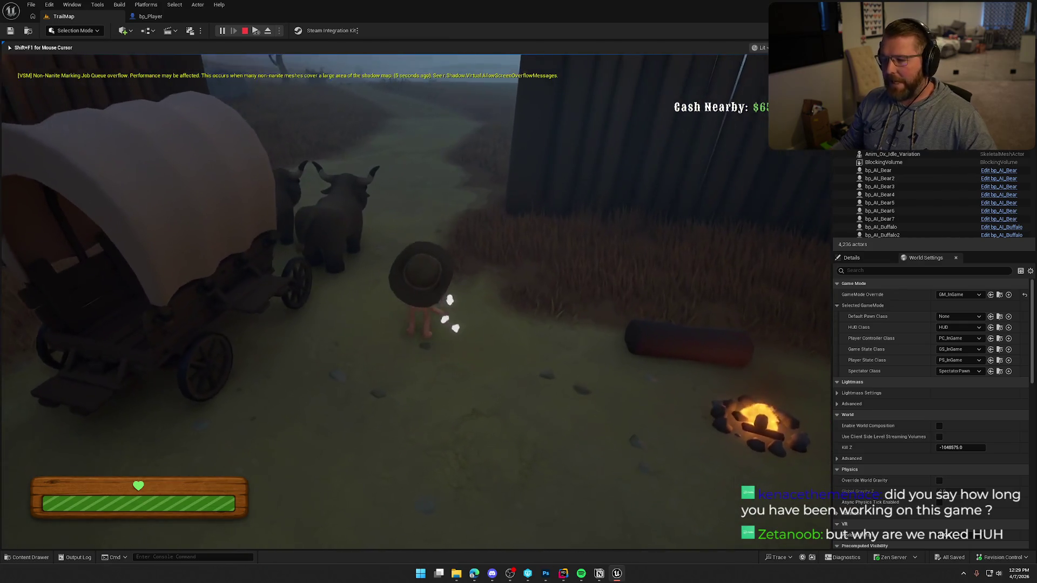
key(shift+w)
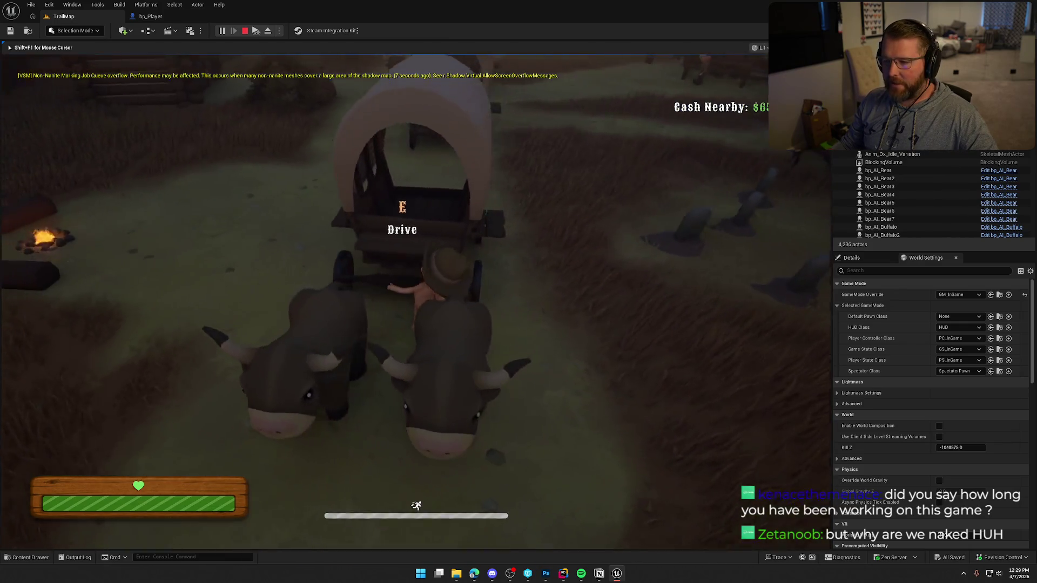
Board the wagon and drive it out through the gate onto the rainy prairie road
key(e)
key(w)
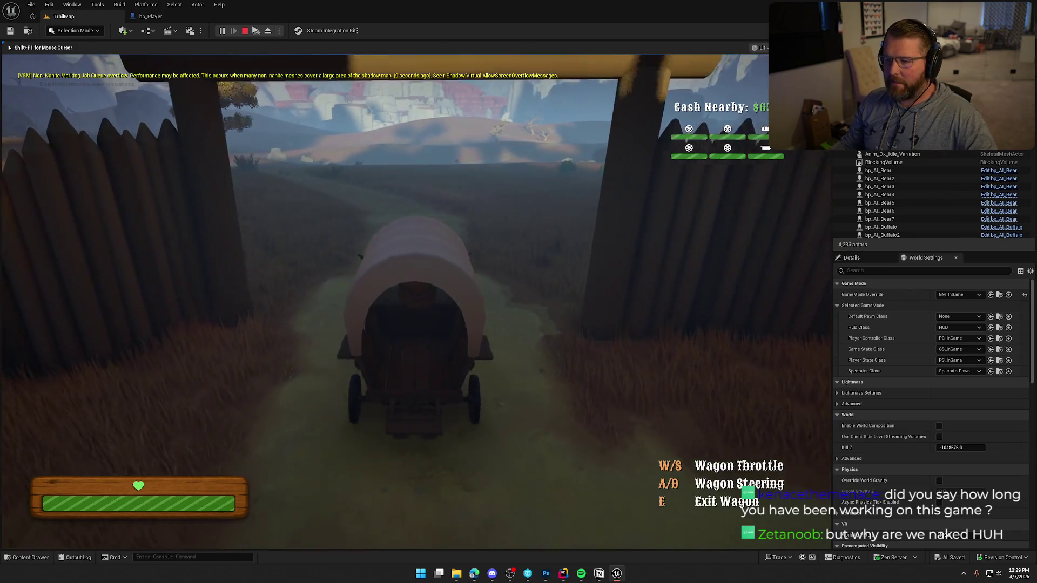
key(w)
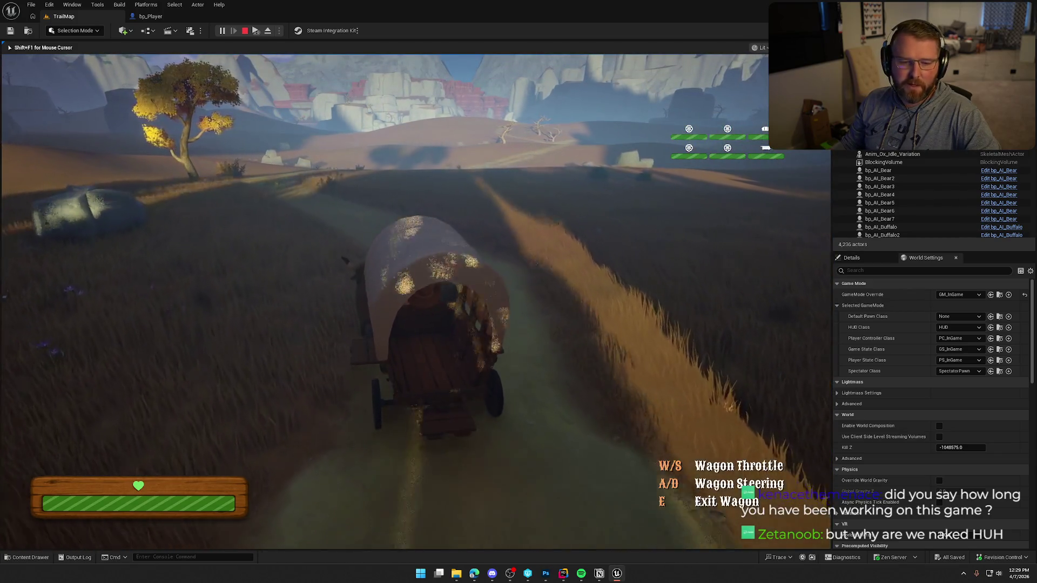
key(a)
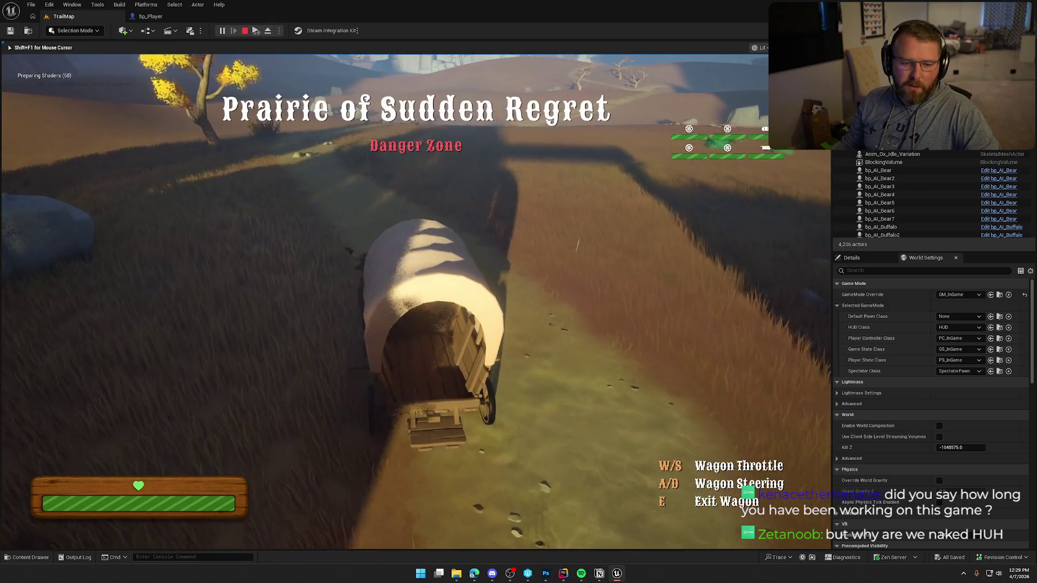
key(w)
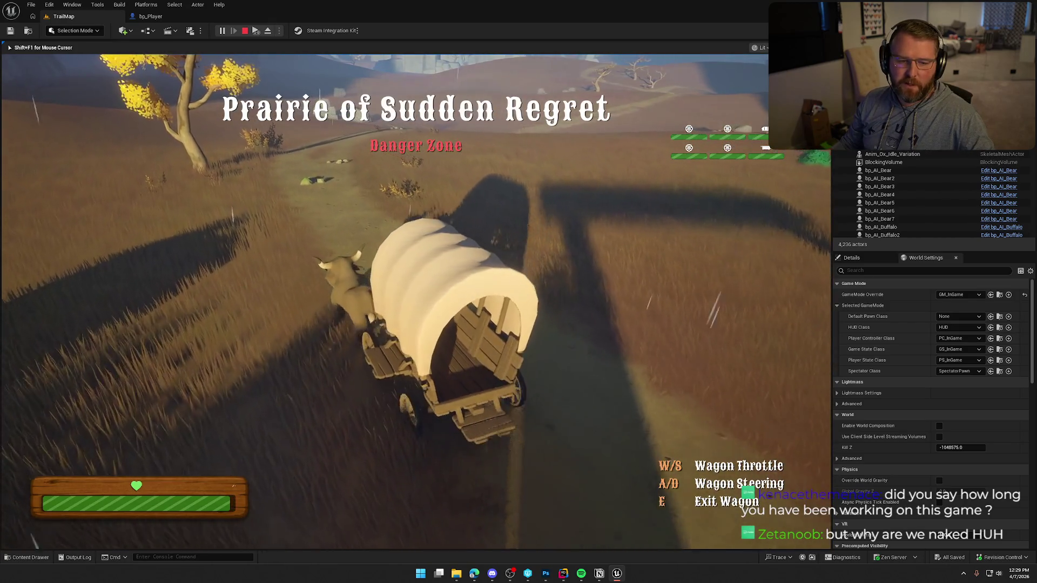
key(w)
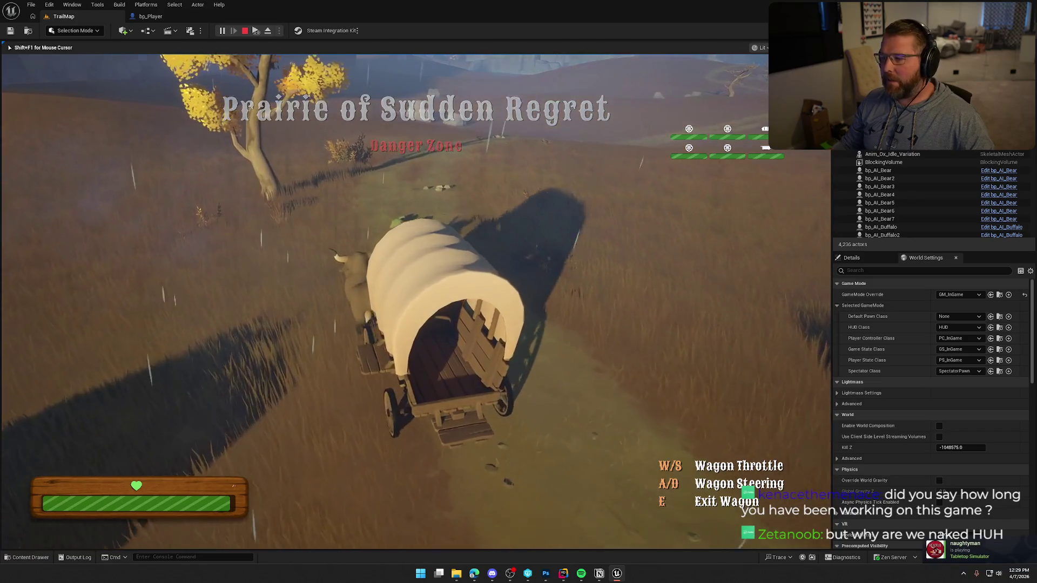
key(d)
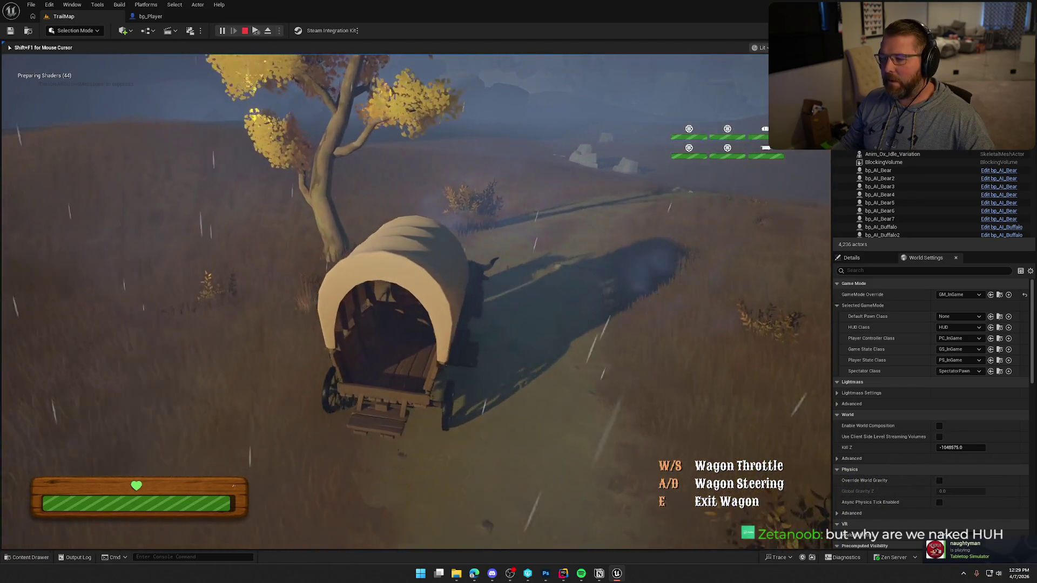
key(w)
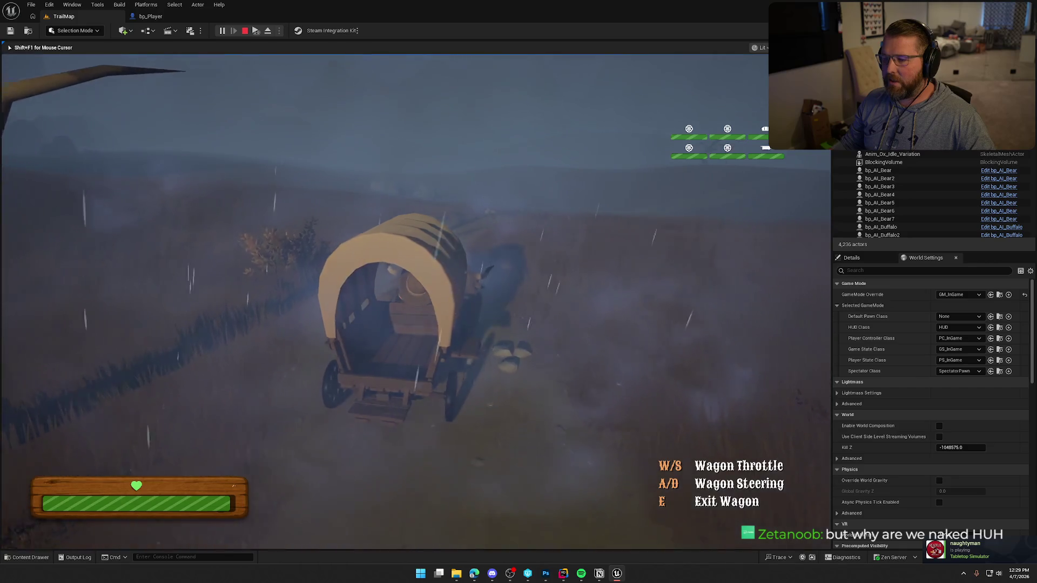
Steer the wagon left and right to follow the foggy road toward the horizon
key(d)
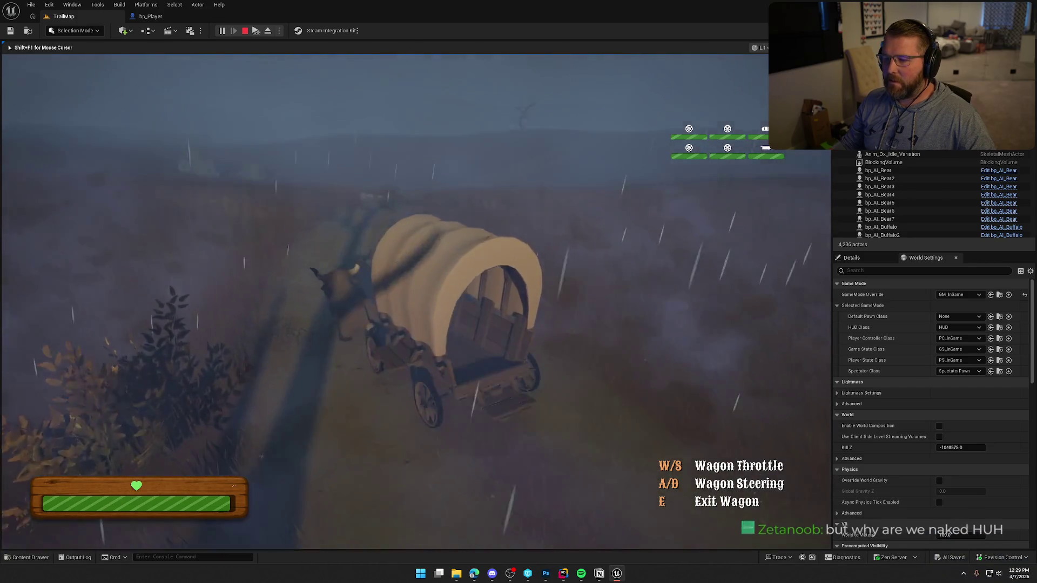
key(d)
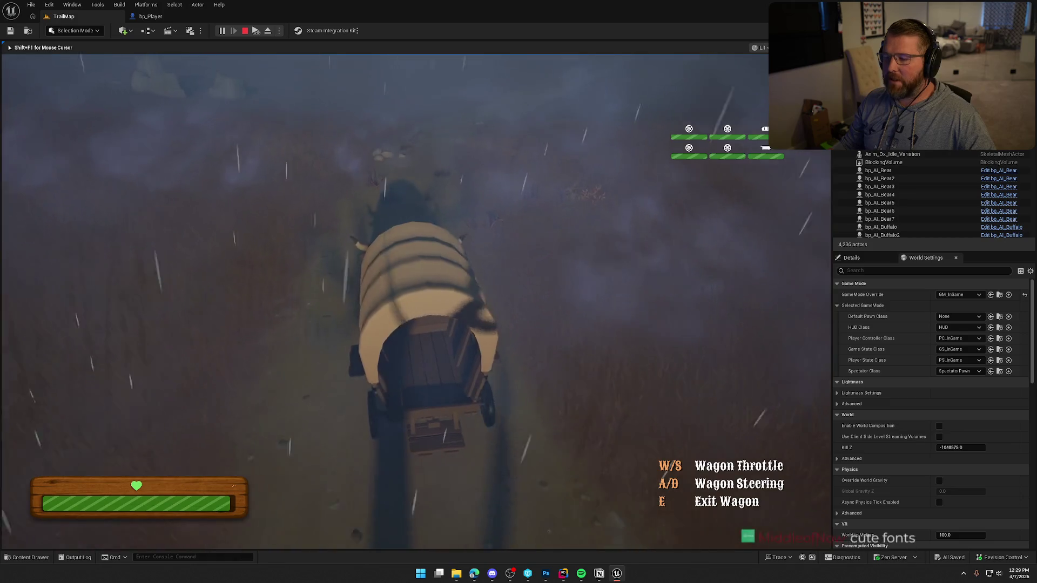
key(w)
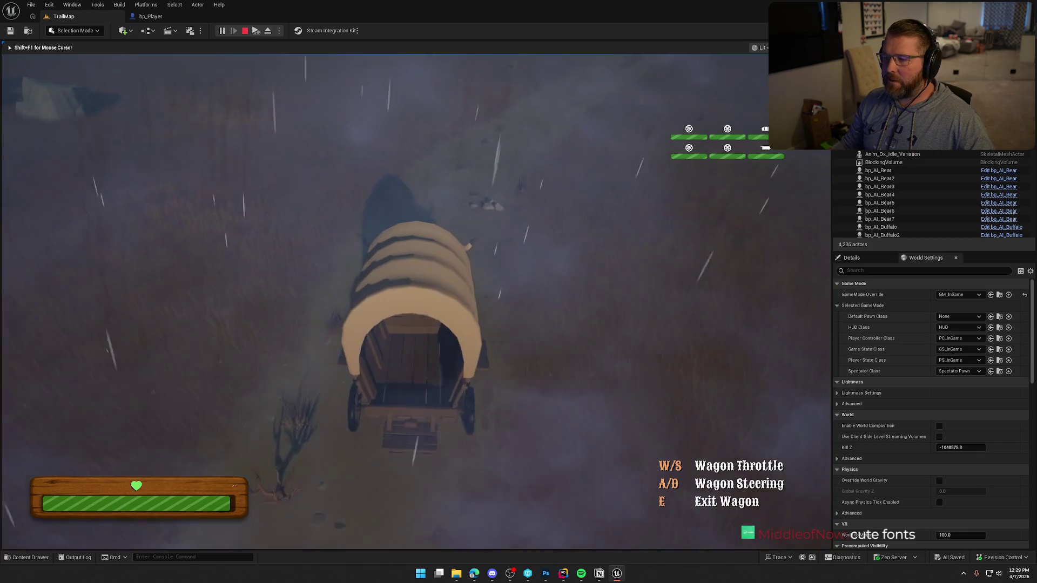
key(a)
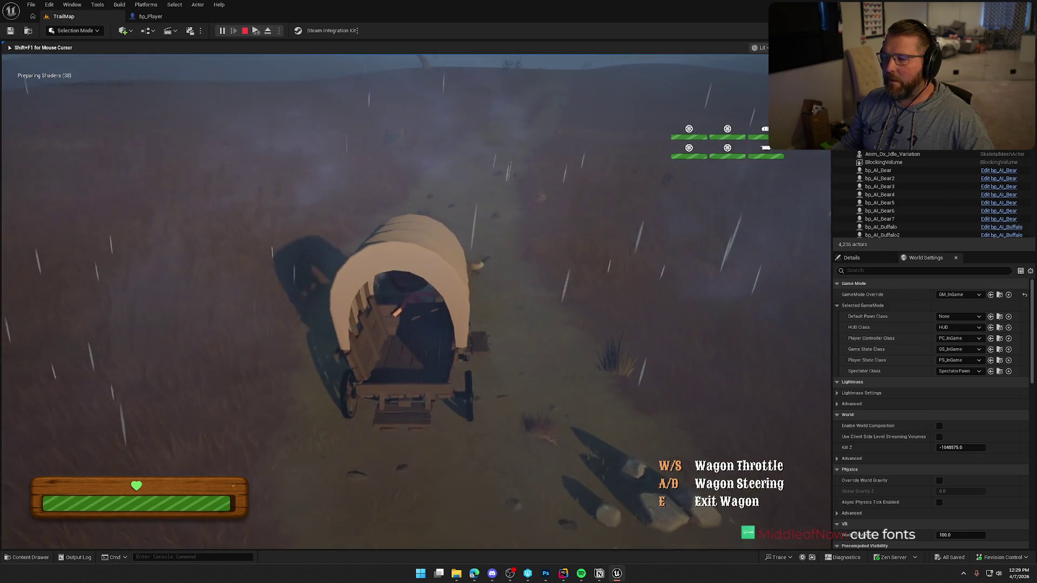
key(d)
key(a)
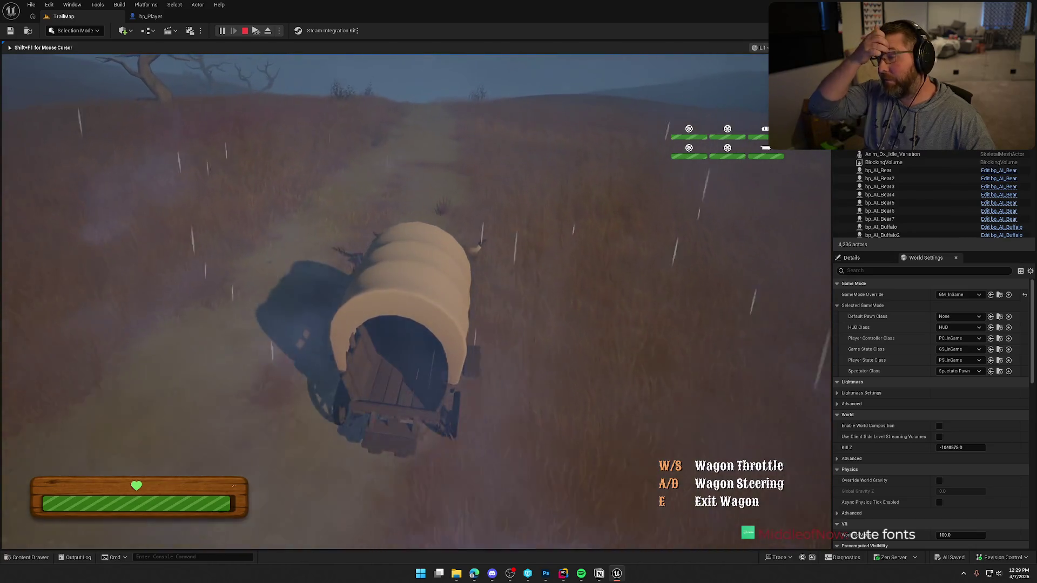
key(d)
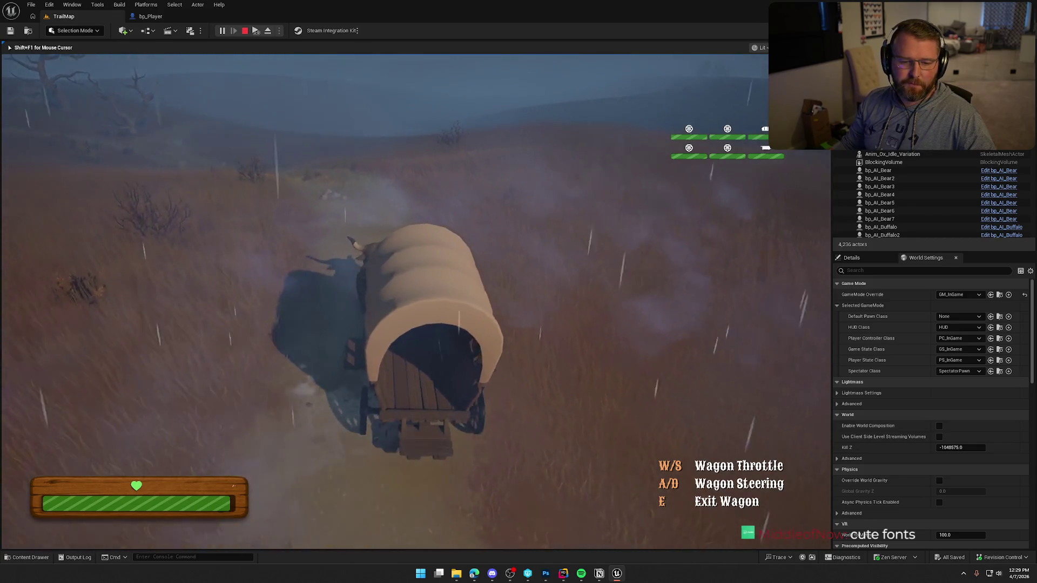
key(a)
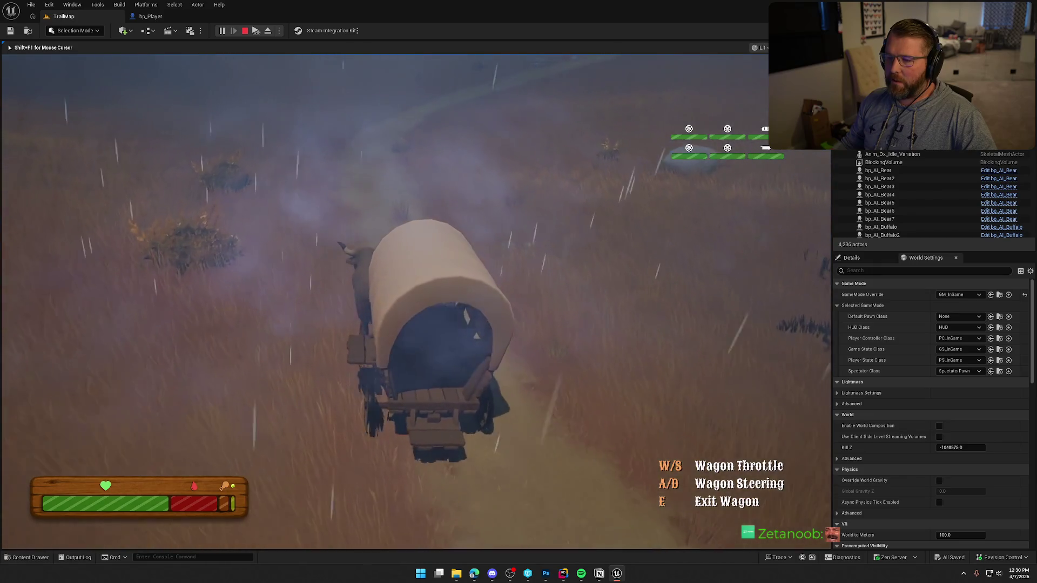
Drive past the rocks to the dead tree with the Bison Fields and Slate Canyon signposts
key(w)
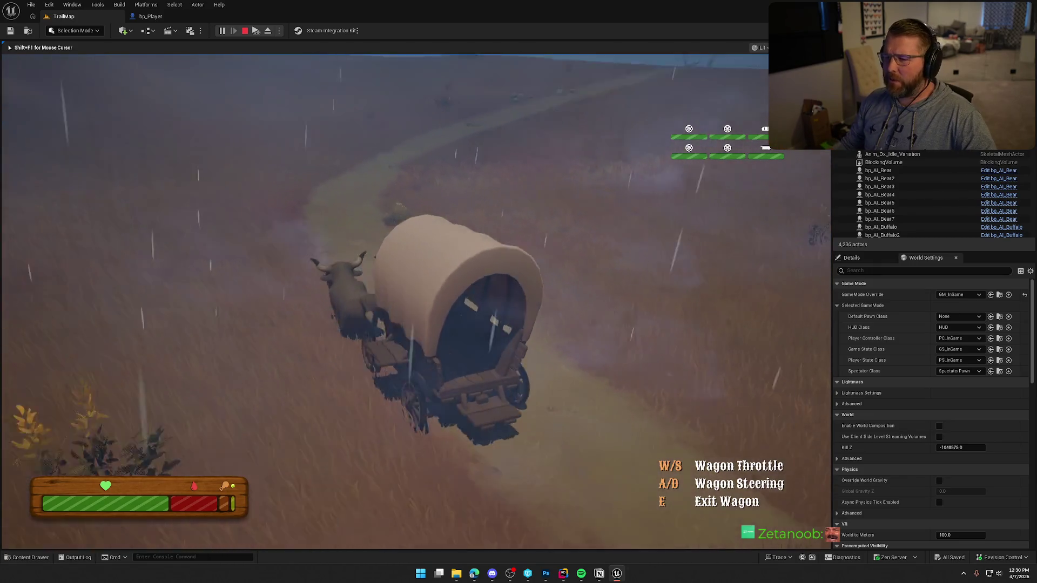
key(w)
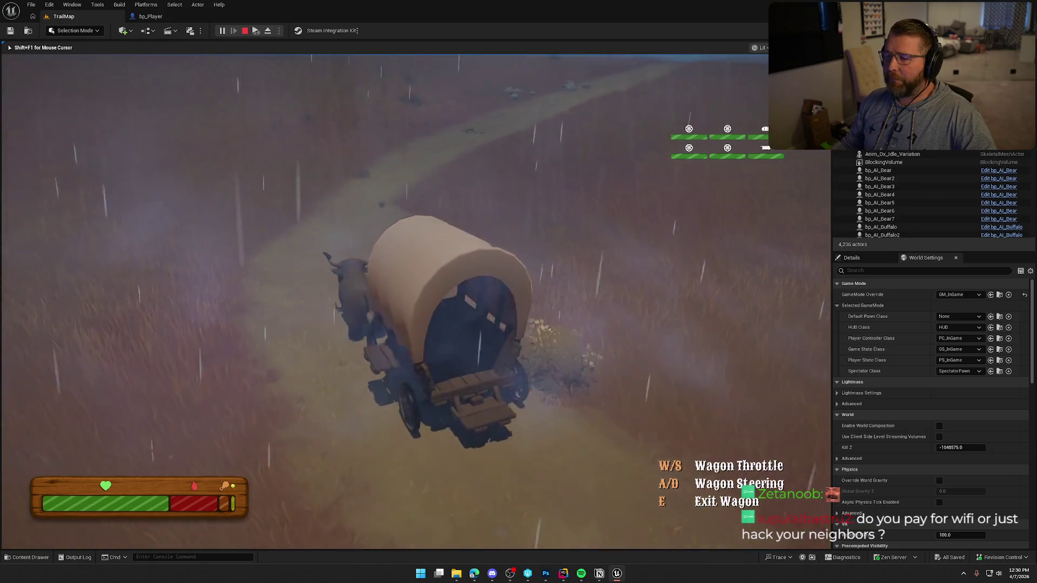
key(w)
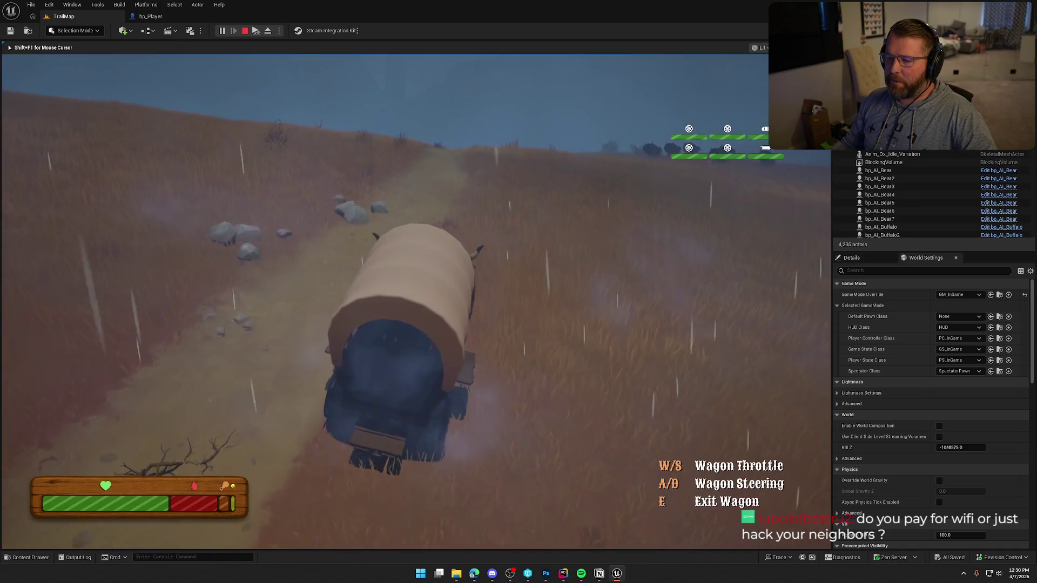
key(w)
key(w)
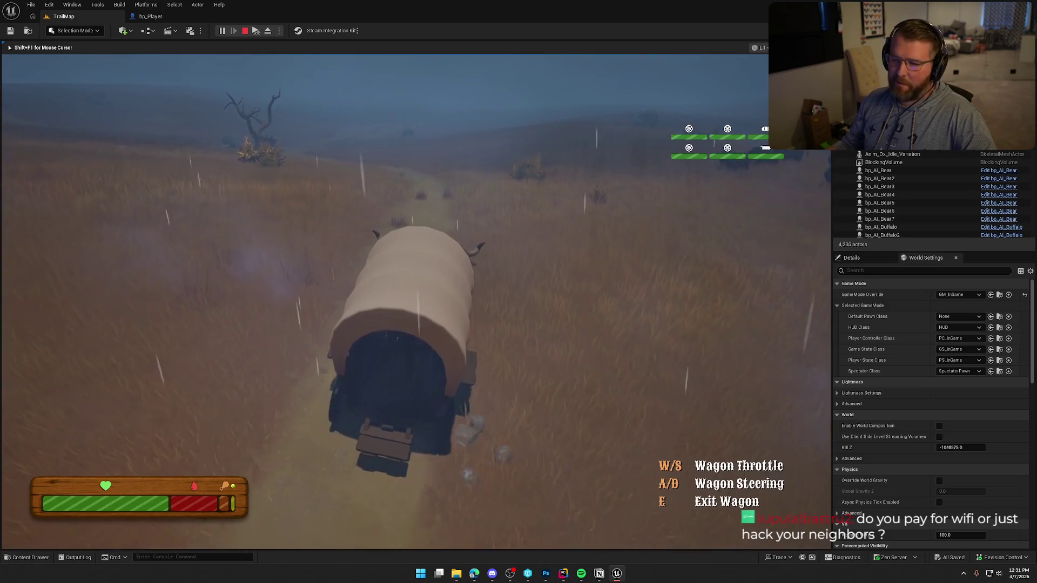
key(w)
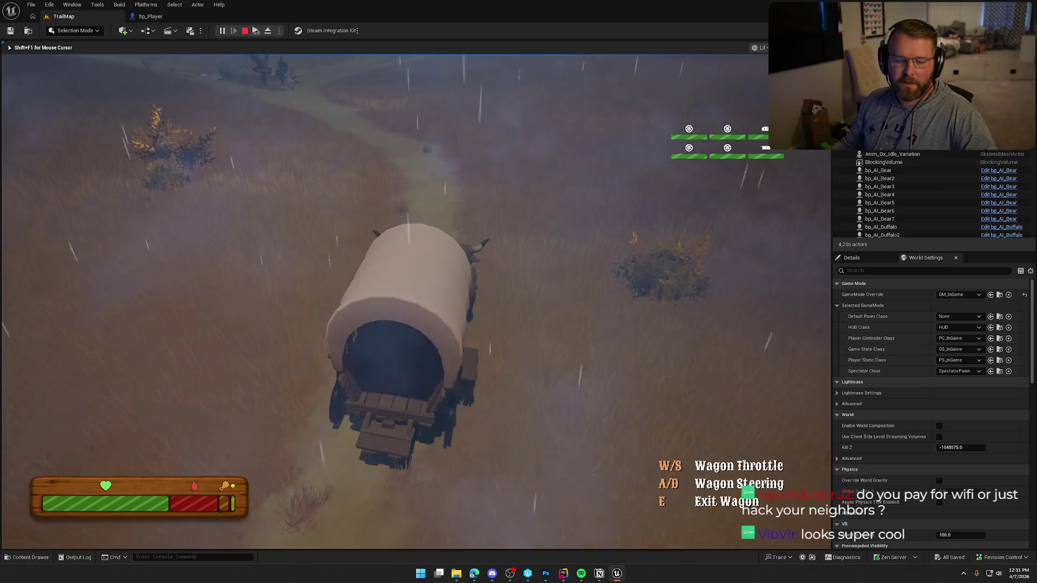
key(w)
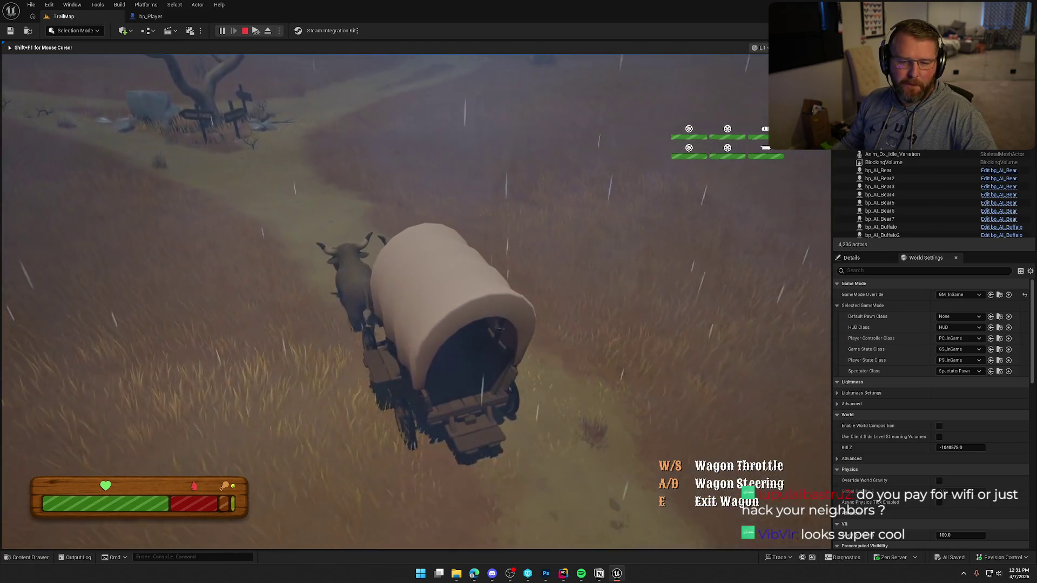
key(w)
key(w)
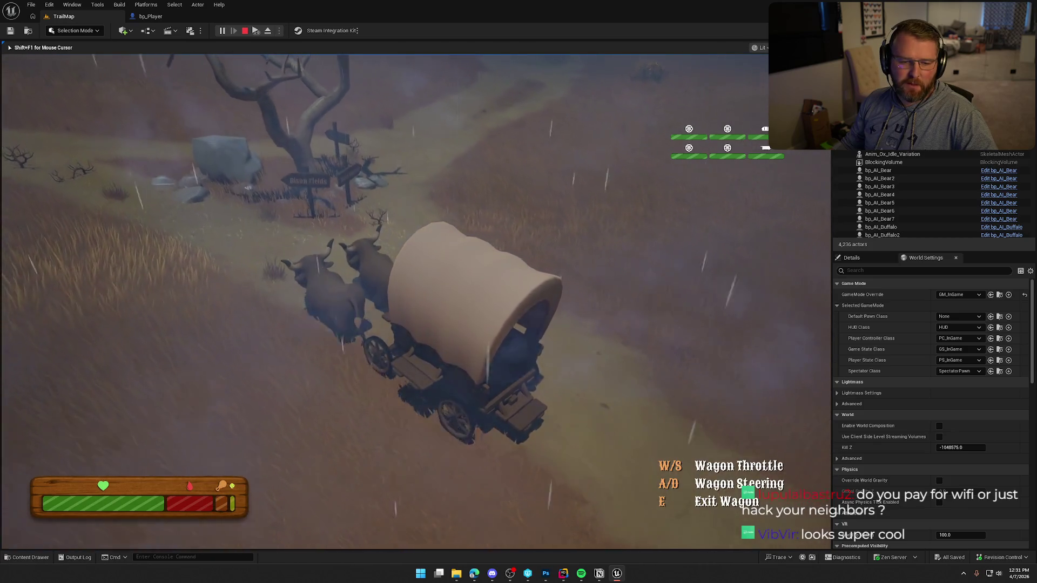
key(w)
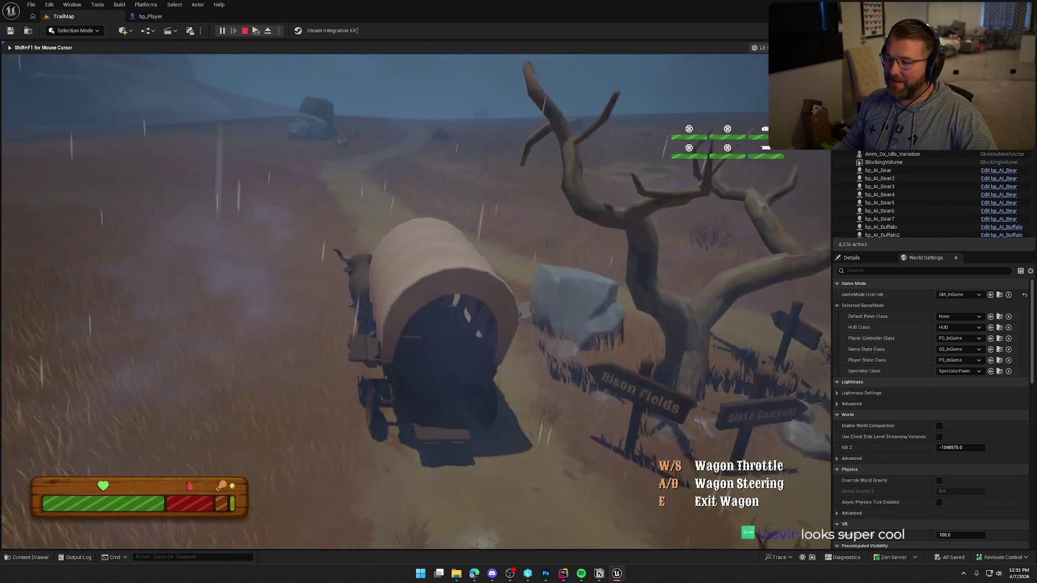
key(w)
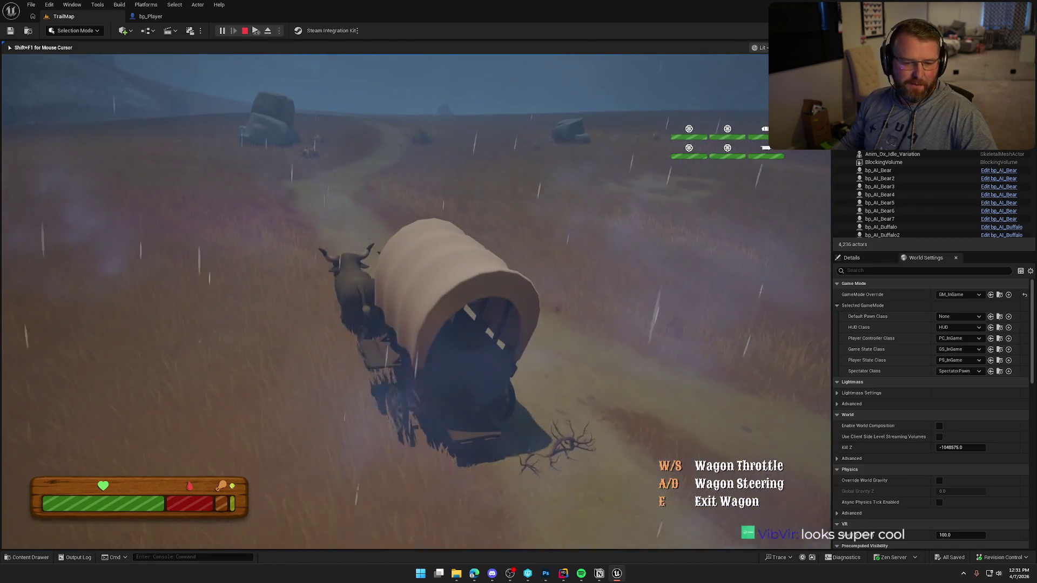
Swing the wagon around past the rock and head it up the trail
key(d)
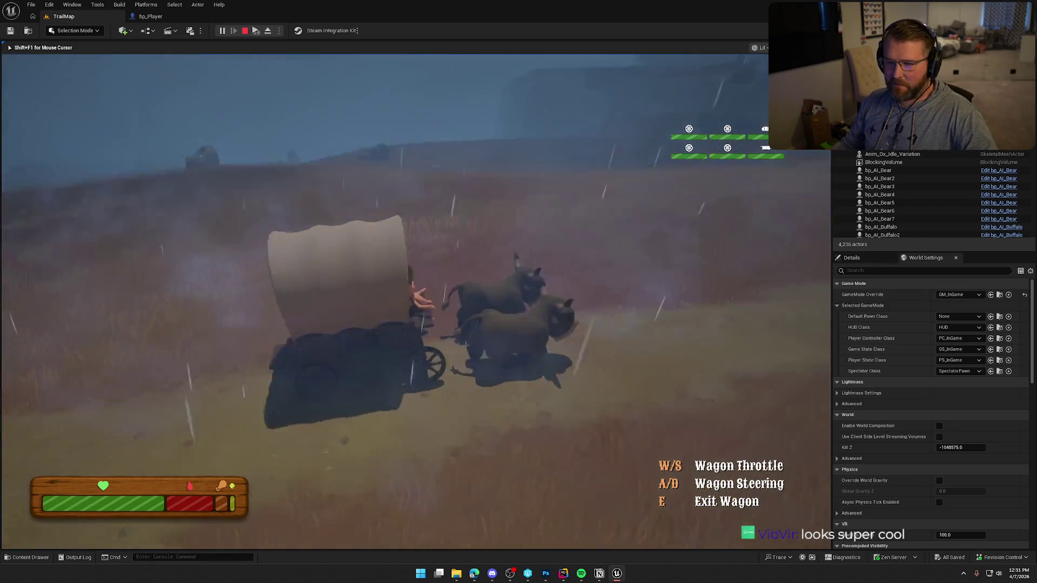
key(d)
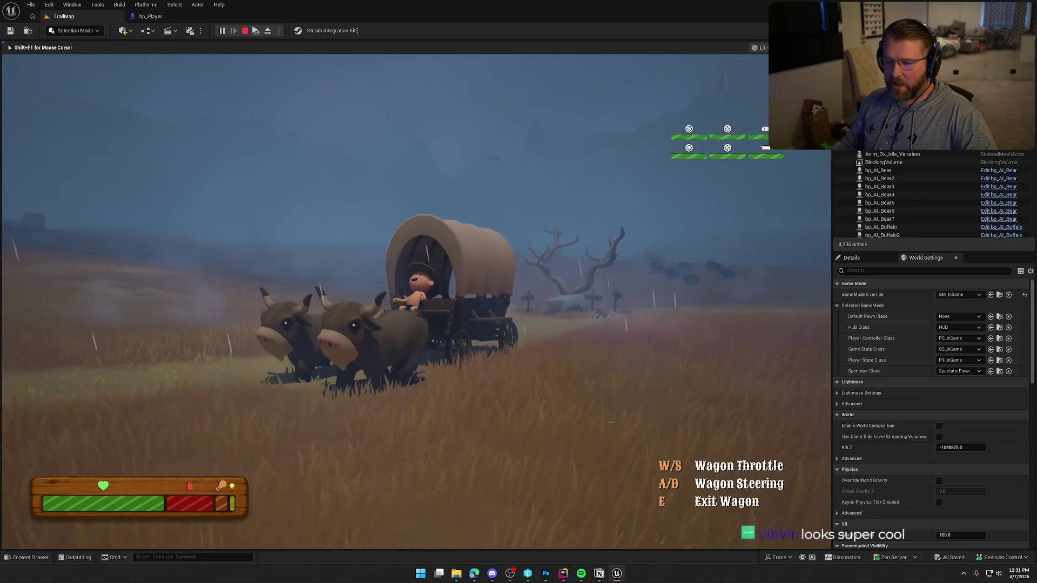
key(d)
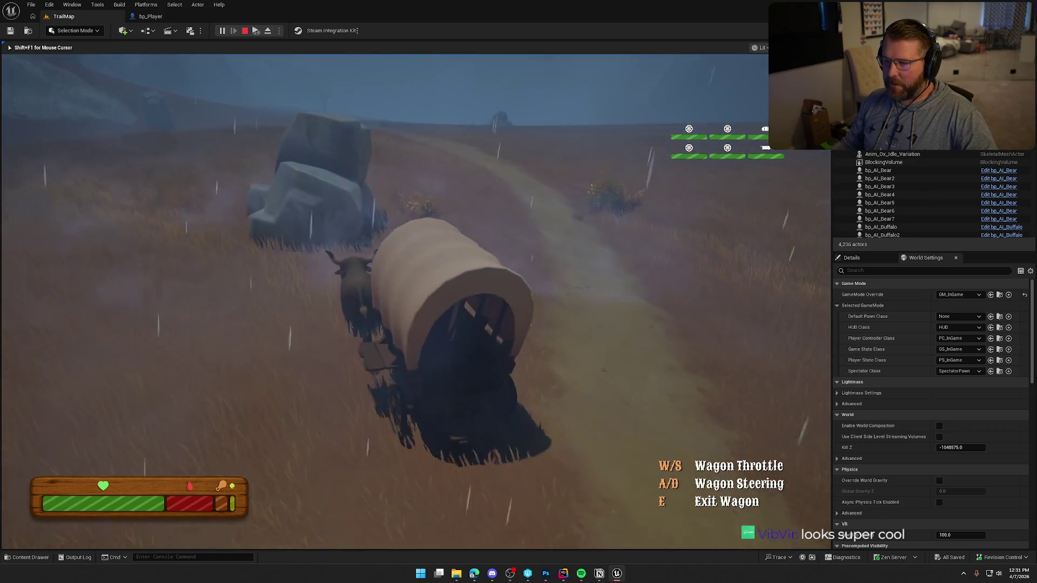
key(a)
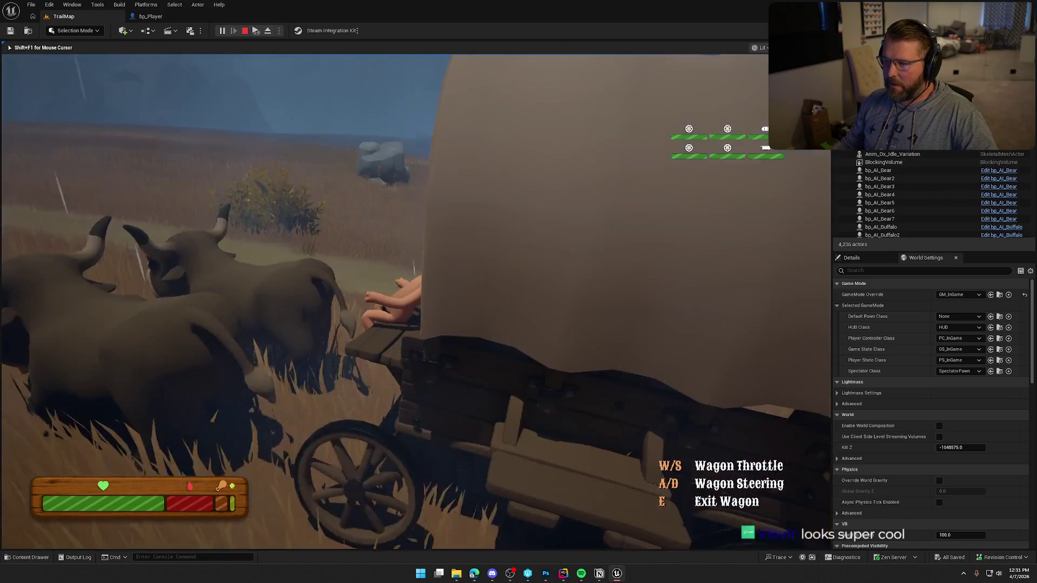
key(d)
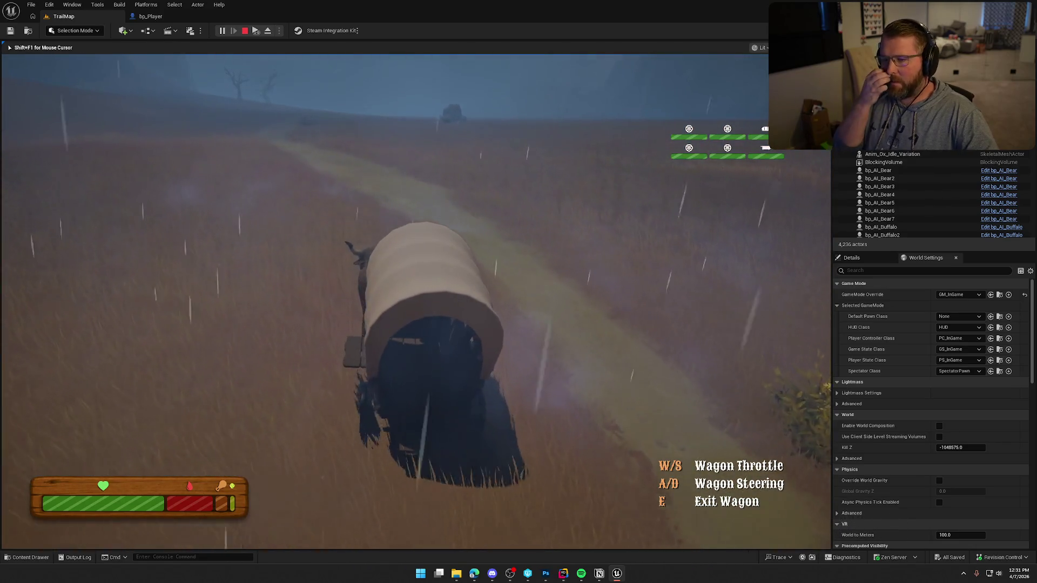
key(a)
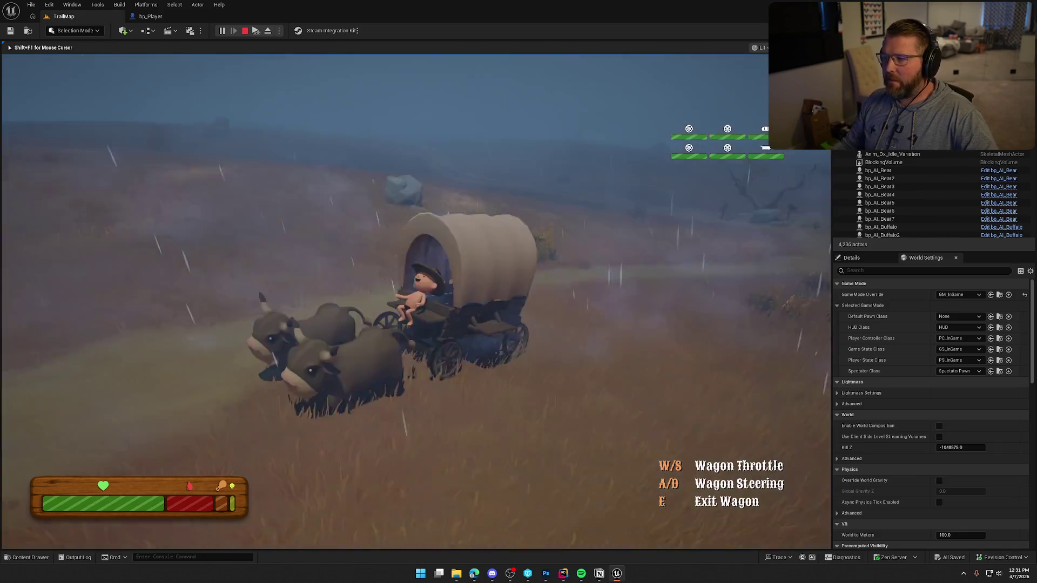
key(a)
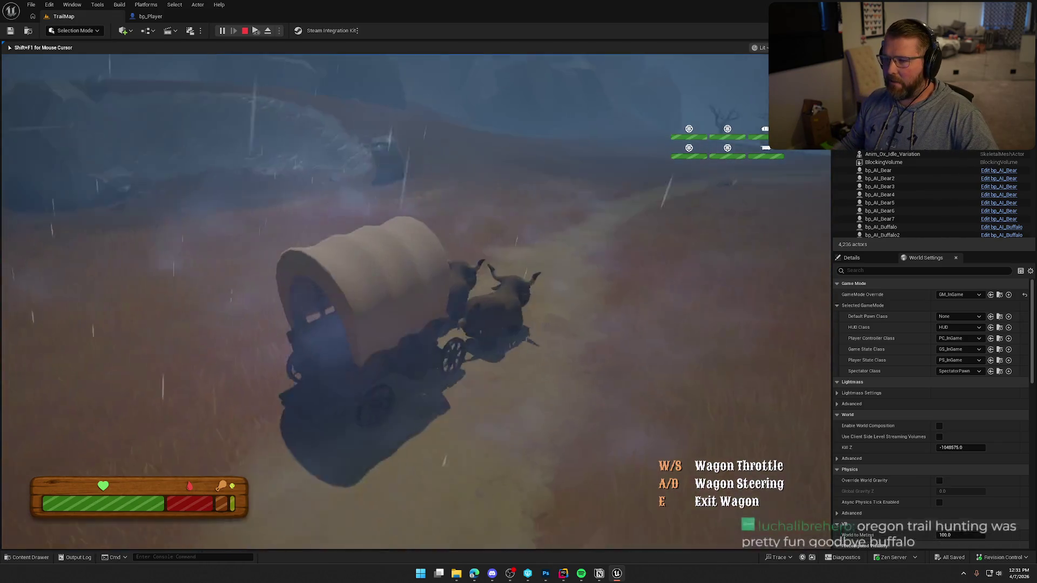
key(a)
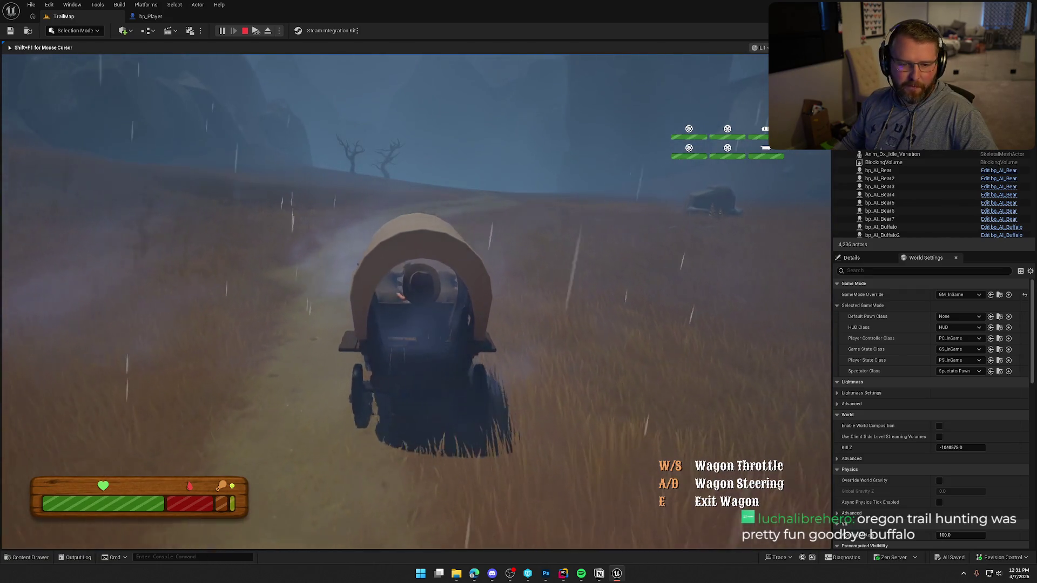
key(d)
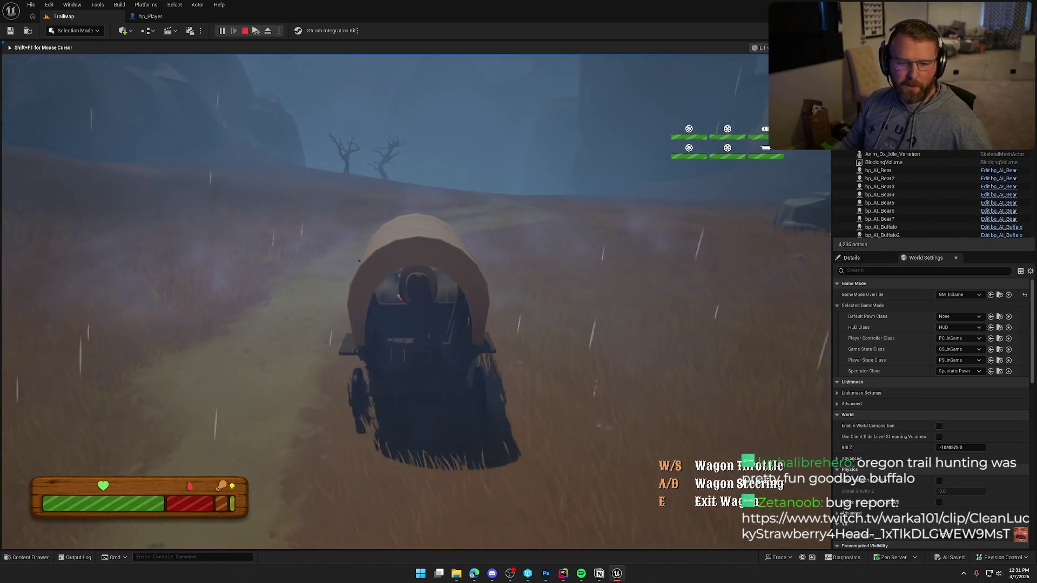
Keep steering up the foggy trail until an interaction marker appears ahead
key(a)
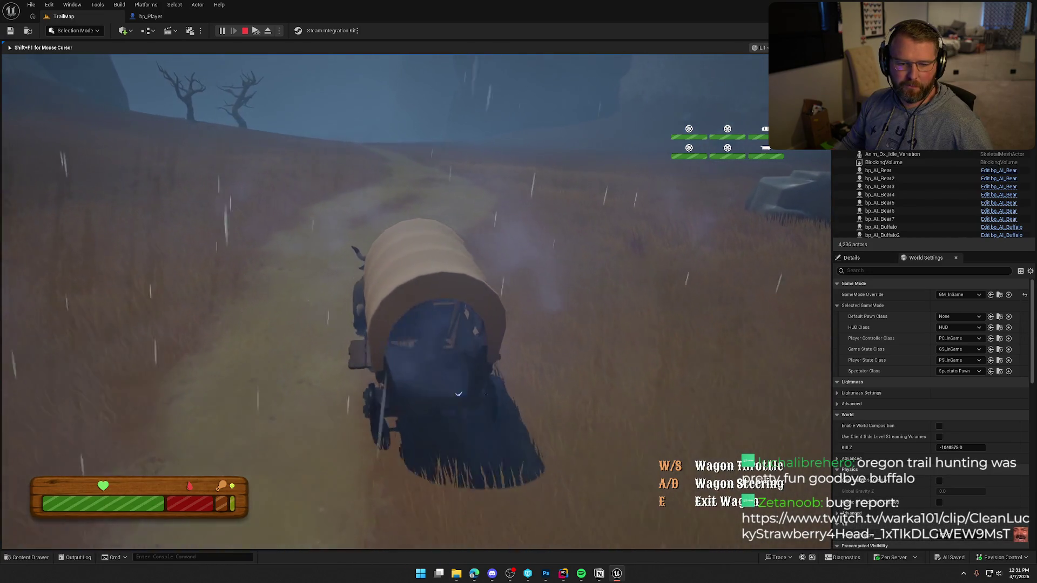
key(d)
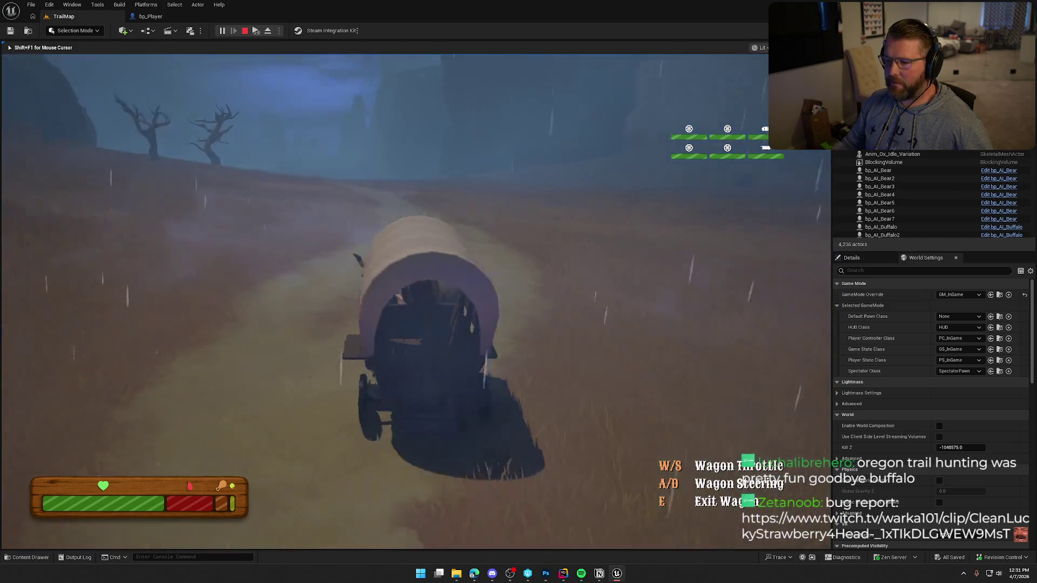
key(w)
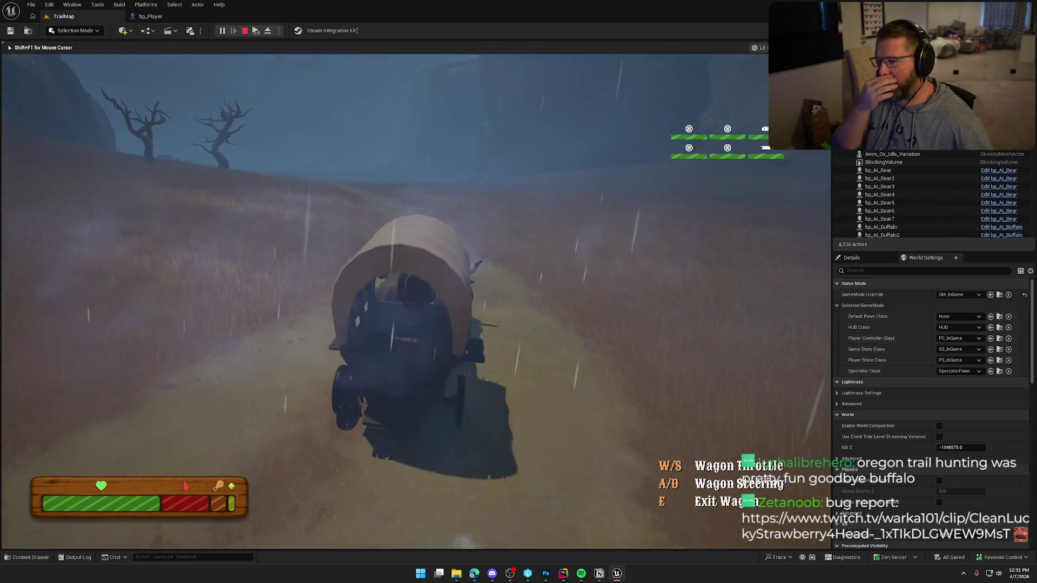
key(w)
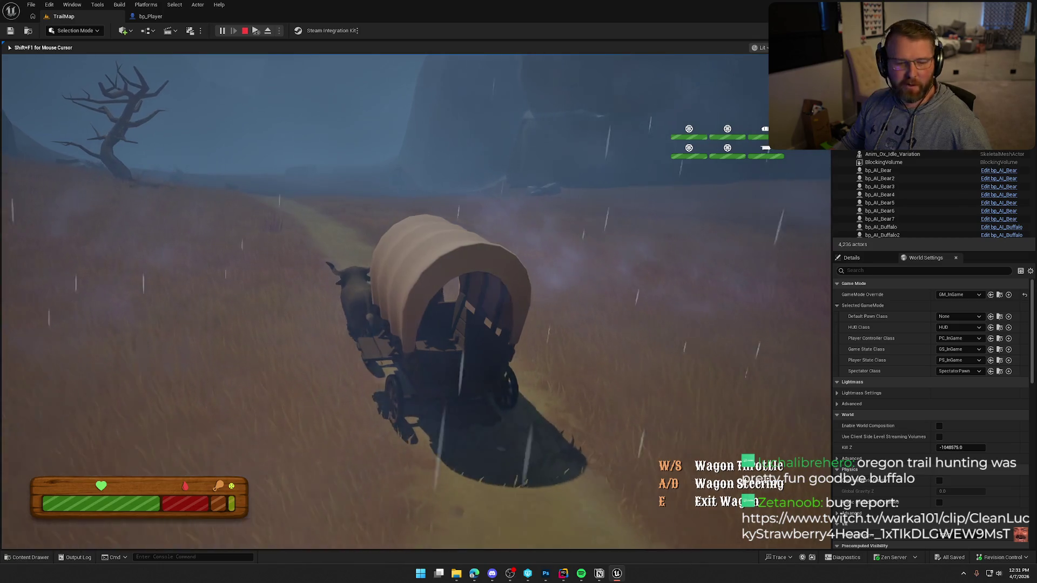
key(w)
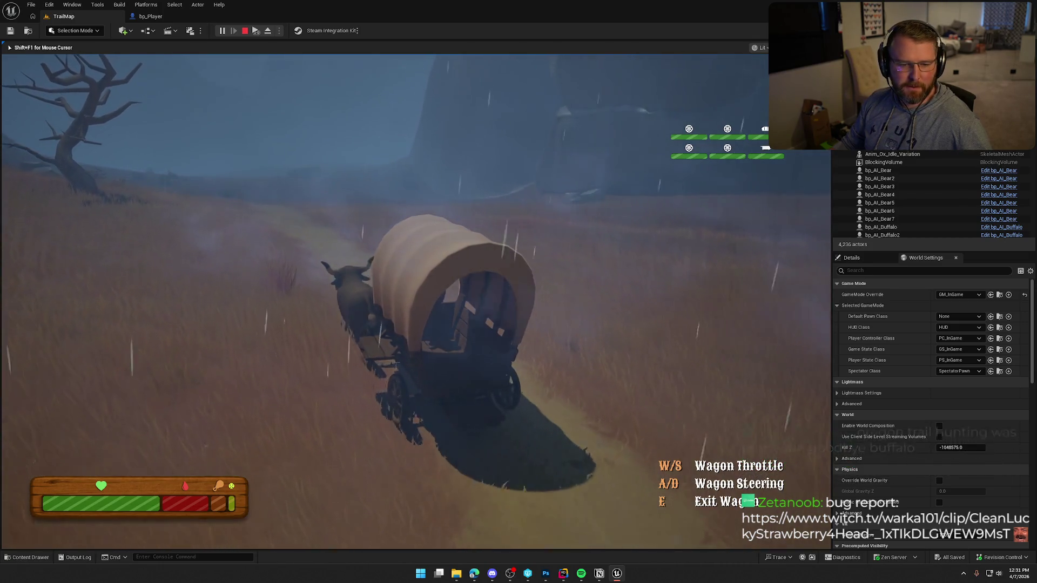
key(w)
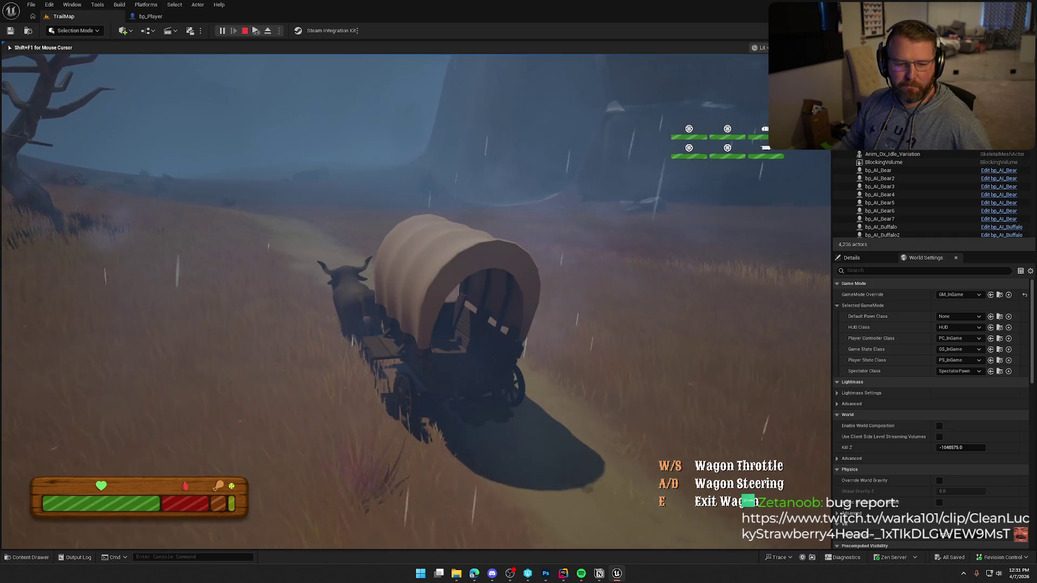
key(d)
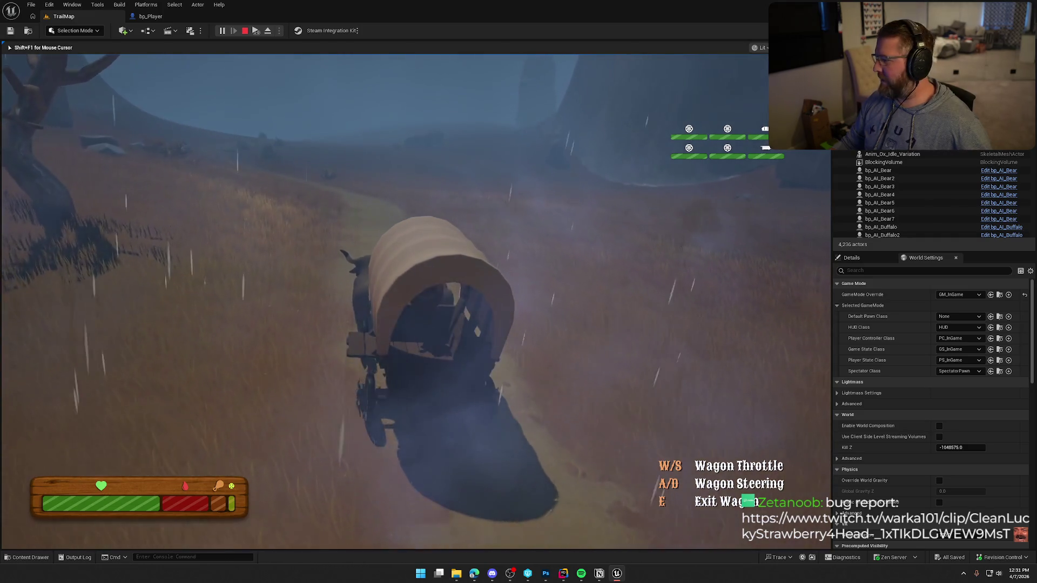
key(w)
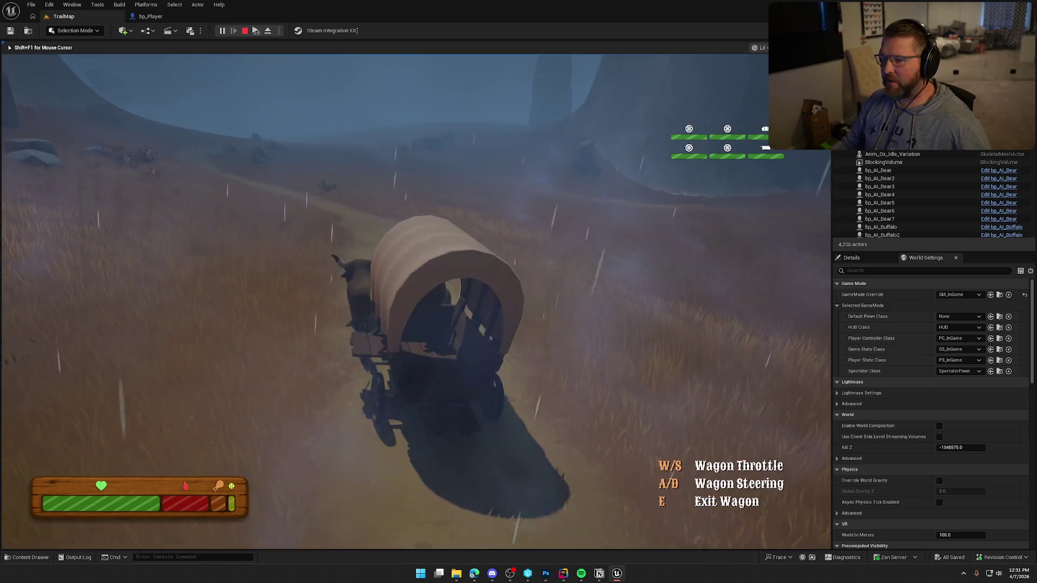
key(w)
key(w)
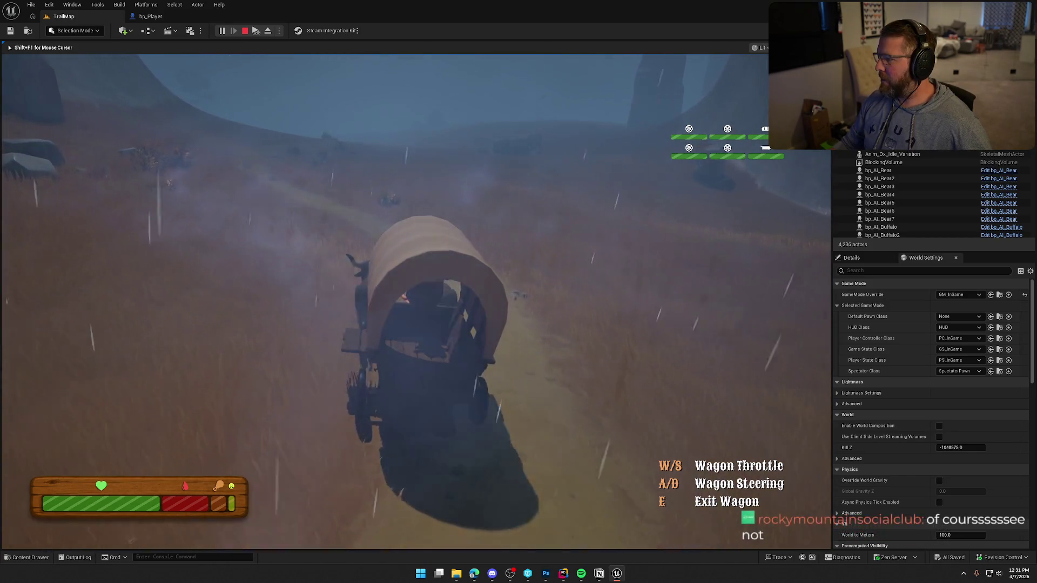
Drive the wagon past large boulders through the darkening storm as its health meter drops
key(a)
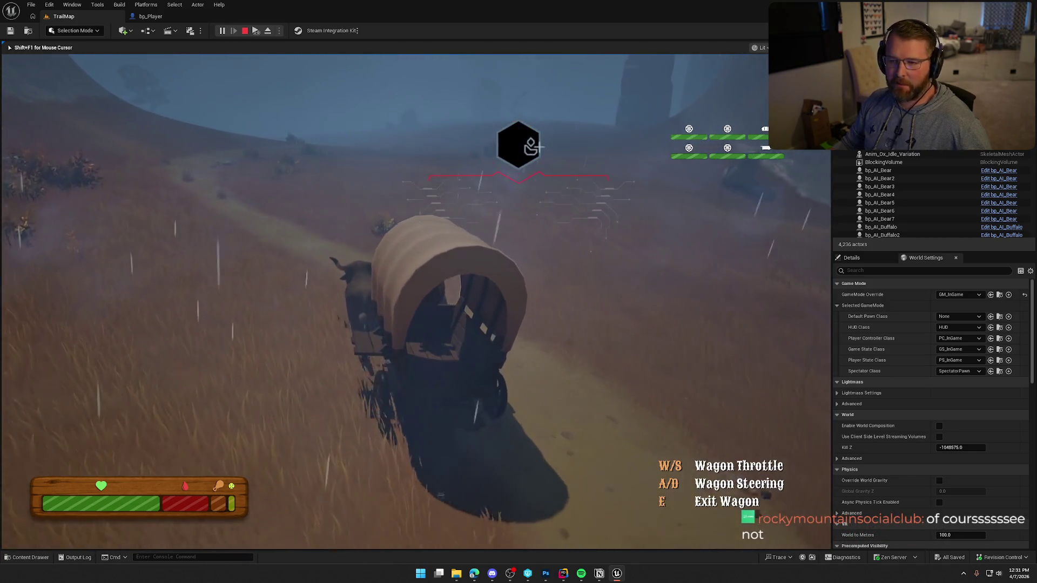
key(w)
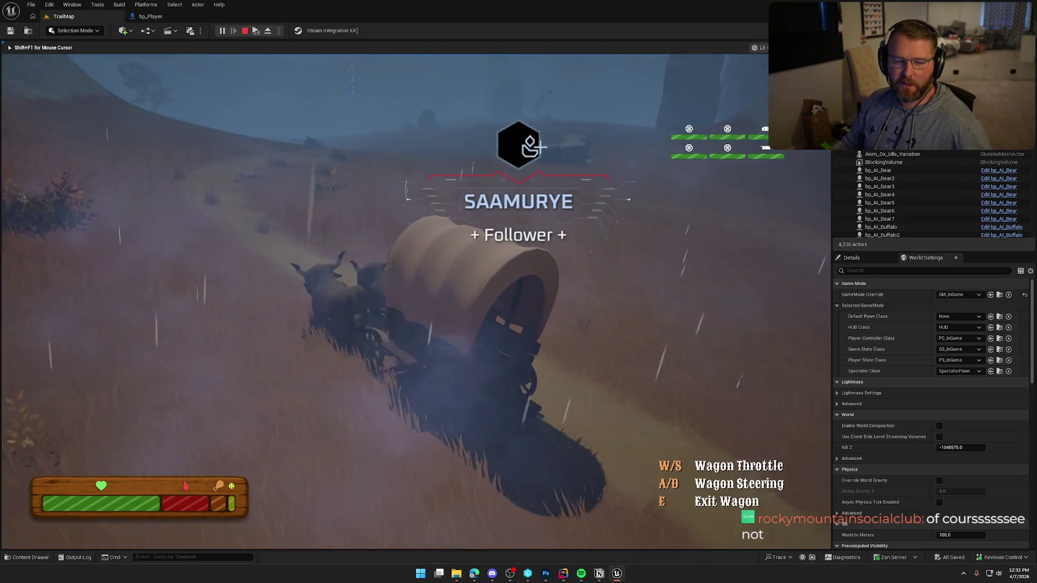
key(w)
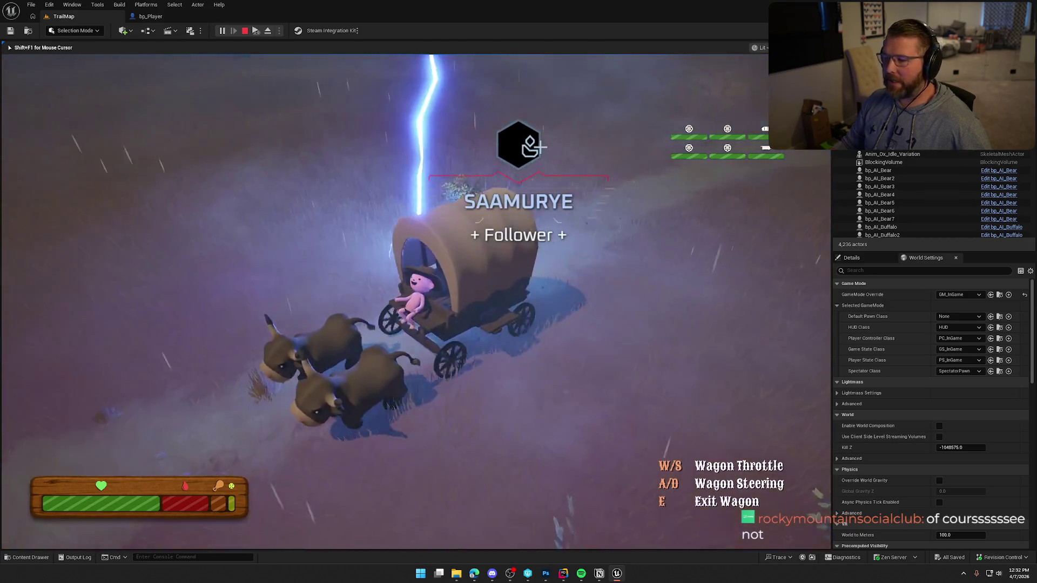
key(w)
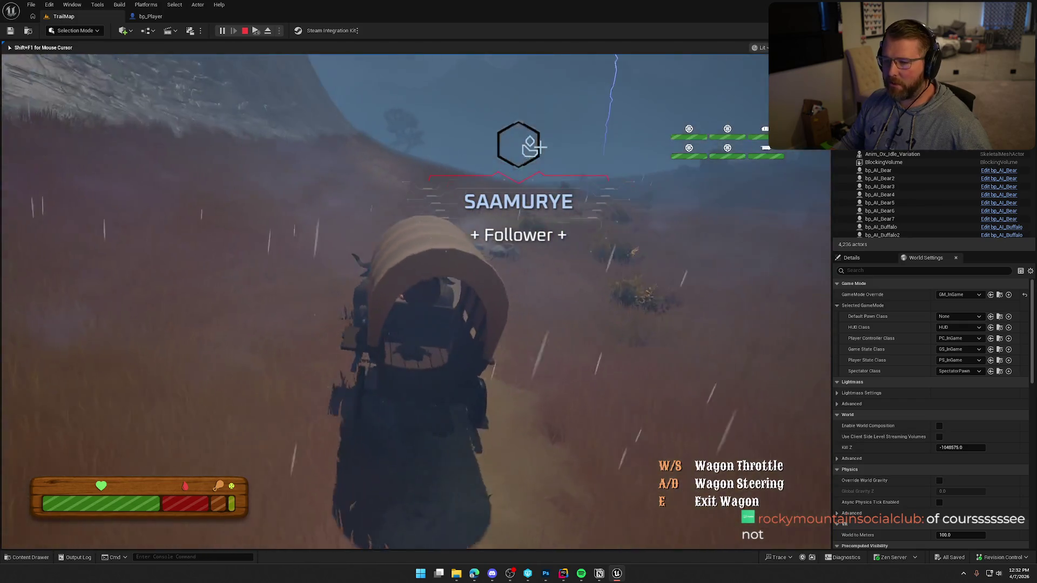
key(w)
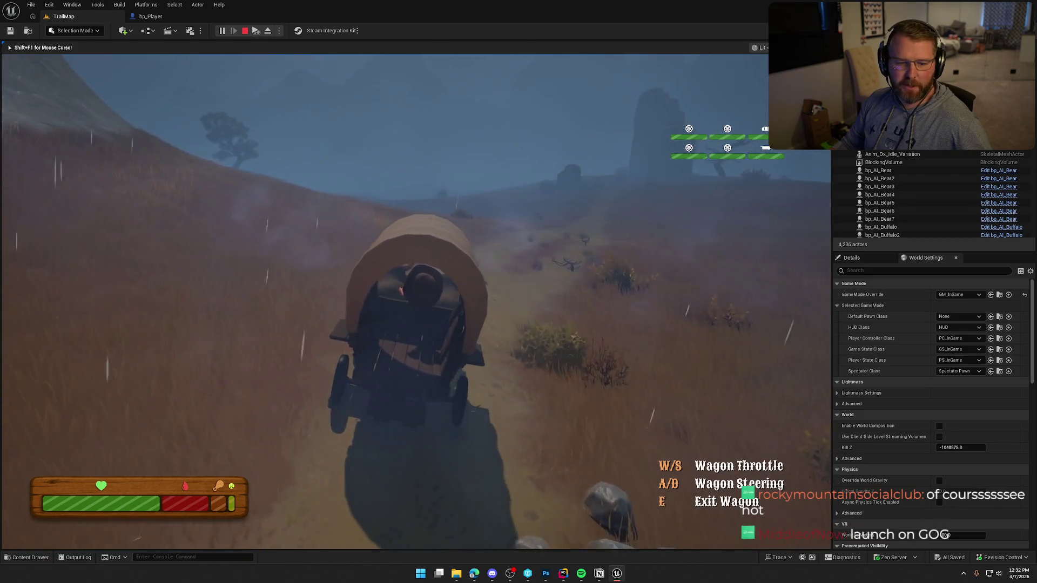
key(w)
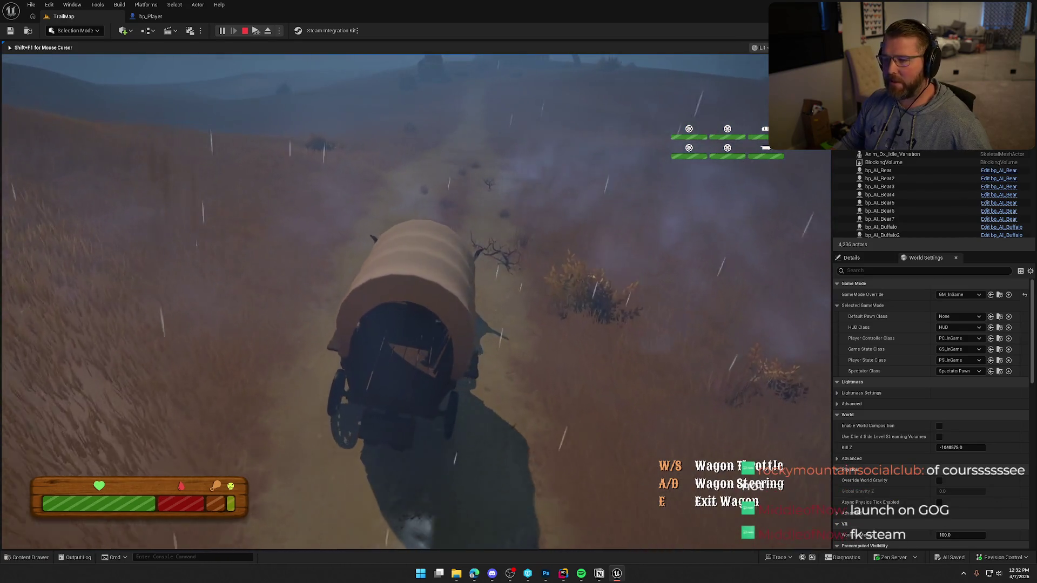
key(w)
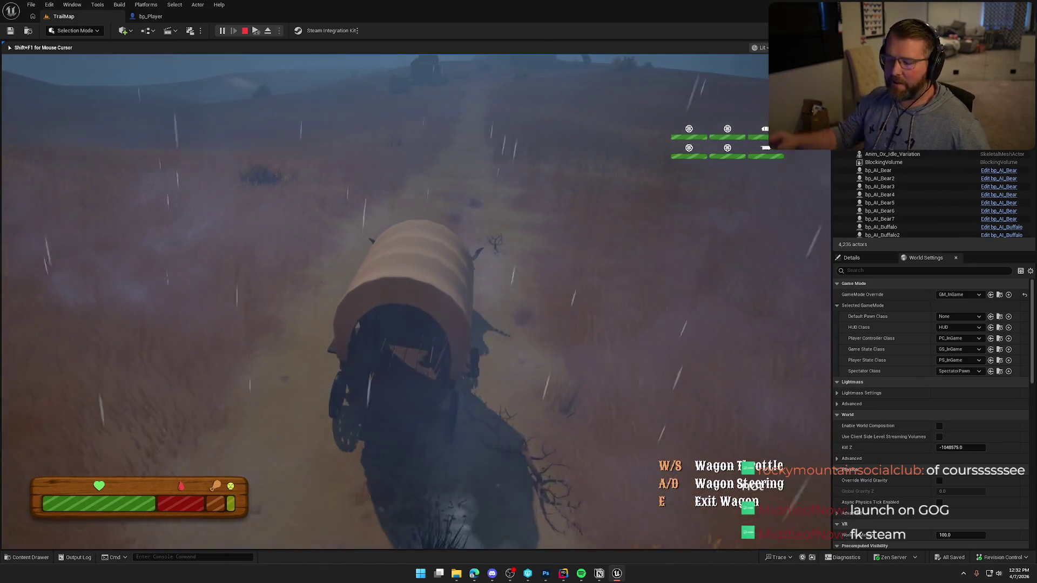
key(w)
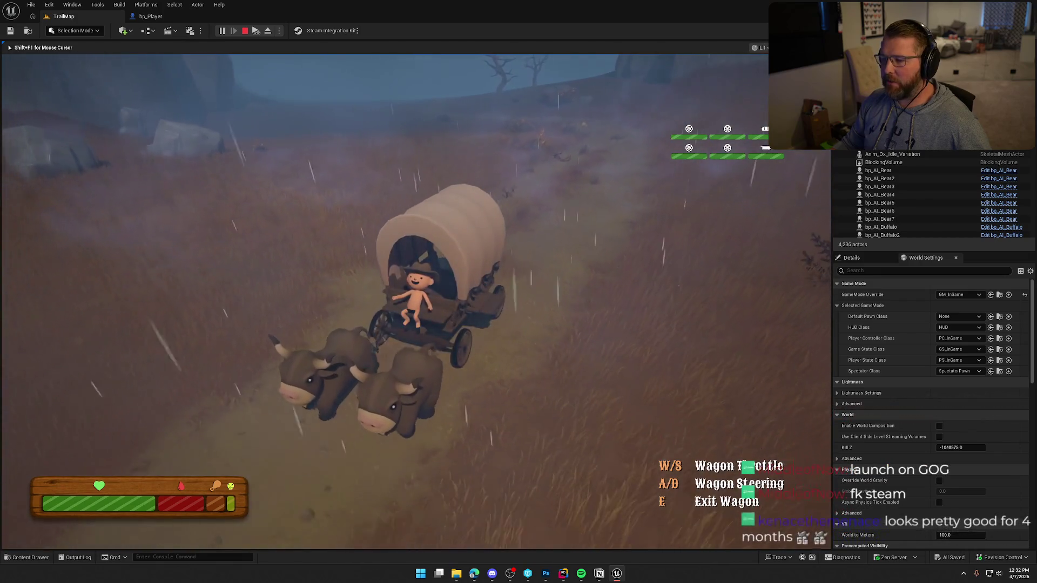
key(w)
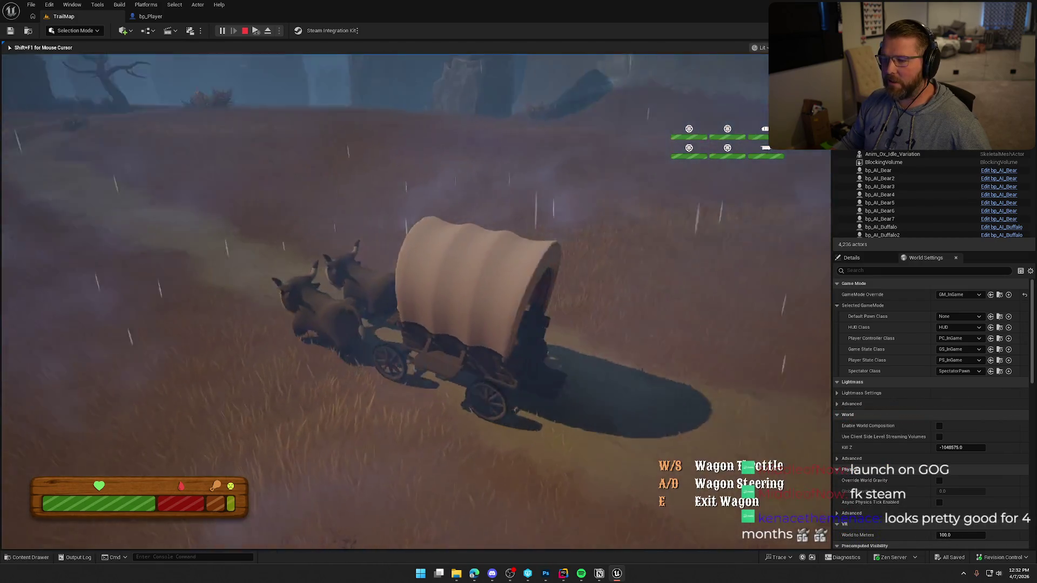
key(d)
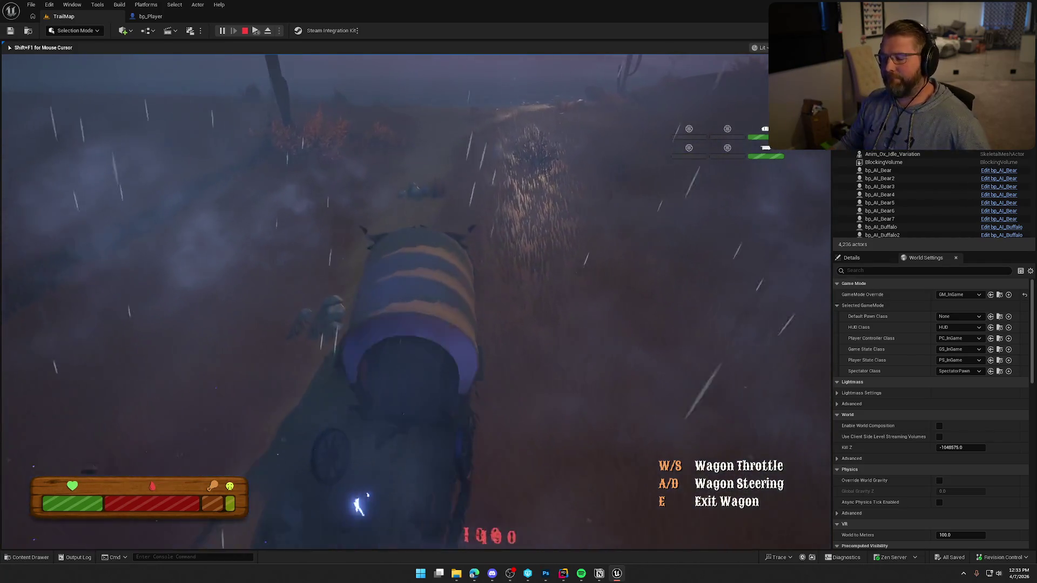
Climb out, sprint to the loose wagon wheel, pick it up and attach it
key(e)
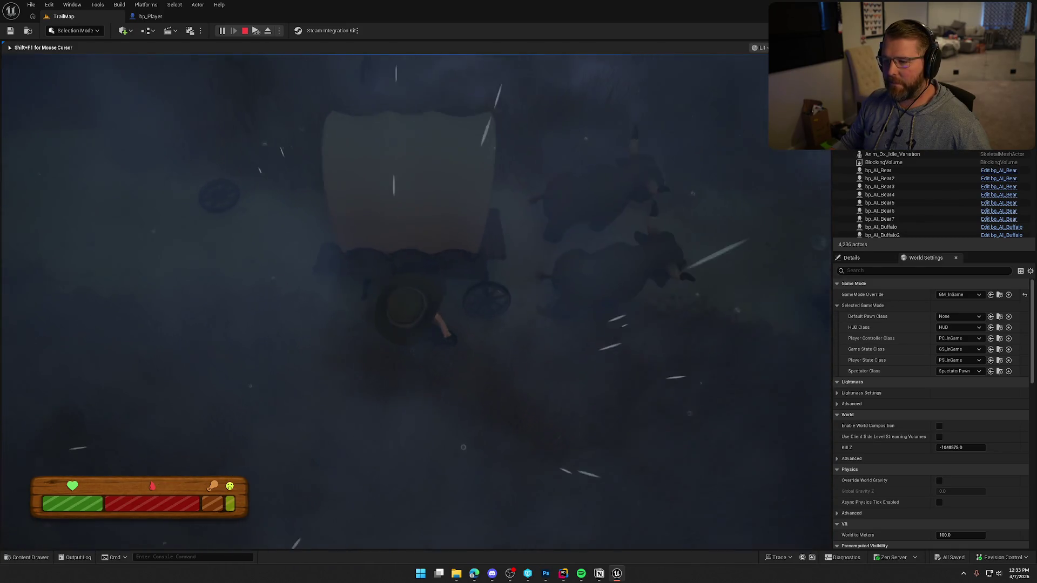
key(shift+w)
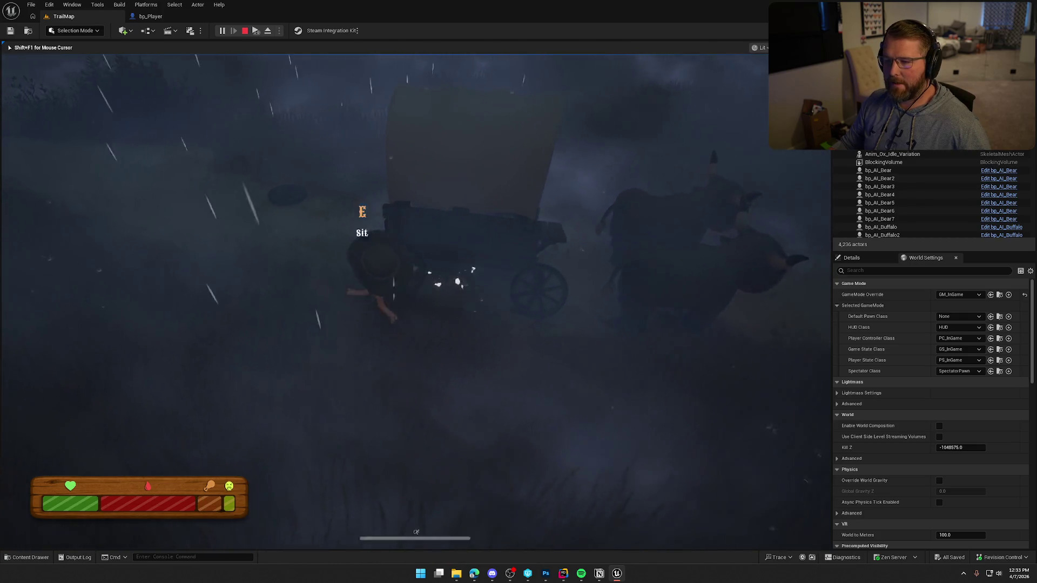
key(w)
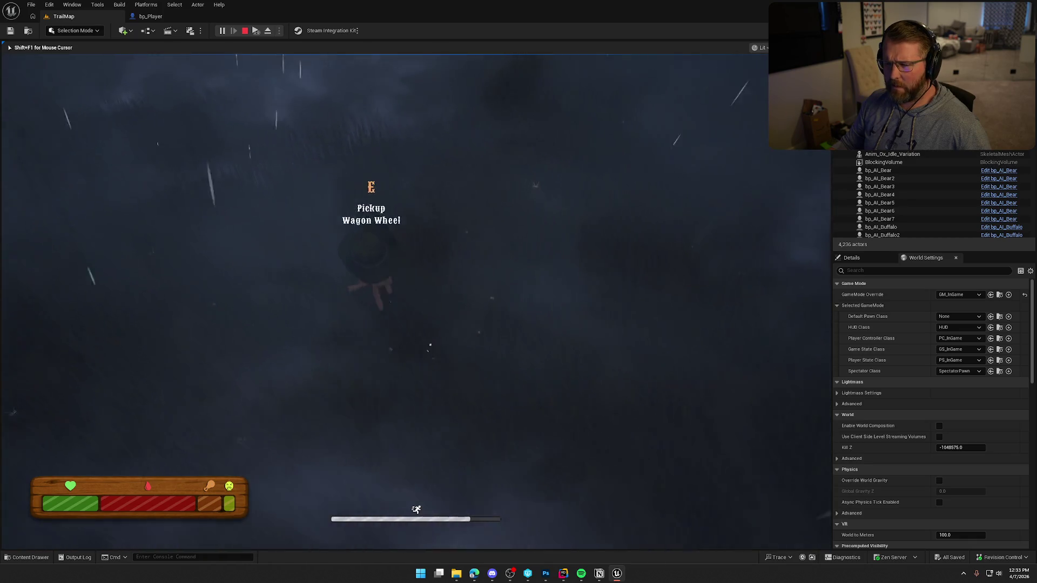
key(e)
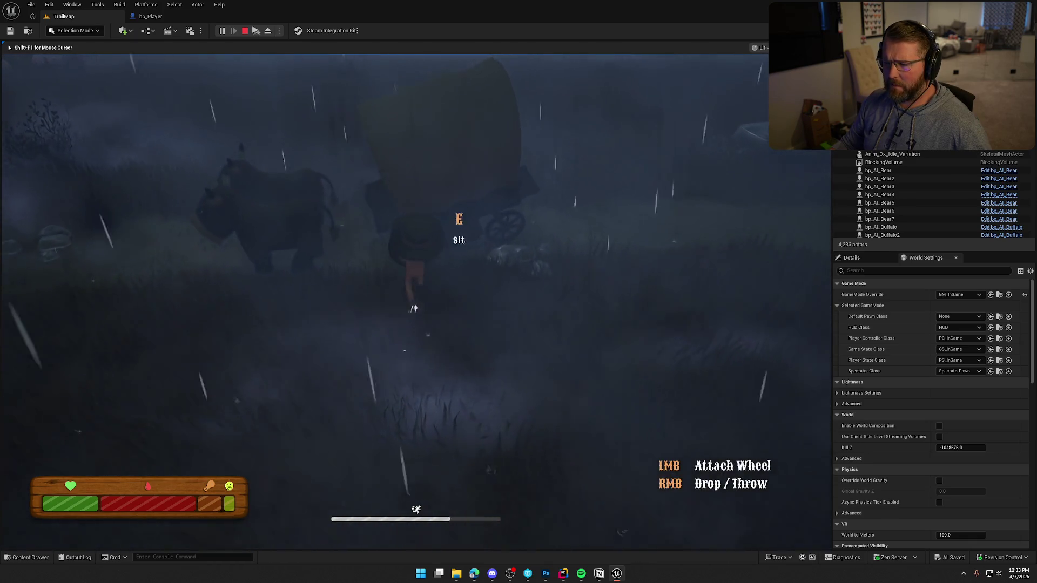
key(s)
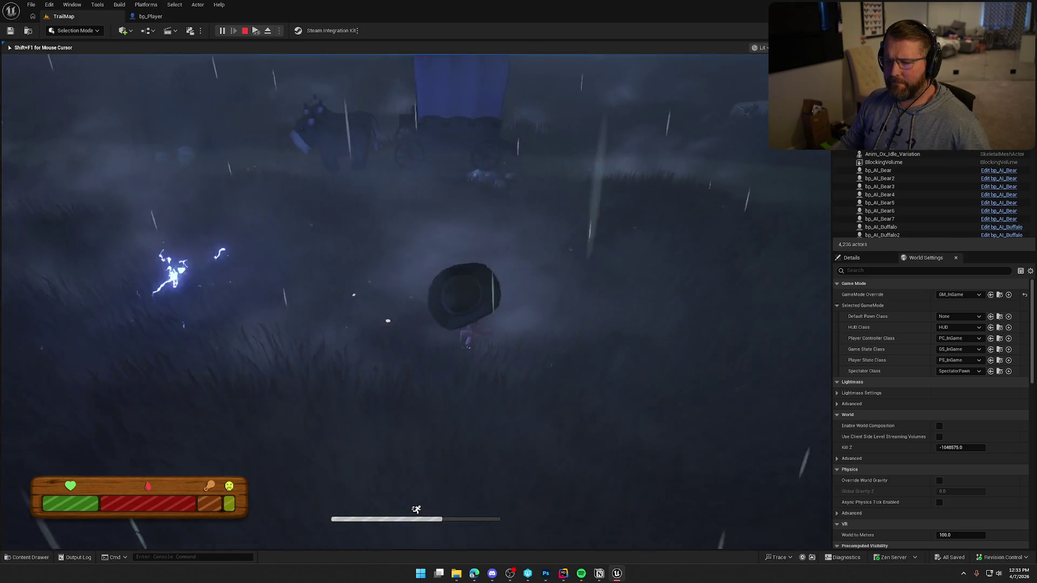
Reboard the wagon and drive toward the foggy frontier settlement
key(w)
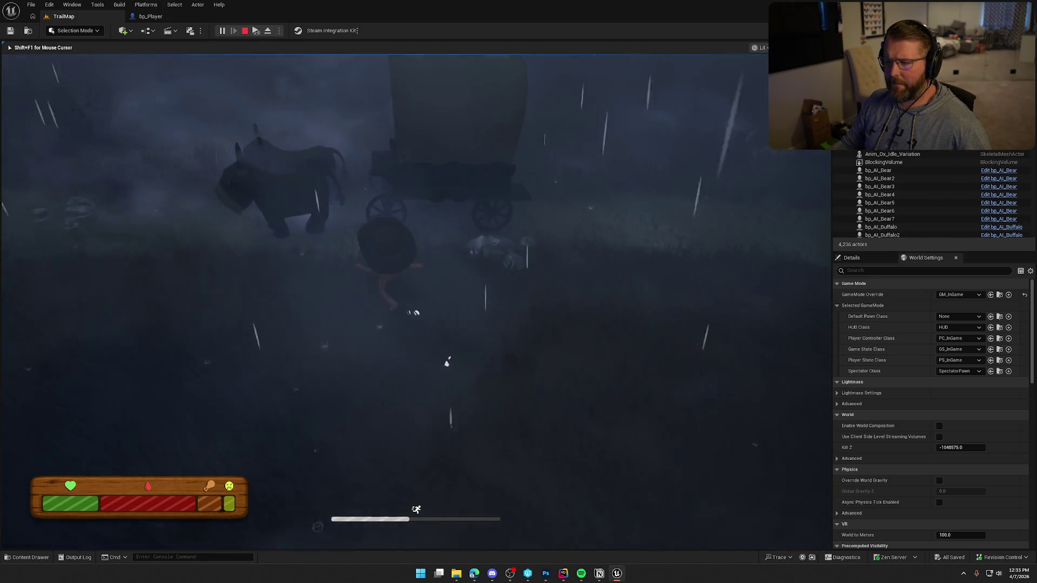
key(e)
key(w)
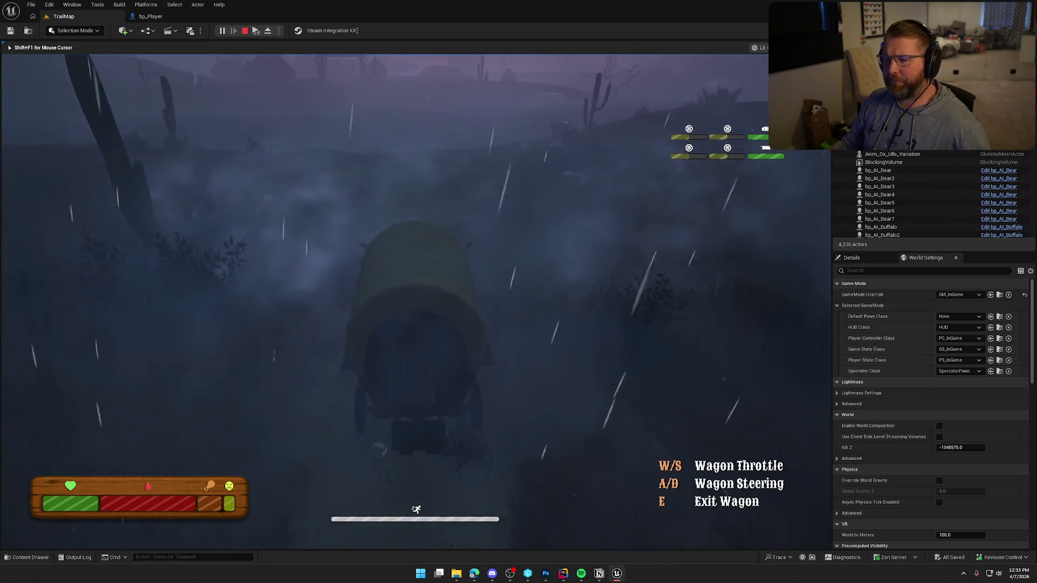
key(d)
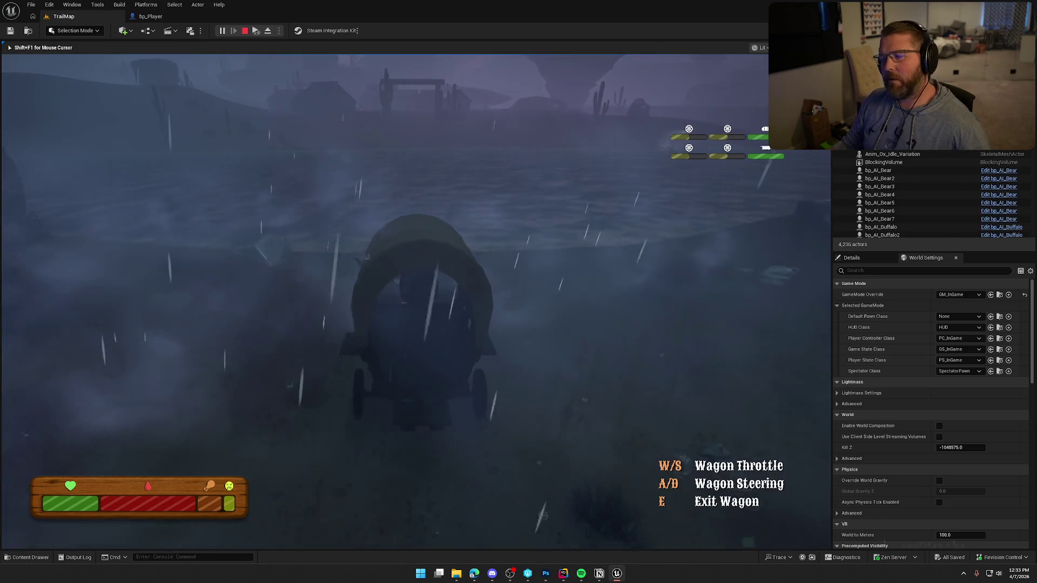
Drive the wagon toward the marker, then steer left and right through the river
key(w)
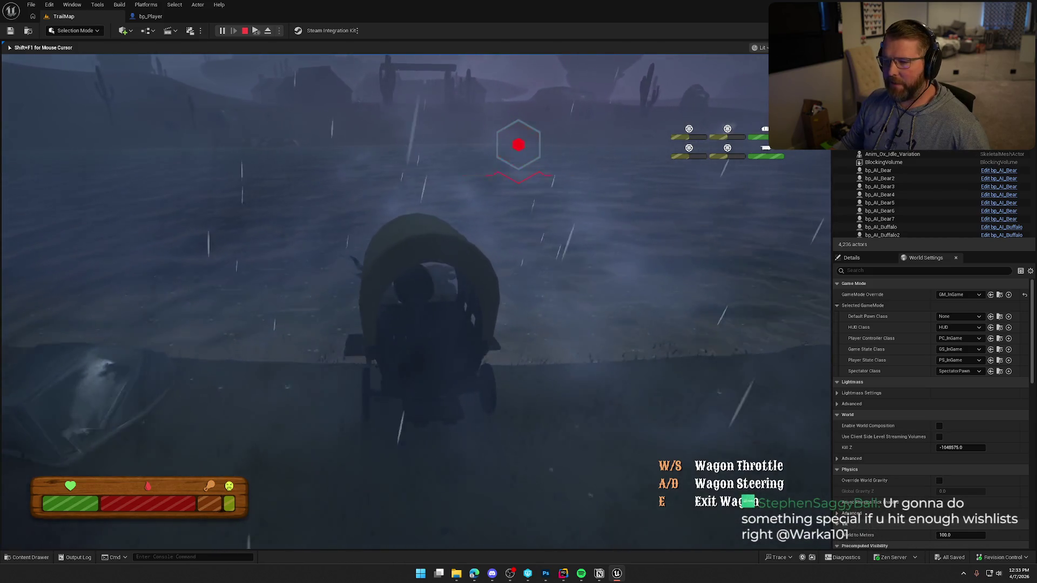
key(w)
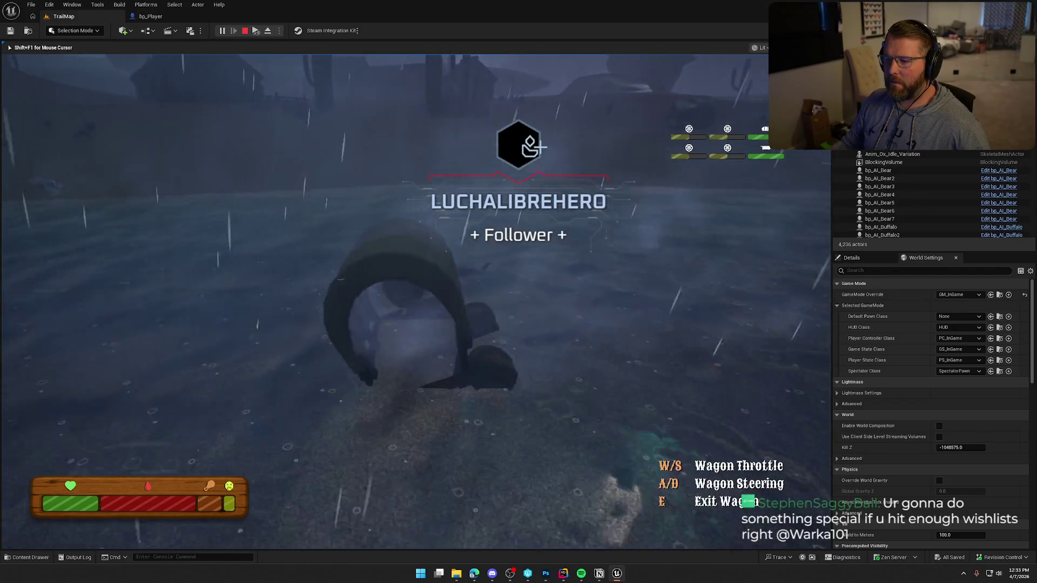
key(a)
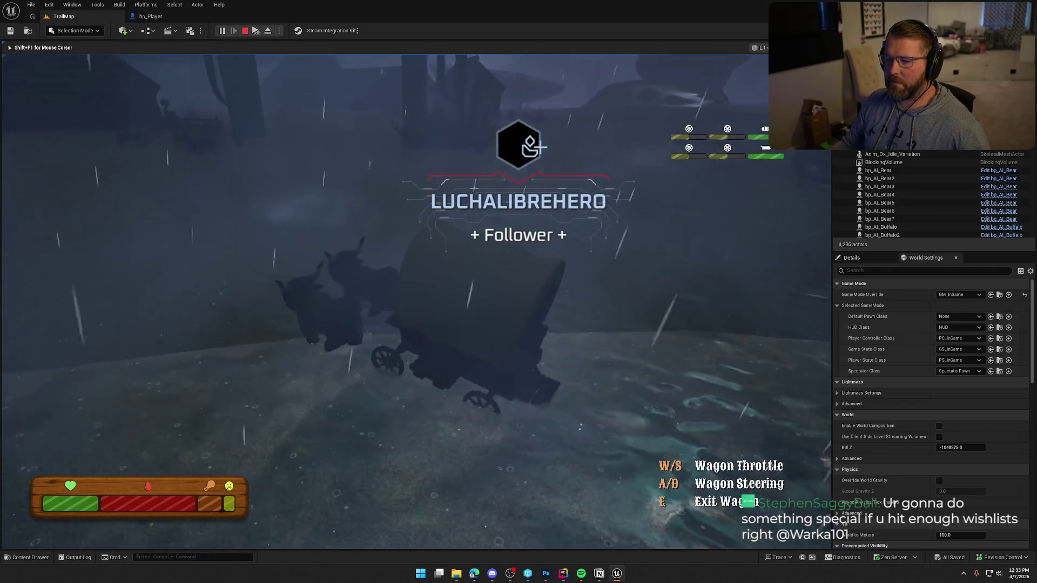
key(d)
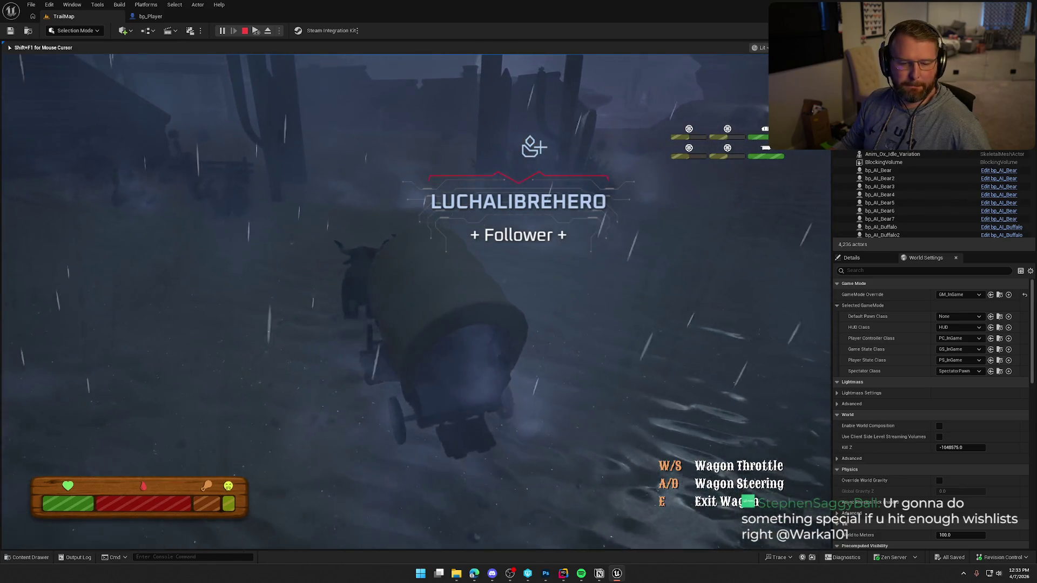
Roll on through Dead Man's Camp and curve left into Danger Noodle Desert
key(w)
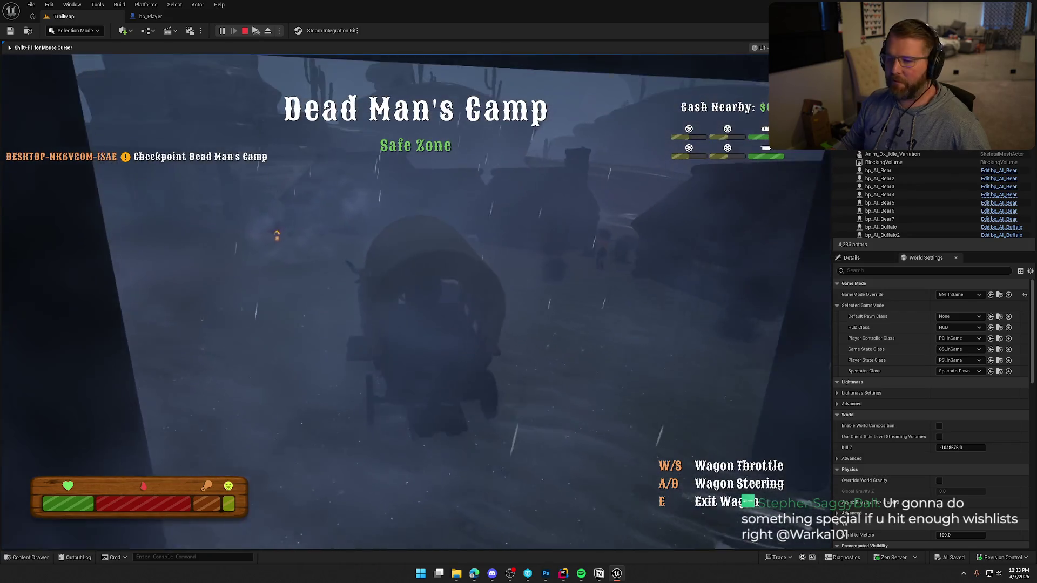
key(a)
key(w)
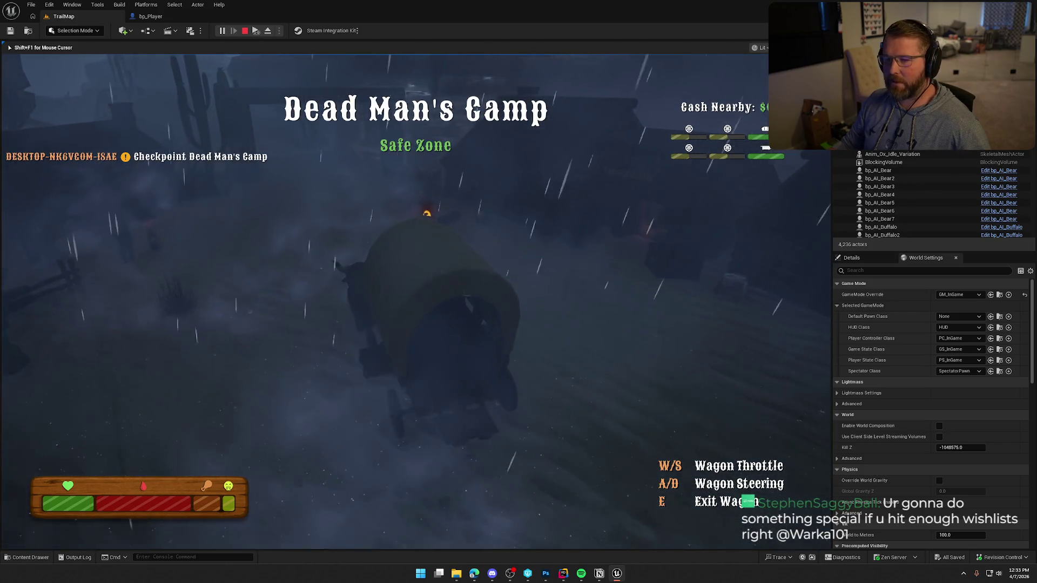
key(w)
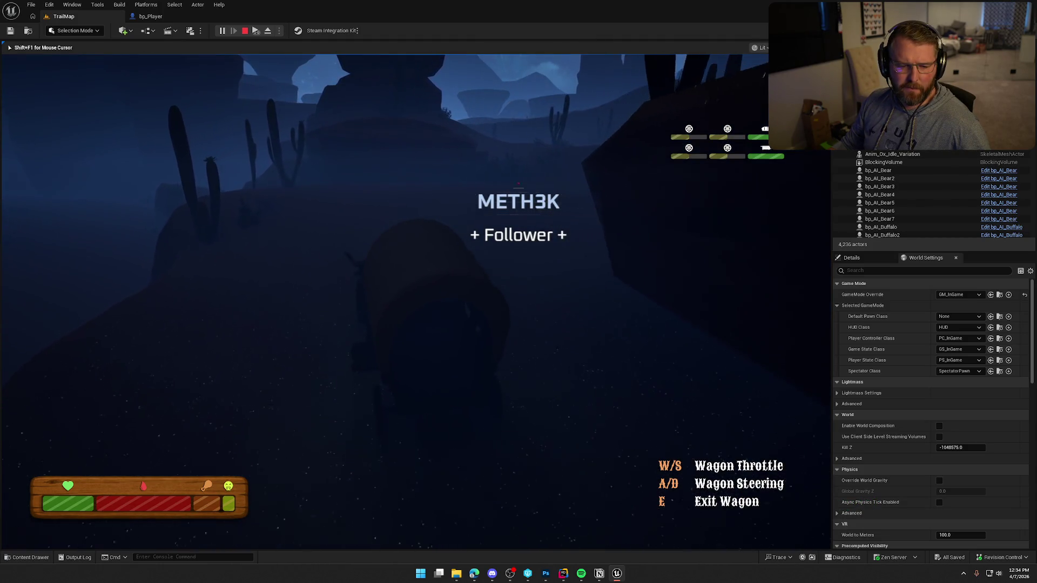
key(a)
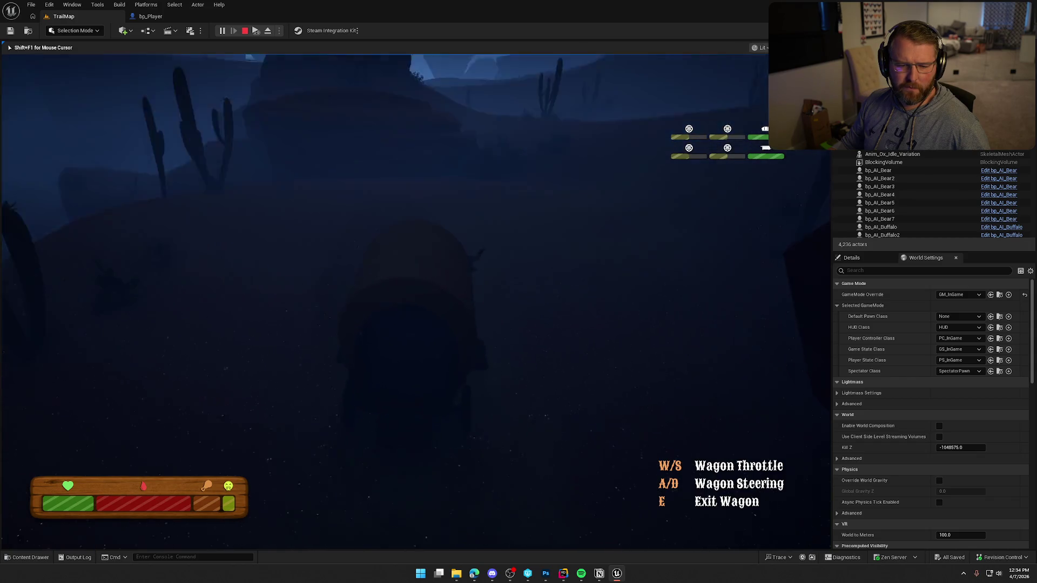
key(a)
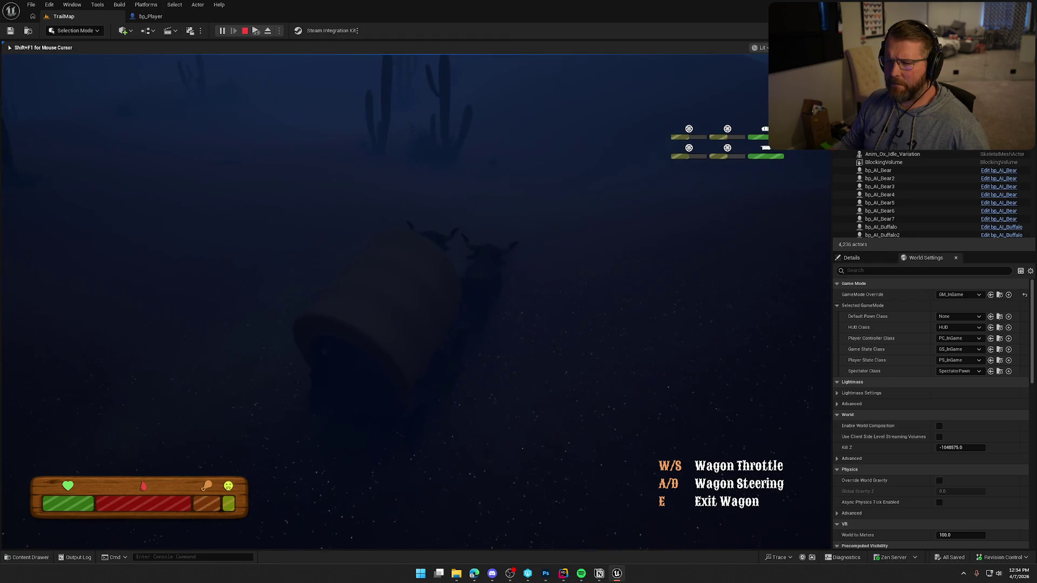
Leave the wagon and sprint into the desert until dying of measles, then free the mouse
key(e)
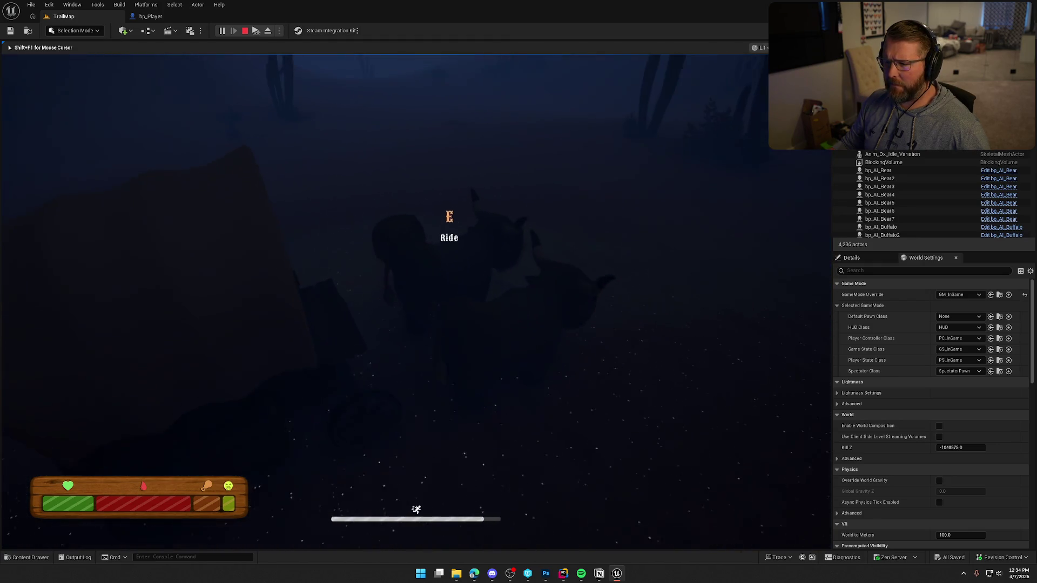
key(shift+w)
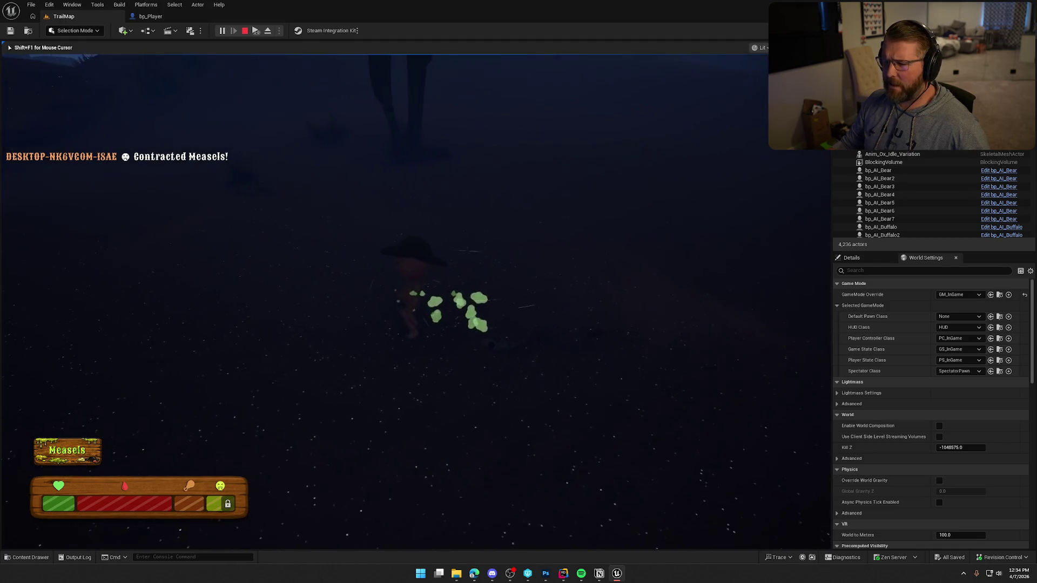
key(shift+F1)
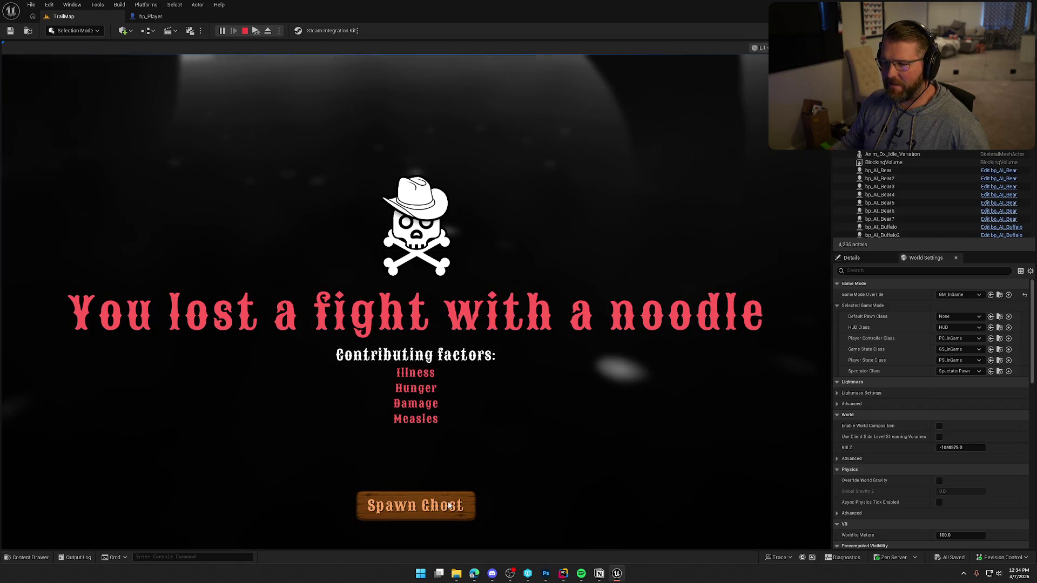
Respawn as a ghost, stop the play test, close Message Log and return to TrailMap
click(464, 505)
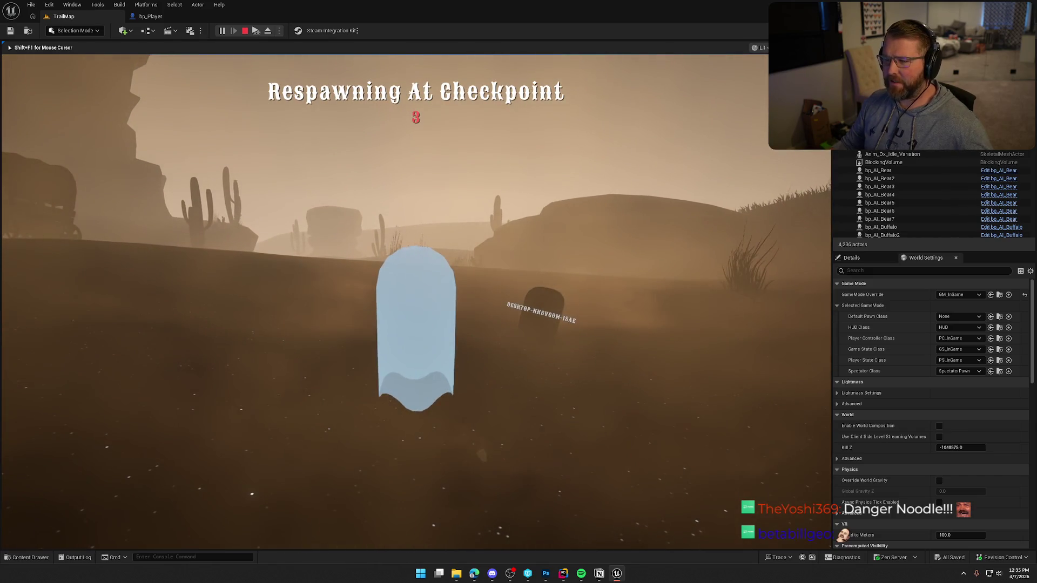
key(Escape)
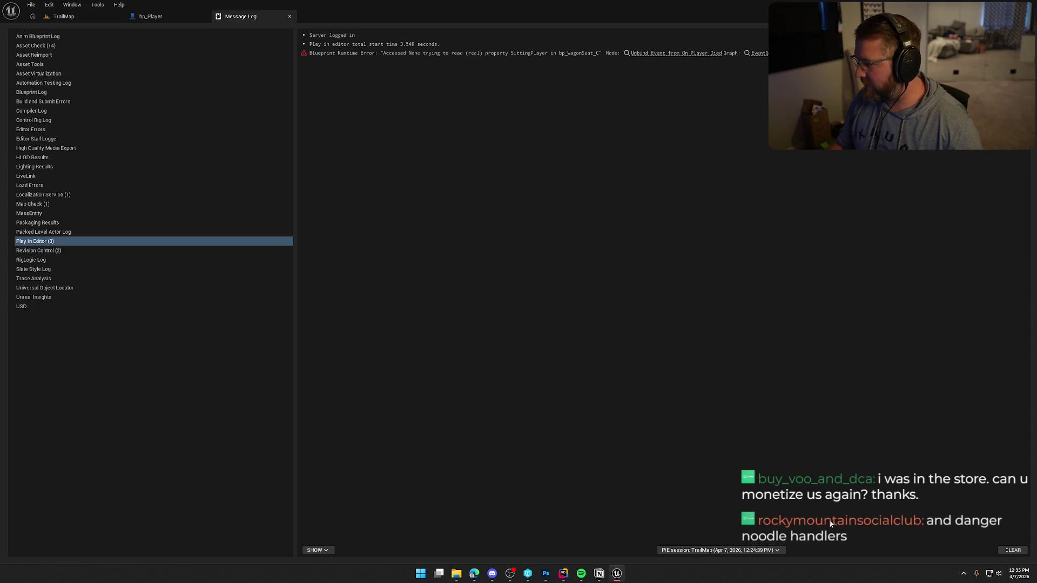
middle_click(257, 16)
click(64, 16)
mouse_move(478, 240)
mouse_down()
mouse_move(462, 207)
mouse_move(478, 239)
mouse_up()
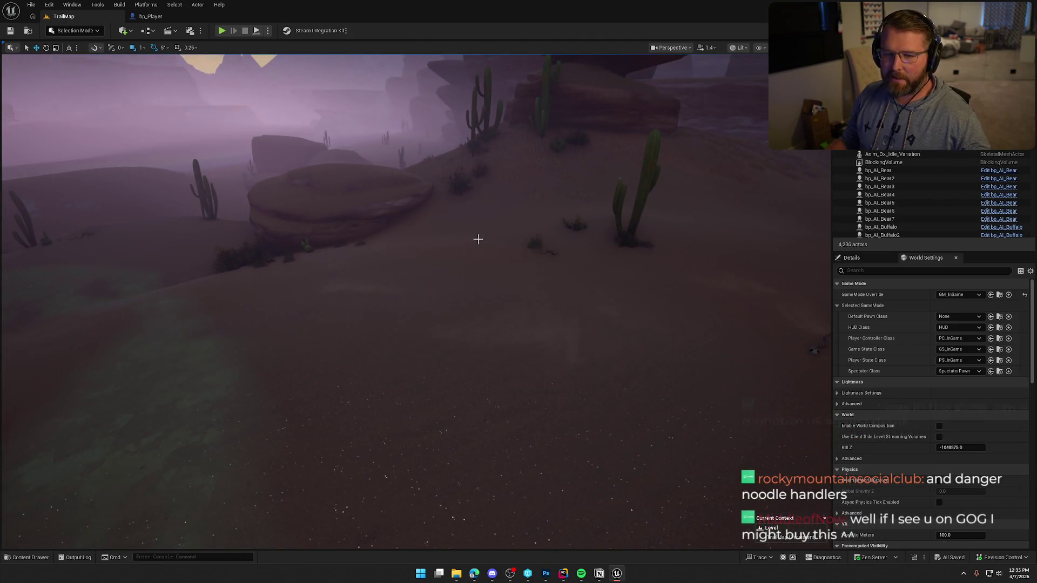
Fly the camera past the dune path, village and rock formations with increased camera speed
mouse_move(478, 240)
mouse_down()
mouse_move(478, 254)
mouse_move(478, 239)
mouse_up()
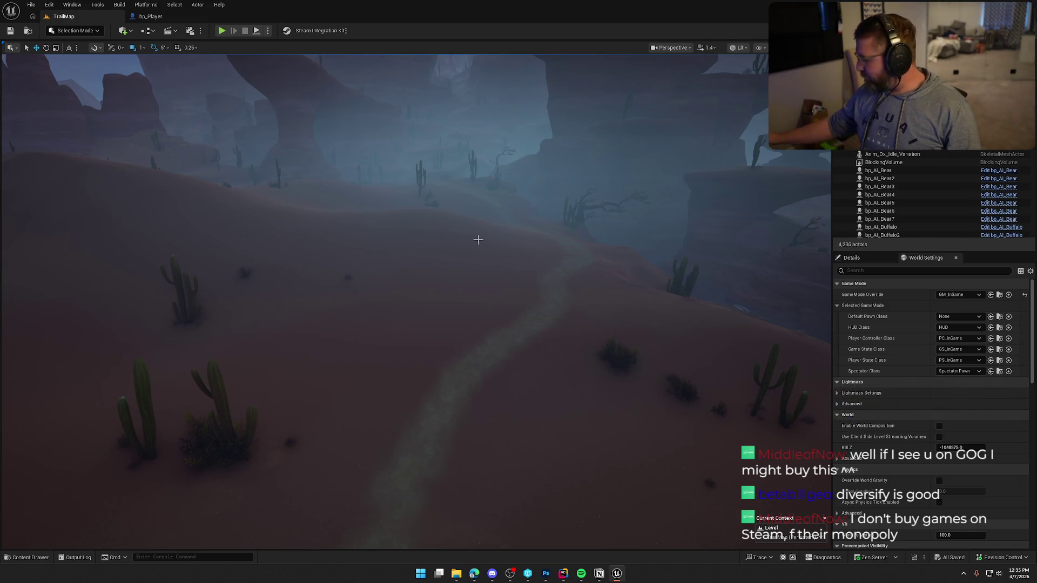
mouse_move(456, 187)
mouse_down()
mouse_move(443, 226)
mouse_move(464, 260)
mouse_move(464, 223)
mouse_move(464, 278)
mouse_move(463, 248)
mouse_move(463, 259)
mouse_up()
scroll(464, 255, up, 3)
scroll(463, 239, up, 4)
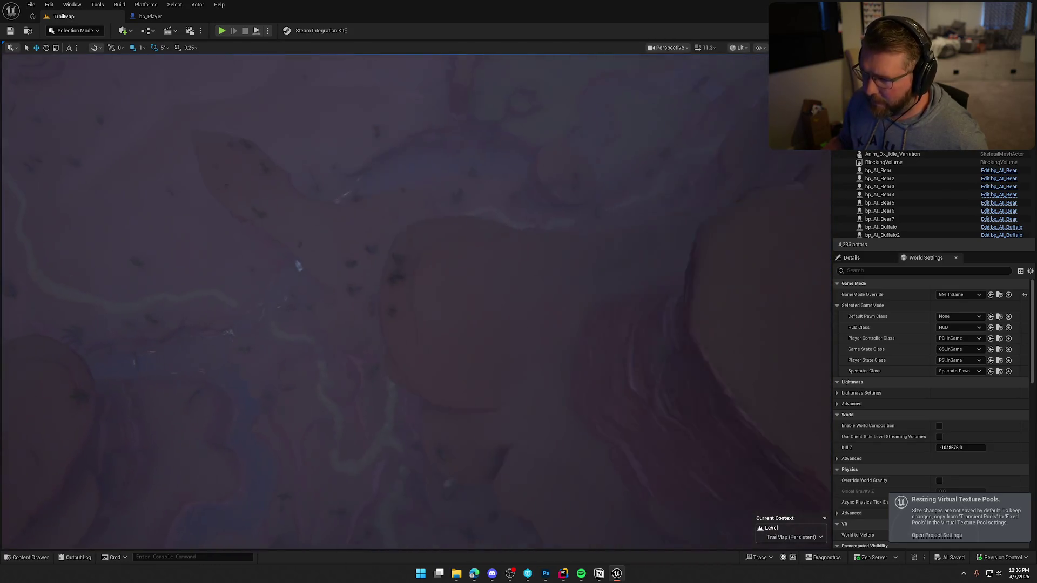
drag(463, 259, 463, 258)
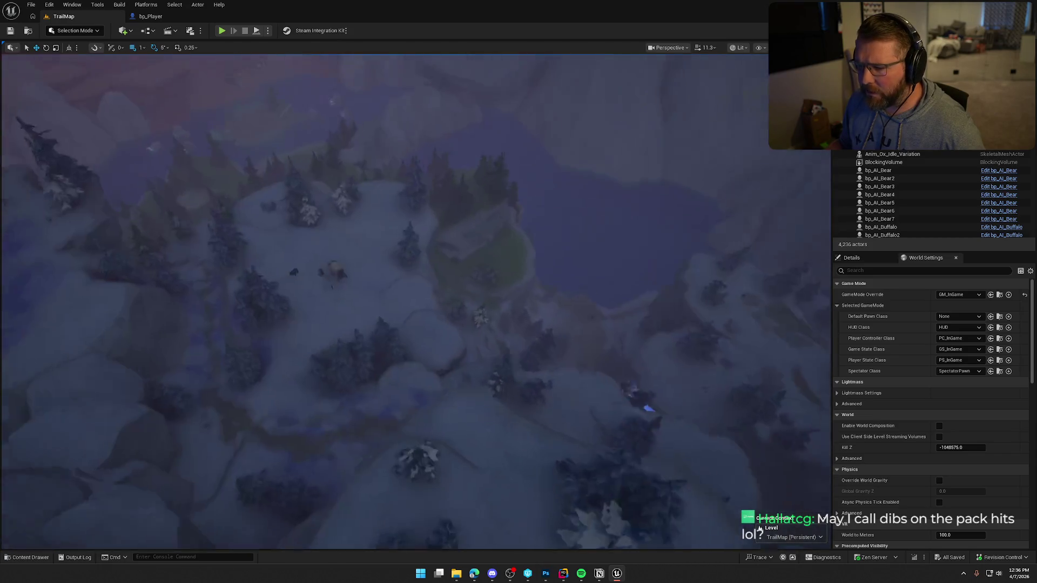
Fly past the bear, village gate and General Store, rising above the wagons and town
scroll(463, 258, up, 10)
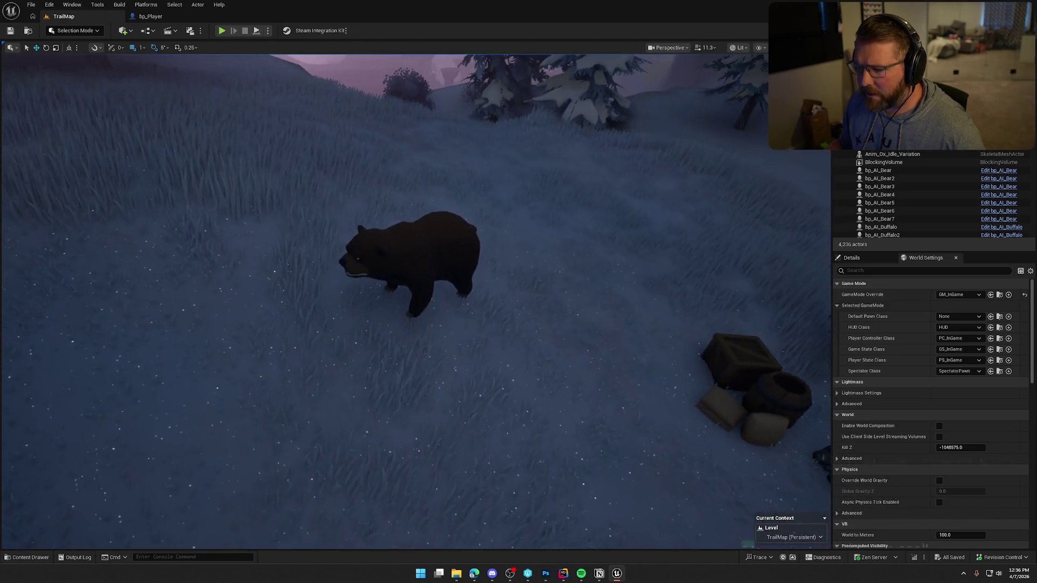
scroll(410, 301, down, 10)
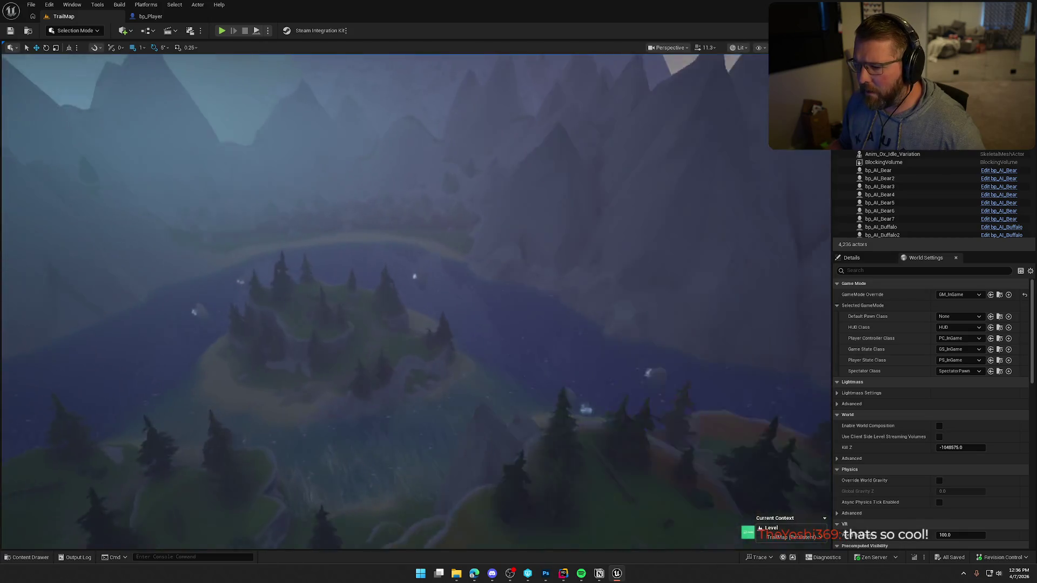
scroll(411, 302, up, 10)
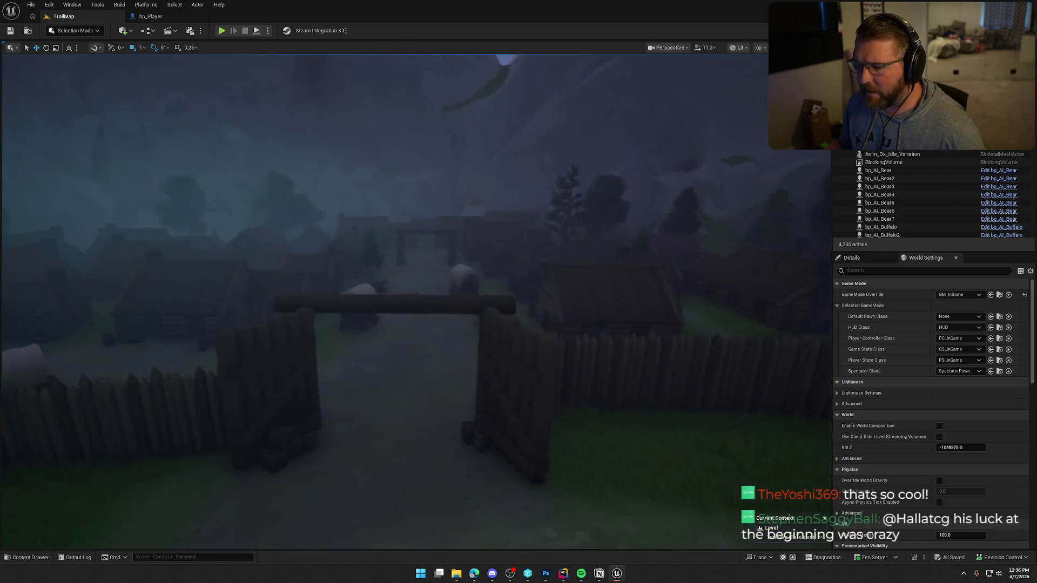
scroll(411, 301, down, 5)
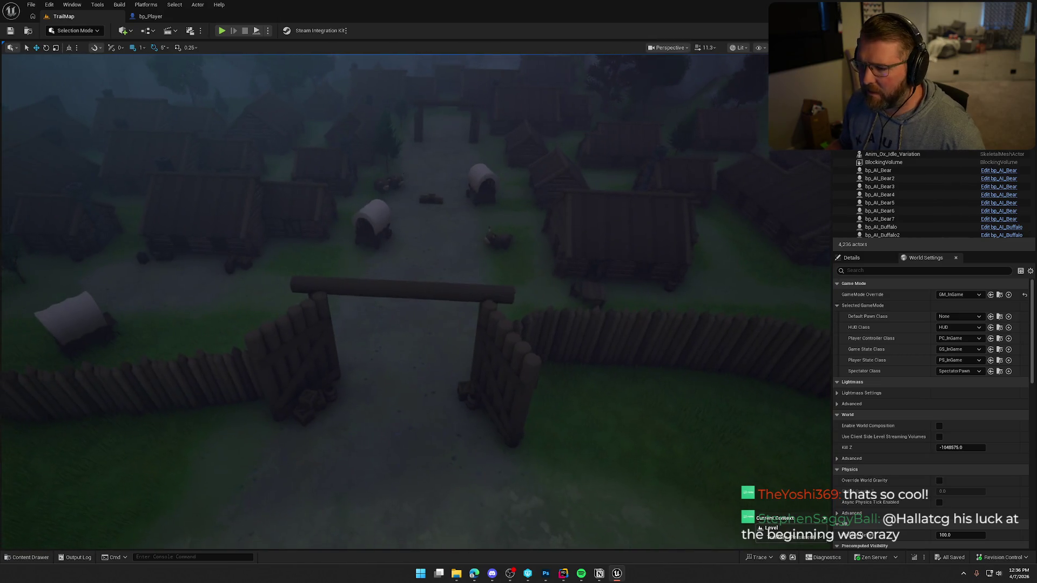
scroll(410, 301, down, 10)
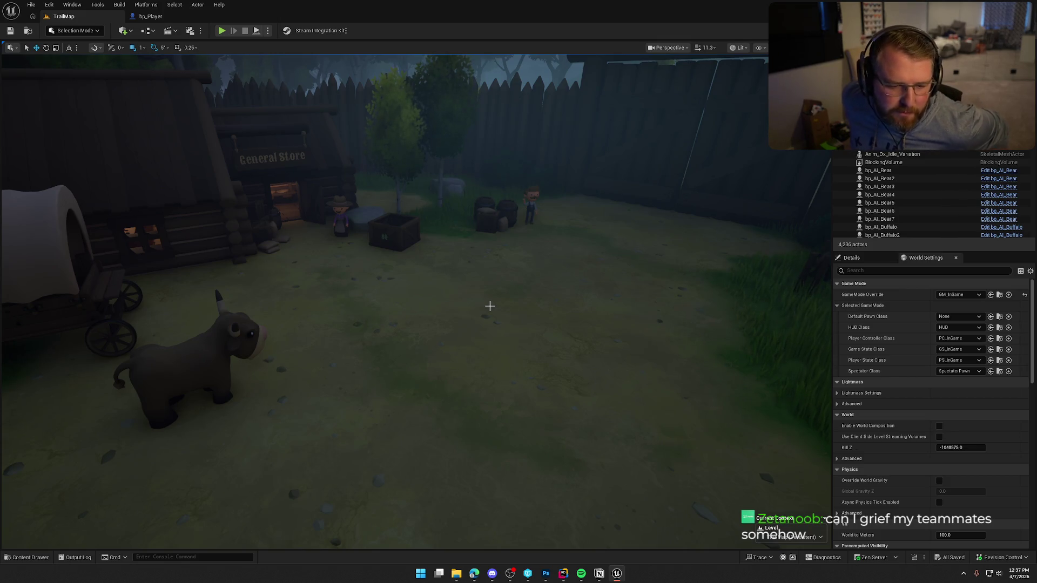
drag(415, 251, 415, 253)
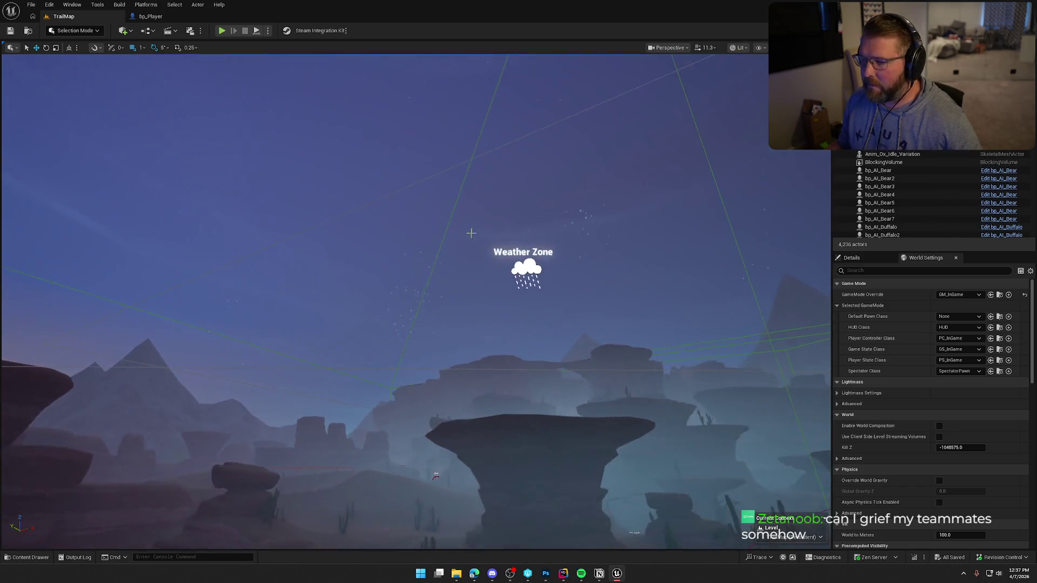
Select DesertWeatherZone to inspect its Details, then fly down over the desert trading post
click(526, 270)
click(864, 258)
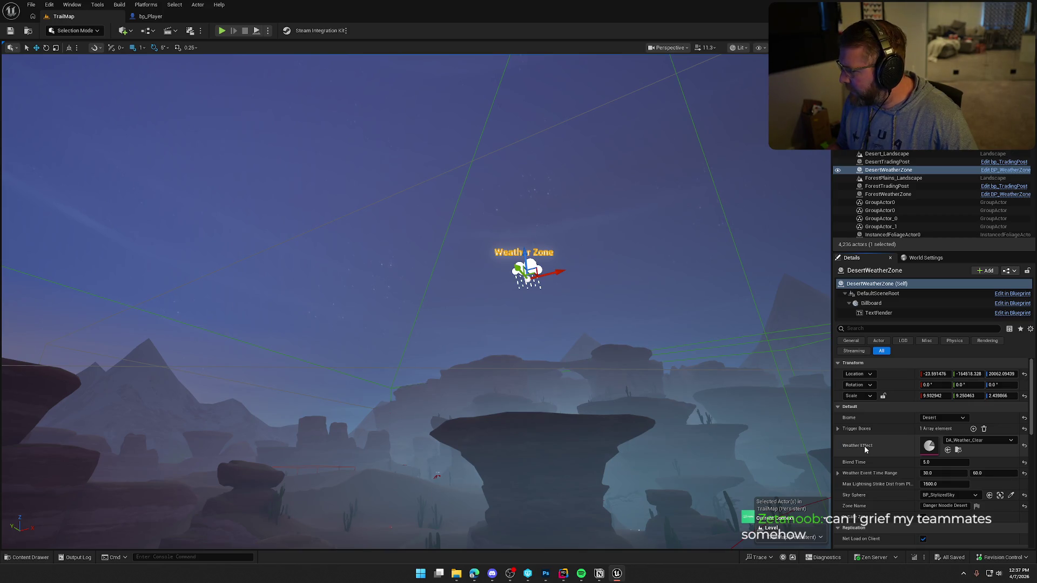
drag(486, 324, 486, 324)
drag(612, 339, 612, 339)
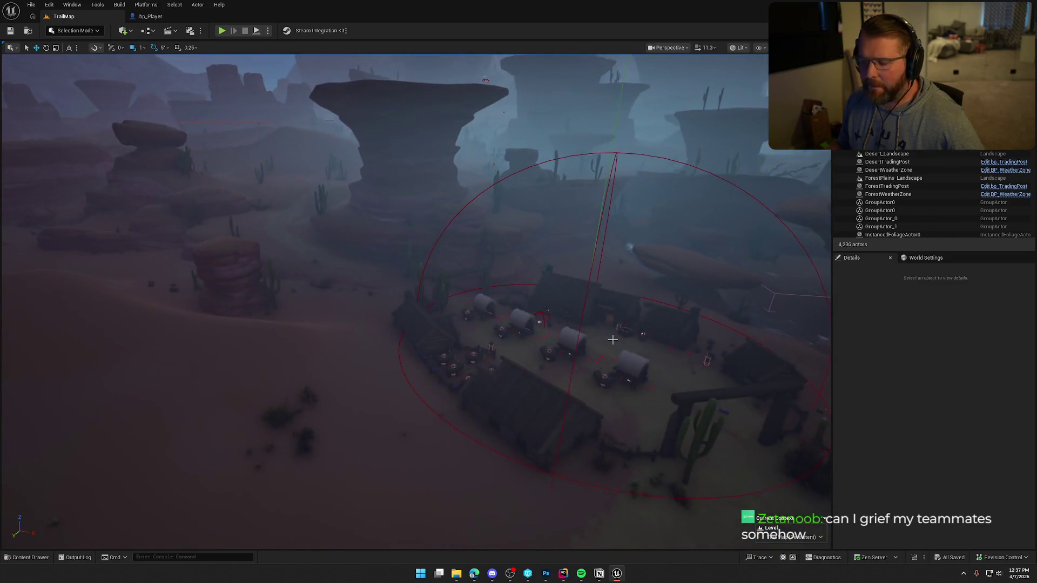